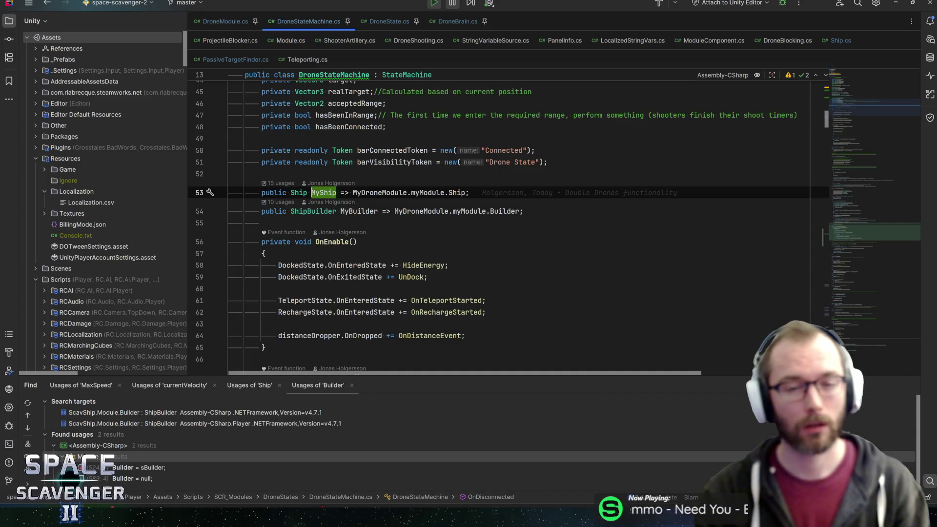
Step: Go from DroneStateMachine.OnDisconnected to the DroneModule override and list its 11 usages
key("ctrl+alt+Left")
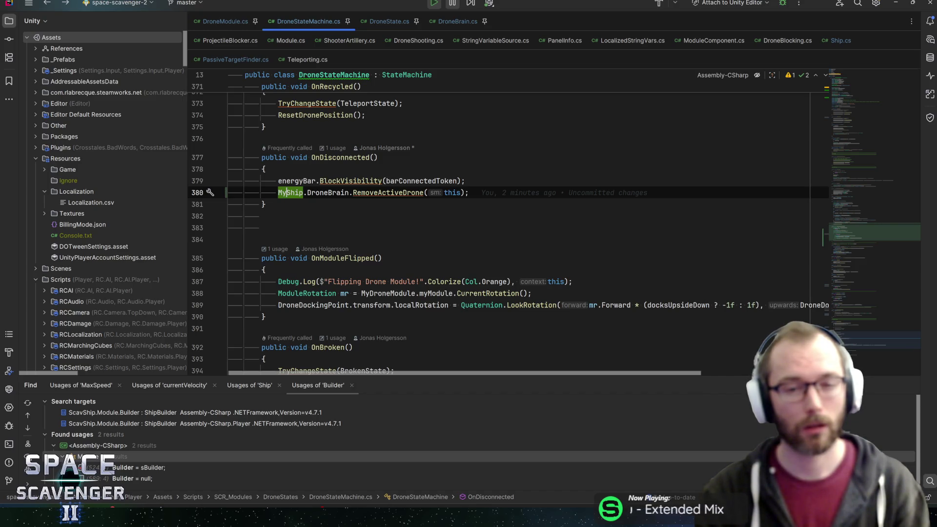
key("alt+Tab")
key("alt+Tab")
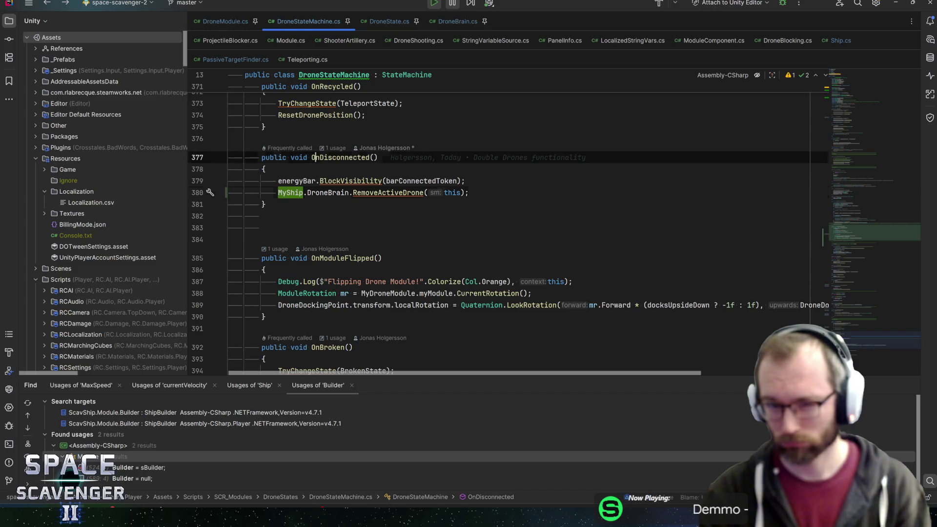
key("ctrl+minus")
left_click(377, 138)
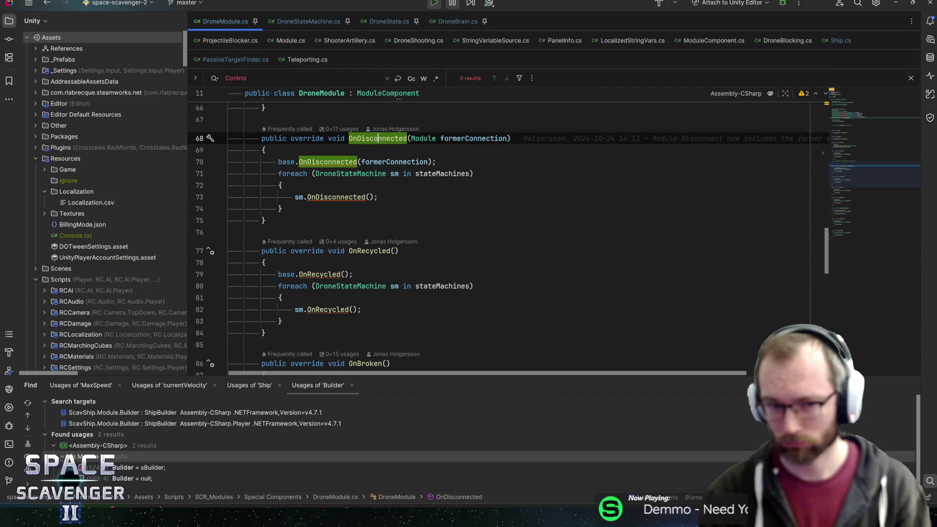
key("alt+F7")
left_click(157, 463)
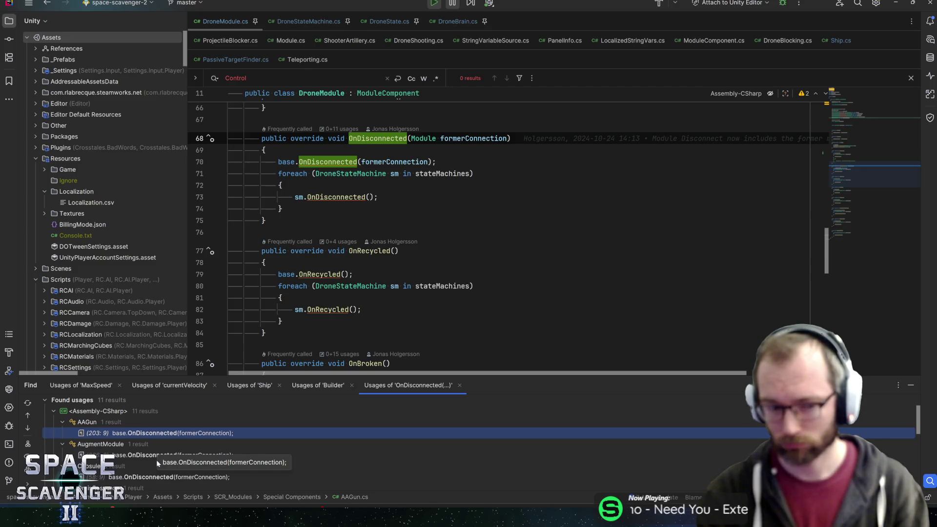
Step: Open the Module usage of OnDisconnected at line 586, near the Builder reset
scroll(156, 460, "down", 2)
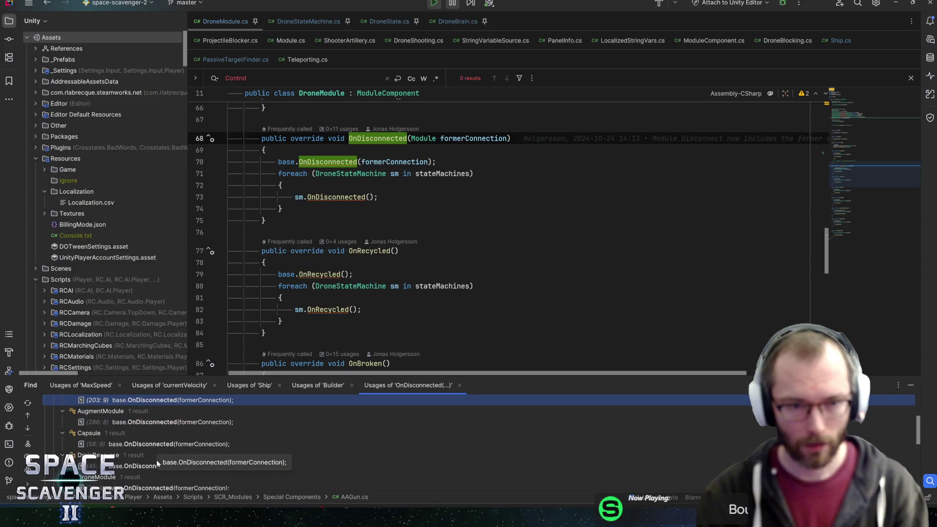
mouse_move(327, 161)
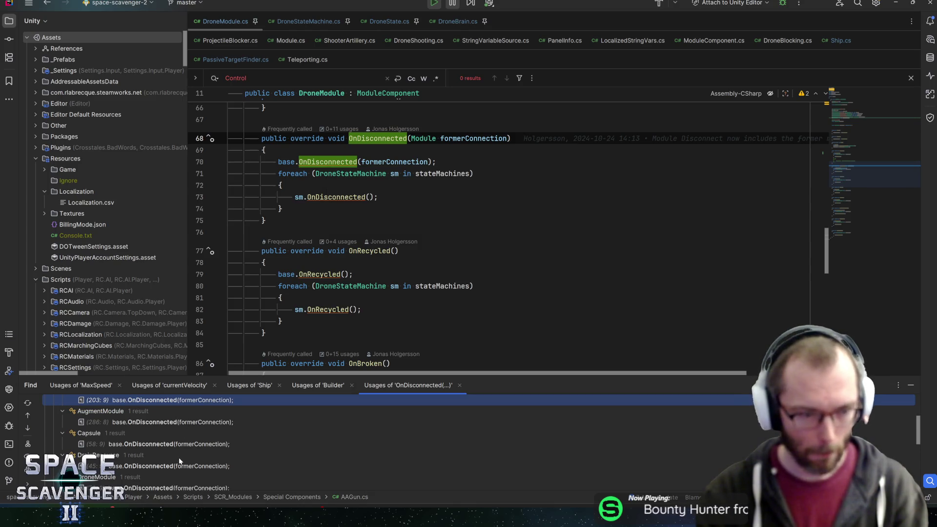
scroll(179, 458, "down", 3)
left_click(176, 445)
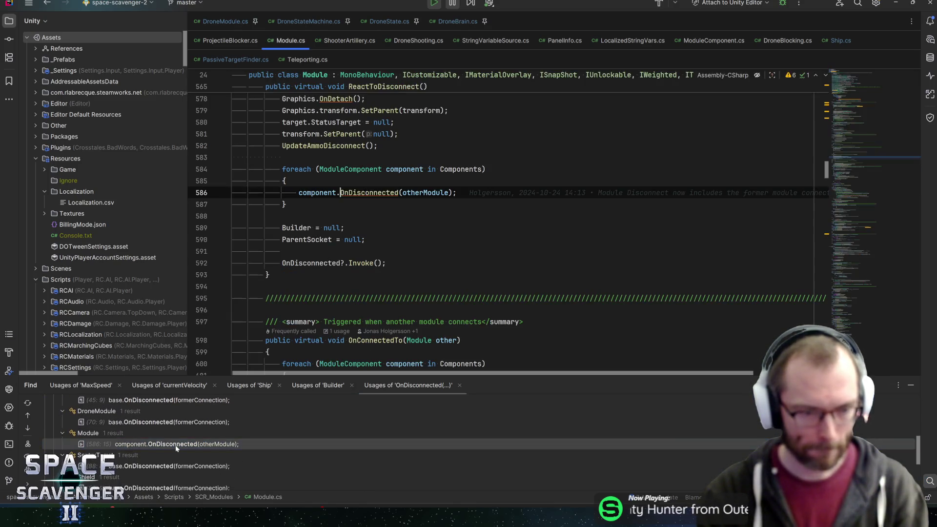
scroll(302, 244, "up", 5)
scroll(303, 293, "down", 3)
left_click(302, 298)
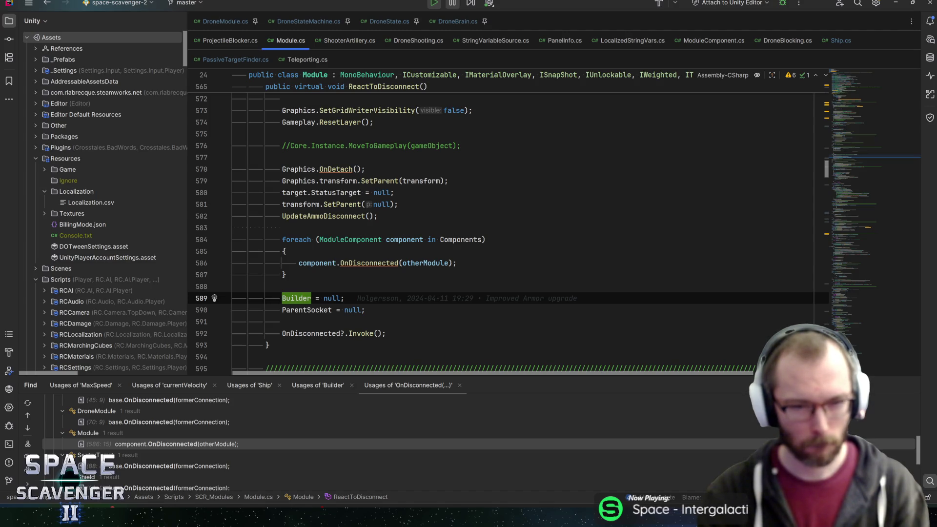
Step: Follow ModuleComponent's base OnDisconnected to DroneModule's override, then into DroneStateMachine's implementation
scroll(468, 234, "up", 6)
scroll(468, 234, "down", 7)
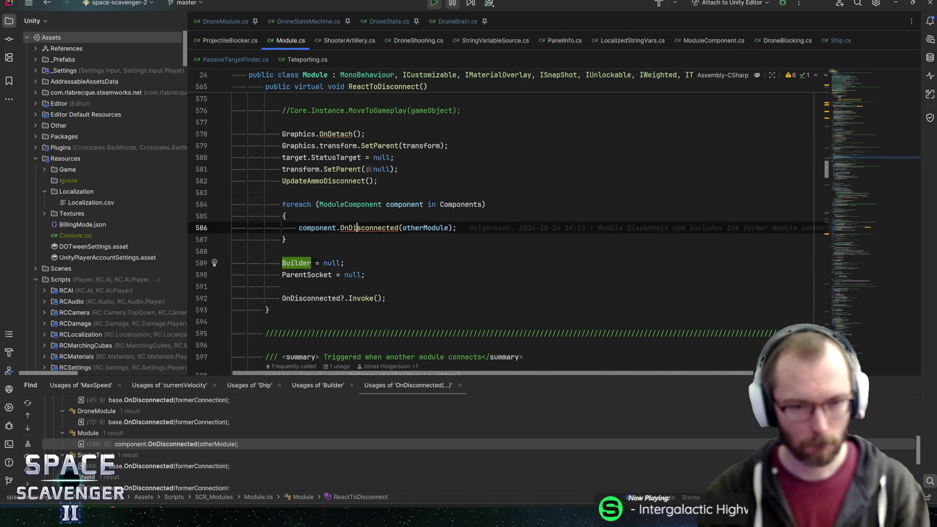
left_click(369, 228, "ctrl")
left_click(369, 176)
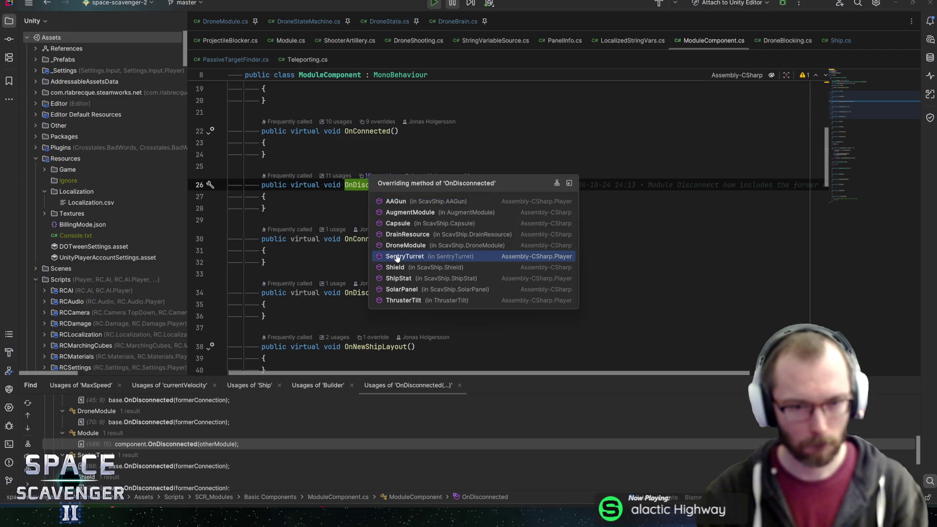
left_click(415, 247)
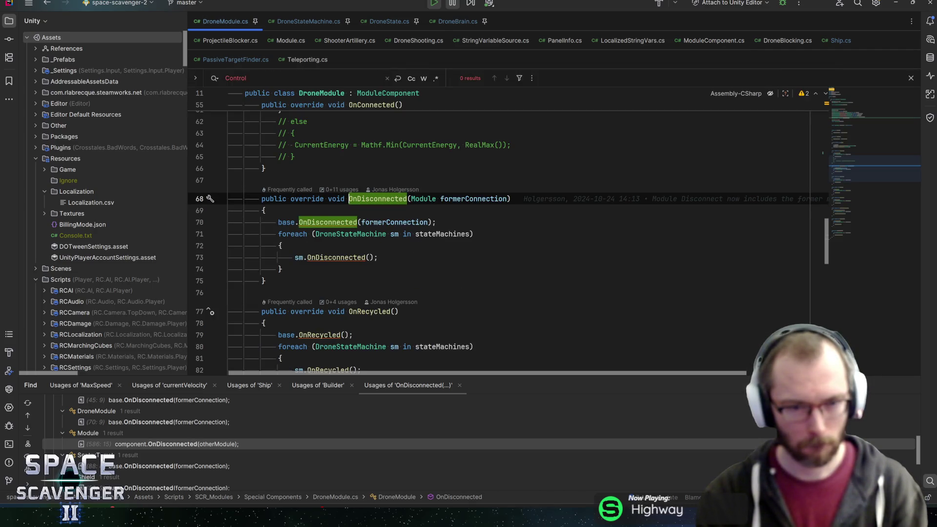
key("ctrl+alt+Left")
key("ctrl+alt+Right")
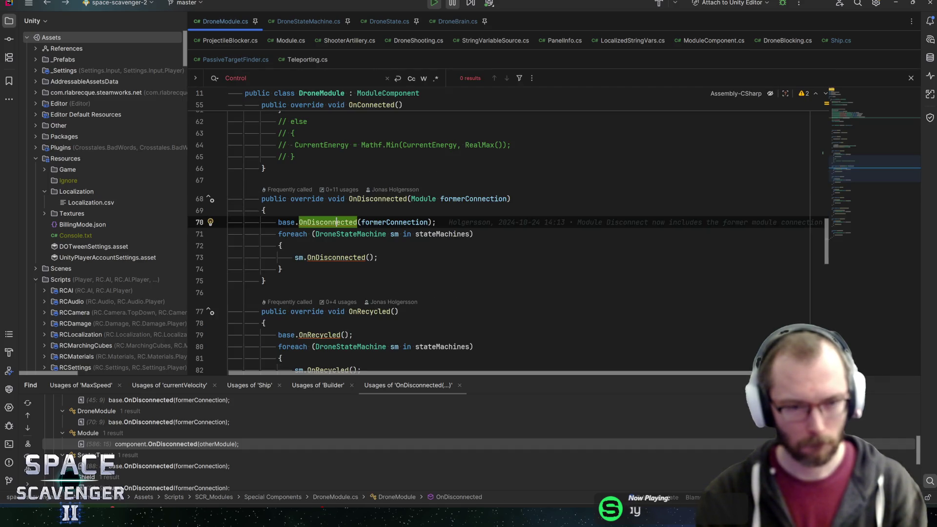
left_click(336, 257)
key("ctrl+b")
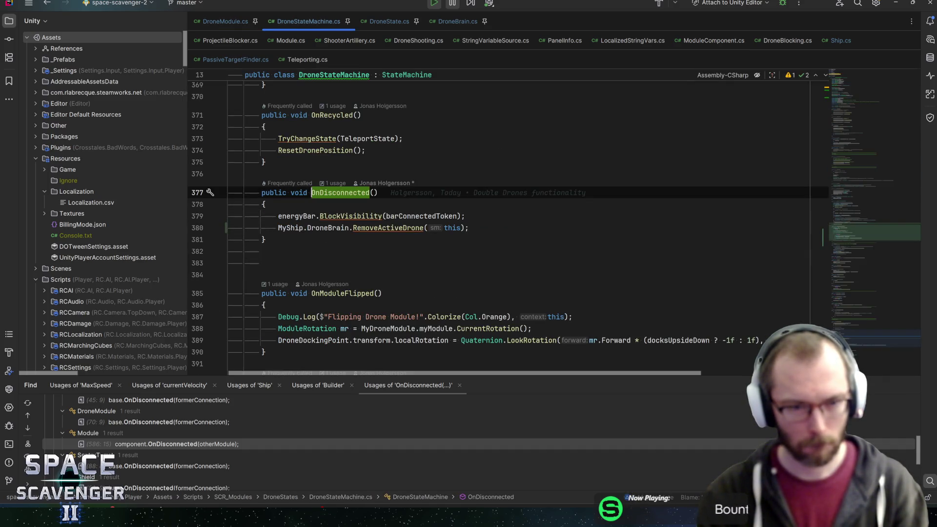
Step: Return to DroneStateMachine.OnDisconnected by way of DroneModule's sm.OnDisconnected() call
key("ctrl+alt+Left")
key("ctrl+alt+Left")
key("ctrl+alt+Left")
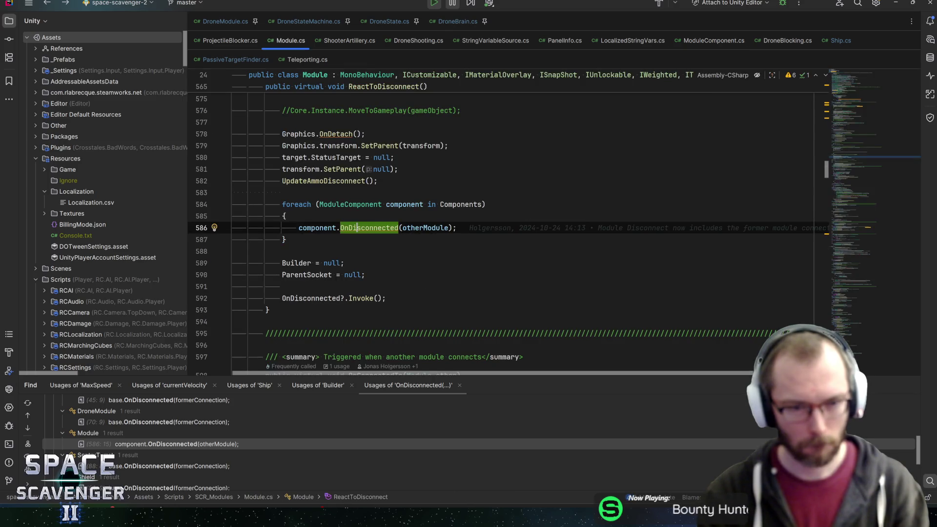
left_click(357, 228, "ctrl+alt")
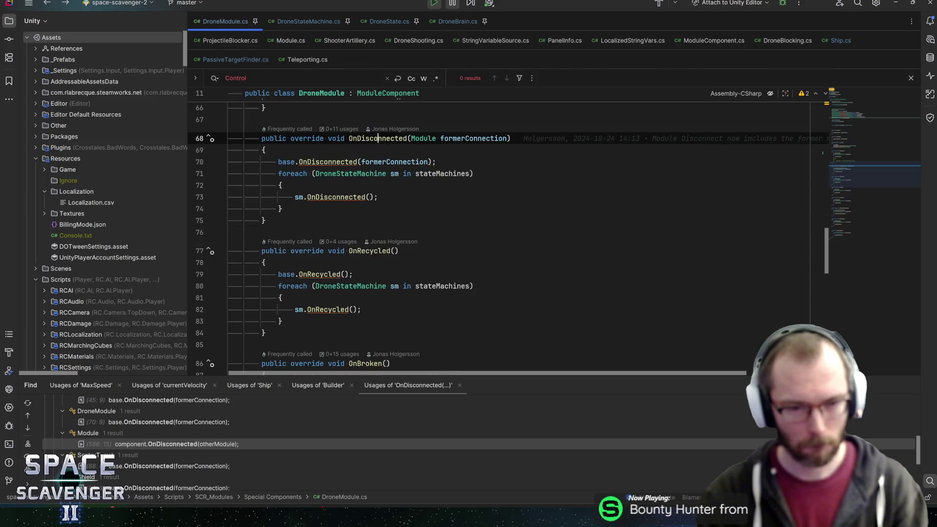
left_click(336, 196)
key("ctrl+b")
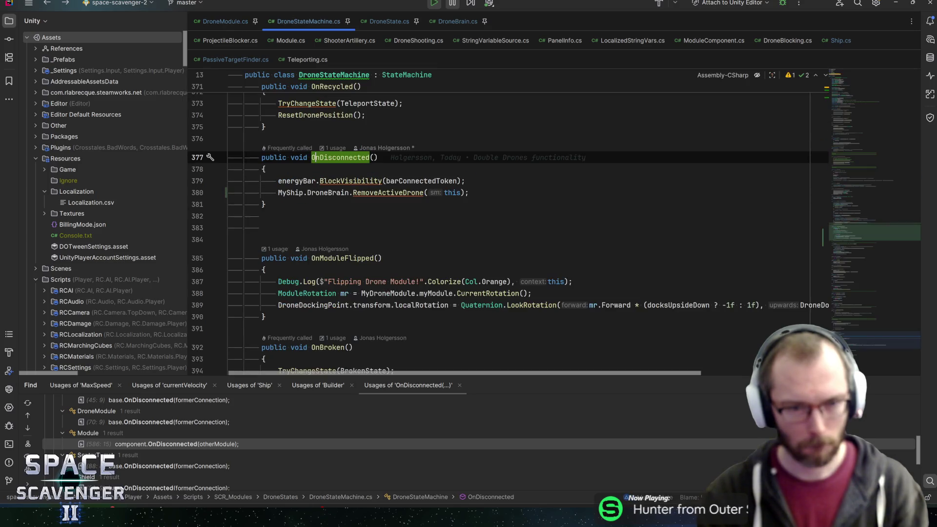
Step: Follow the MyShip property through MyDroneModule to the Ship declaration in Module.cs
left_click(288, 194, "ctrl")
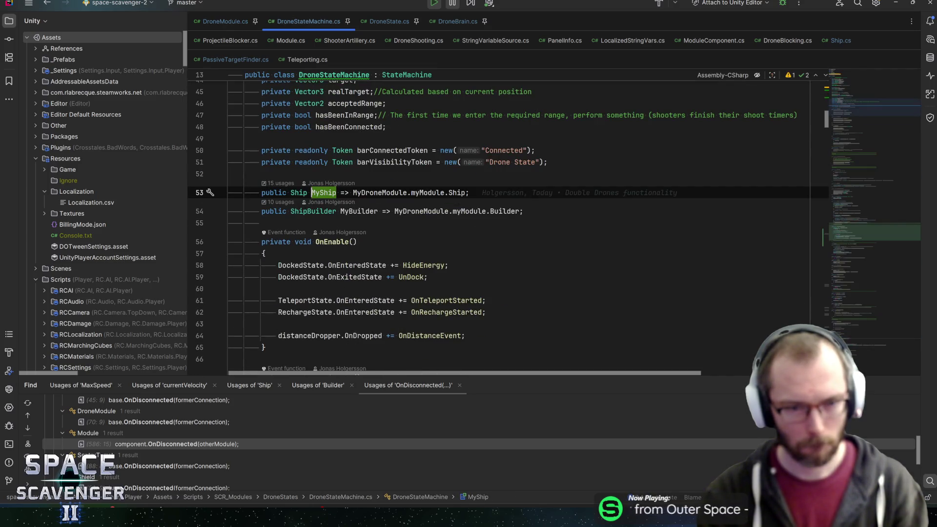
left_click(360, 193)
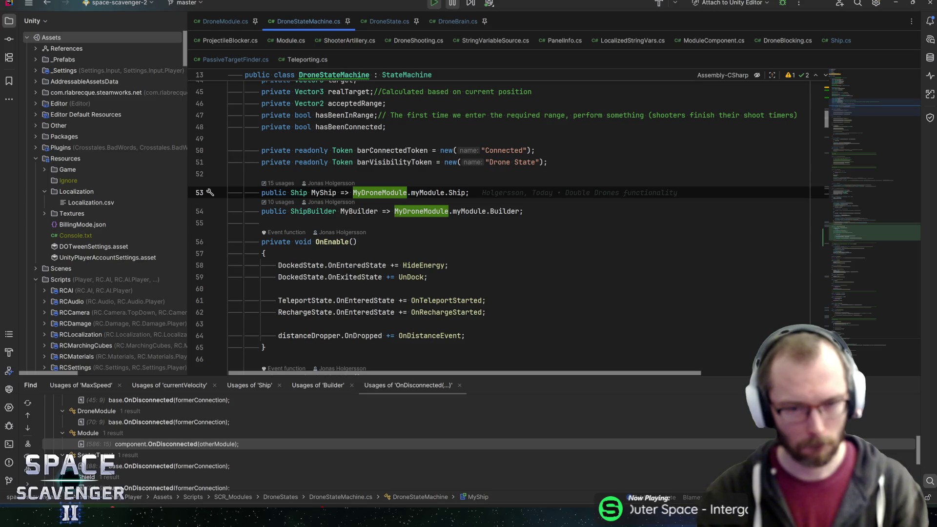
left_click(449, 193)
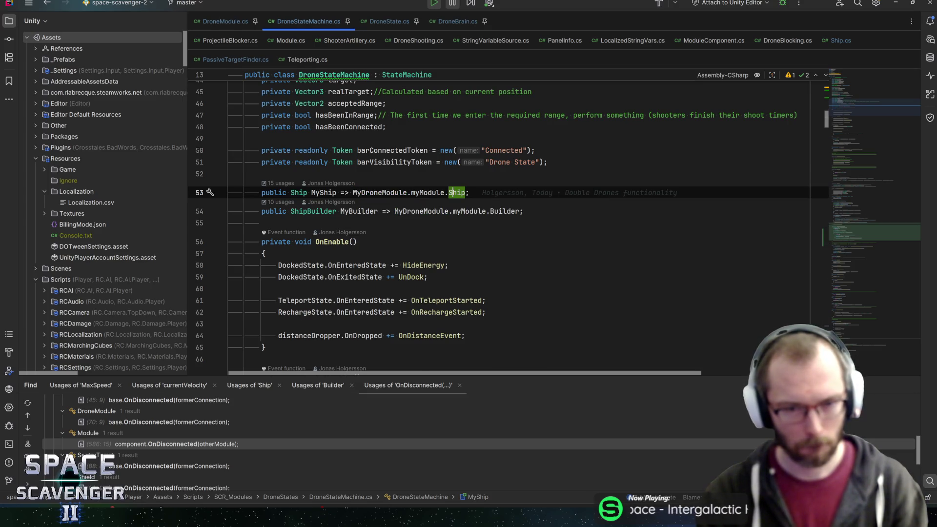
left_click(456, 192, "ctrl")
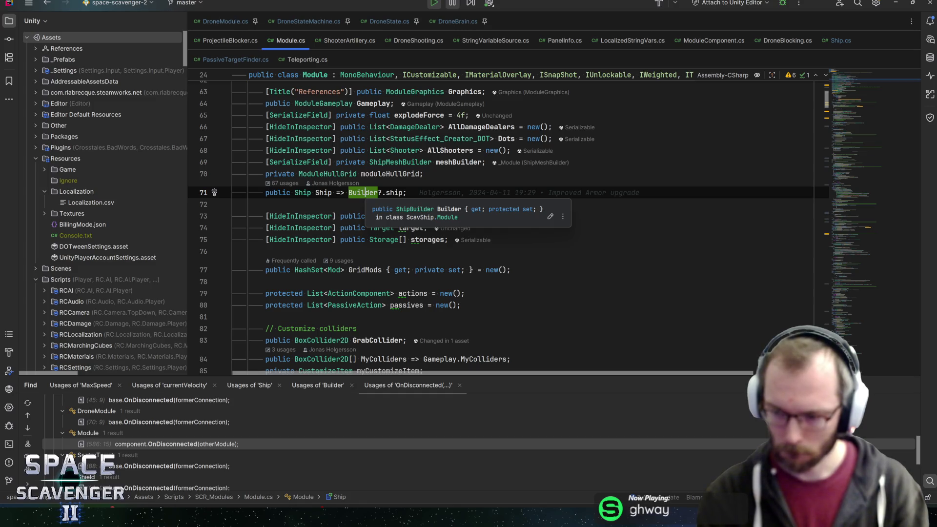
Step: Check where Module's Builder is declared, then return to the Ship property on line 71
left_click(386, 192)
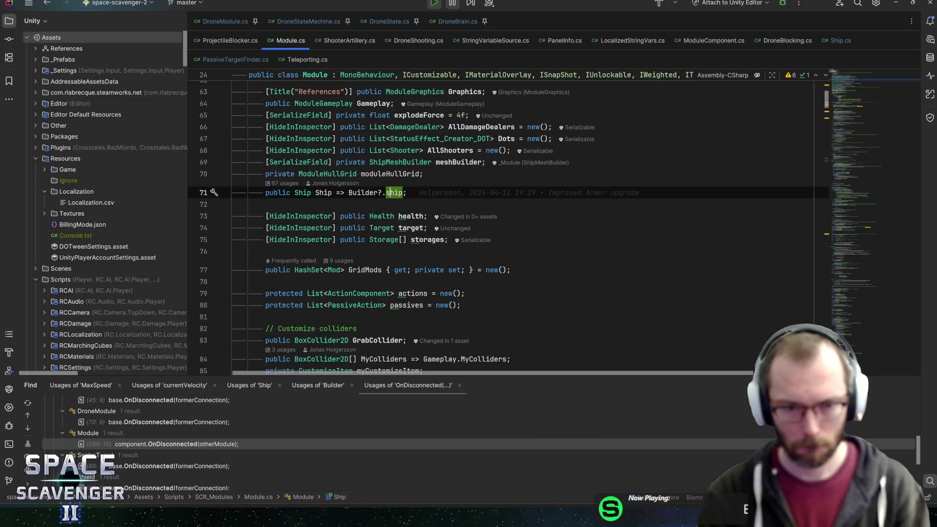
mouse_move(373, 193)
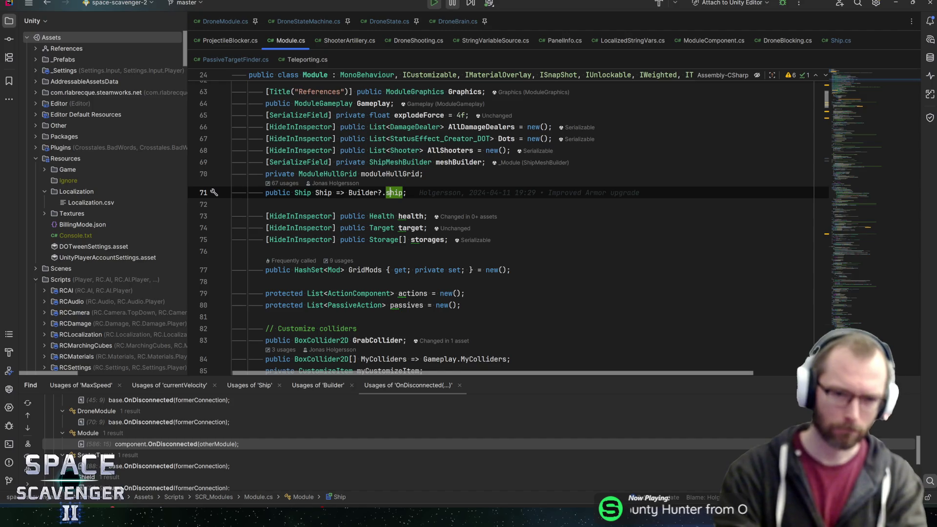
left_click(364, 193, "ctrl")
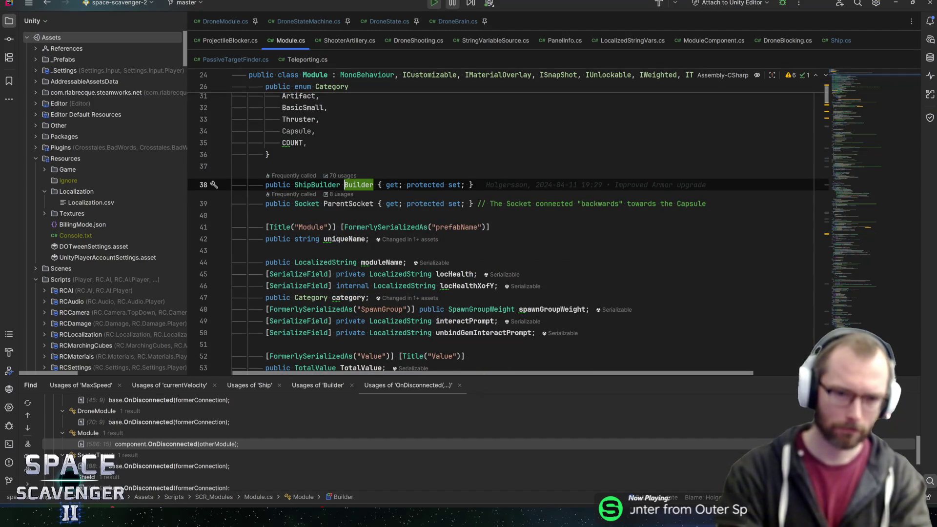
left_click(269, 154)
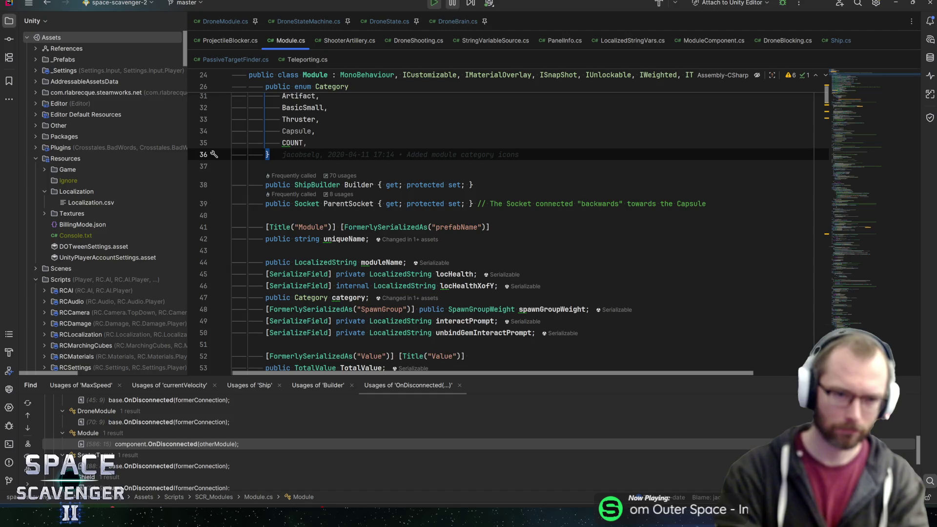
key("ctrl+alt+Left")
key("ctrl+alt+Left")
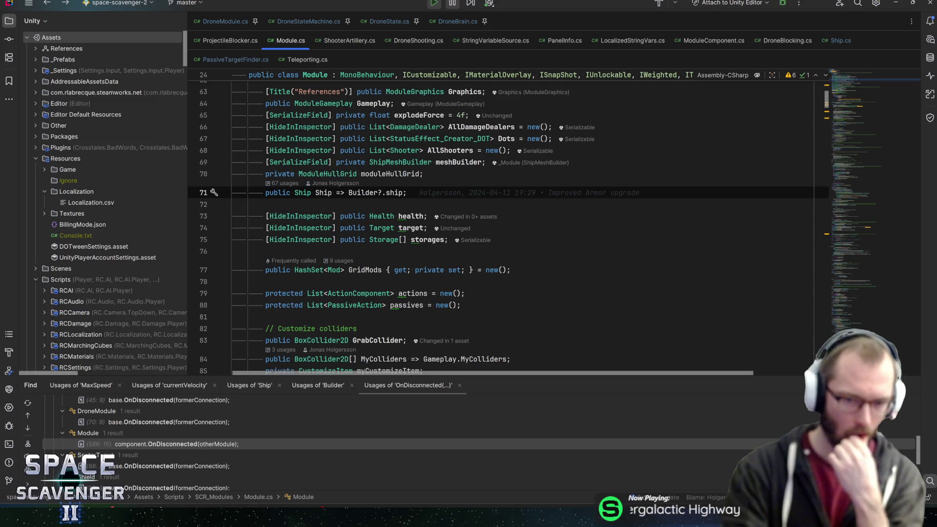
Step: Inspect meshBuilder, go back to the MyShip call, and switch to the Unity Editor
mouse_move(458, 161)
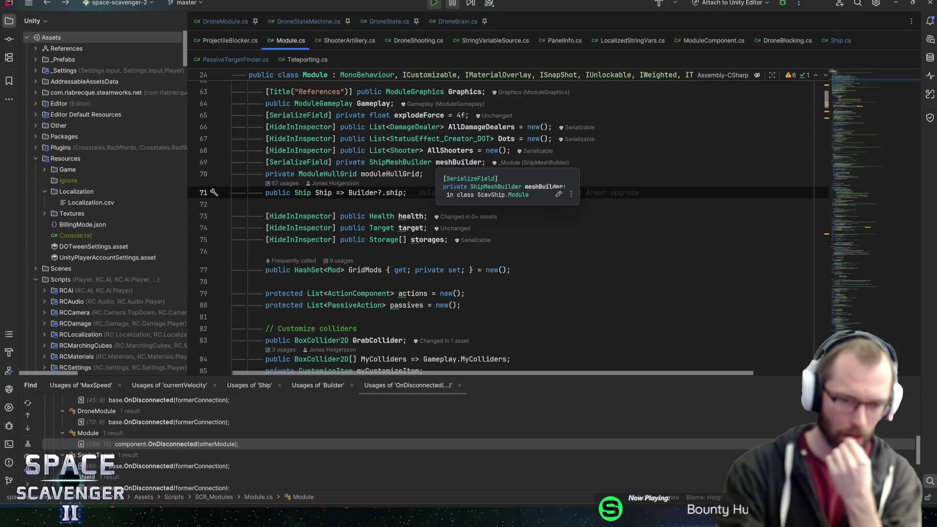
mouse_move(400, 162)
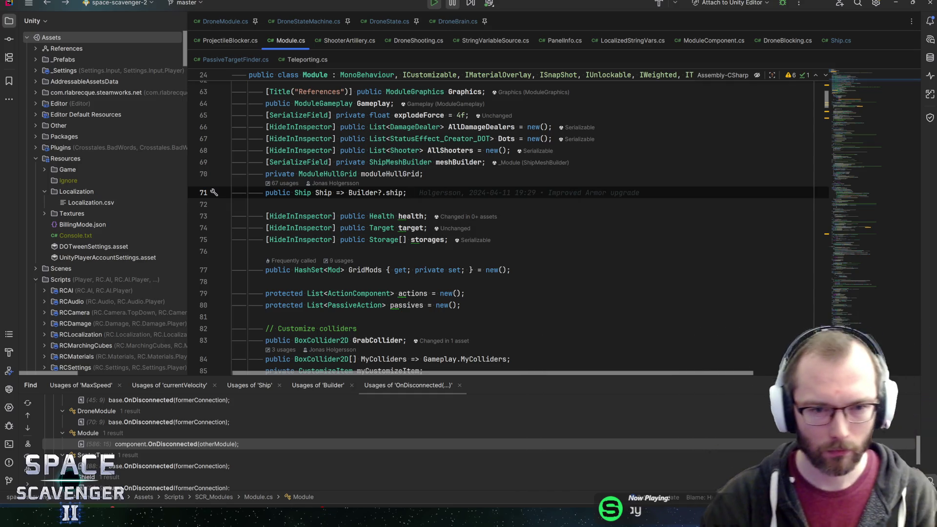
key("ctrl+alt+Left")
key("alt+Tab")
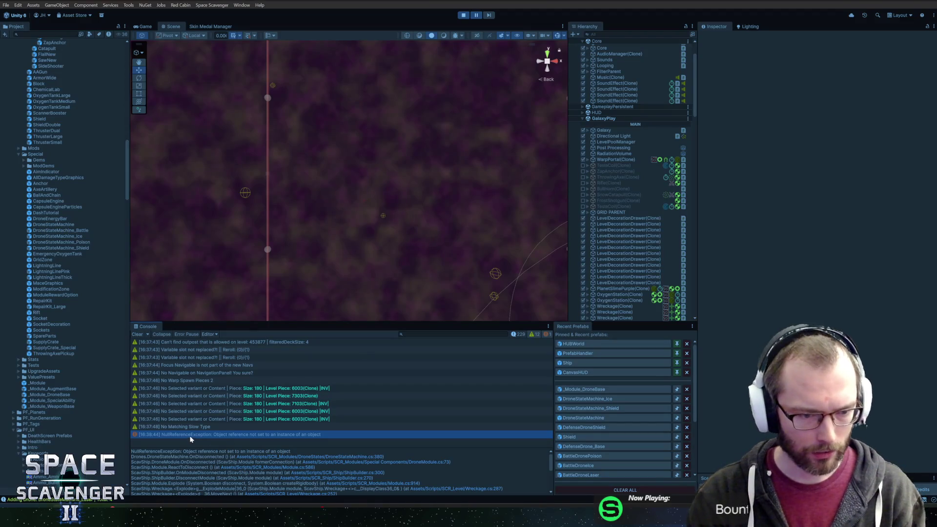
Step: Ping the object behind the NullReferenceException in the Console and resume the paused game
left_click(187, 435)
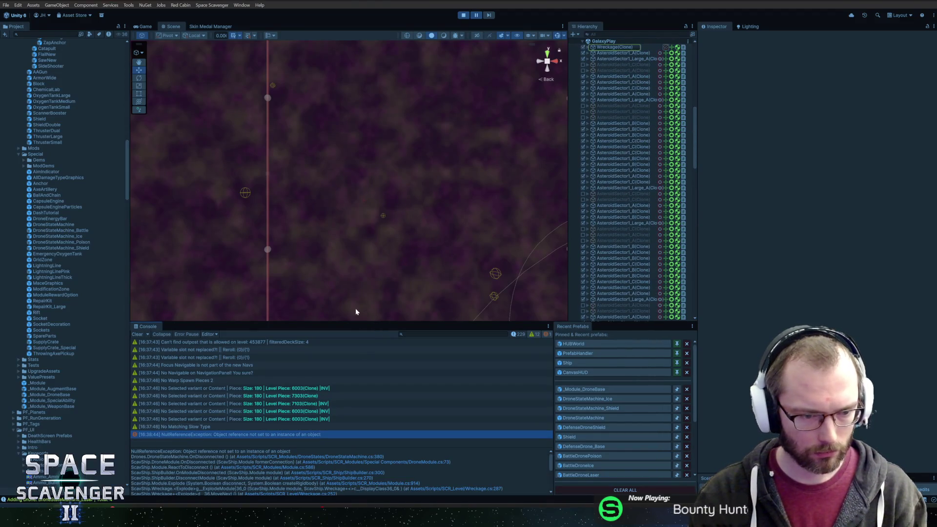
left_click(474, 15)
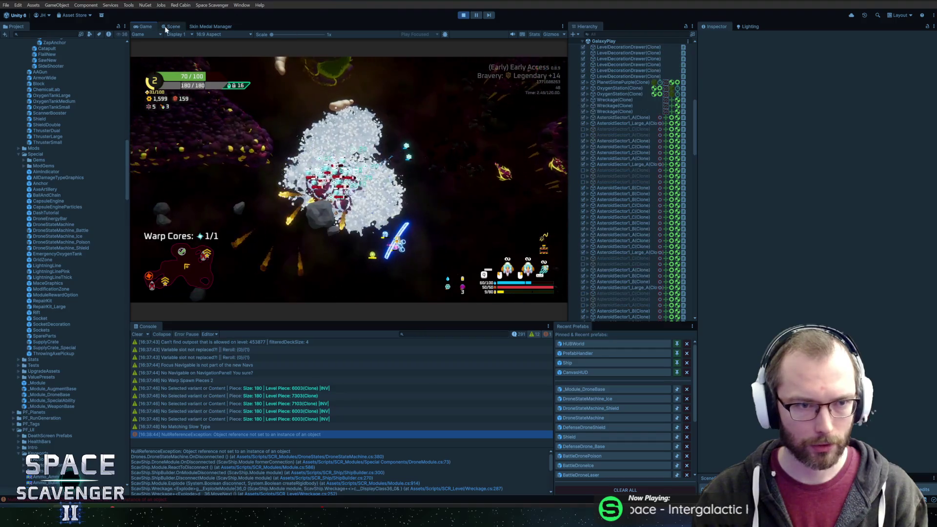
Step: Maximize the Game view briefly, then pause play and restore the full editor layout
double_click(144, 26)
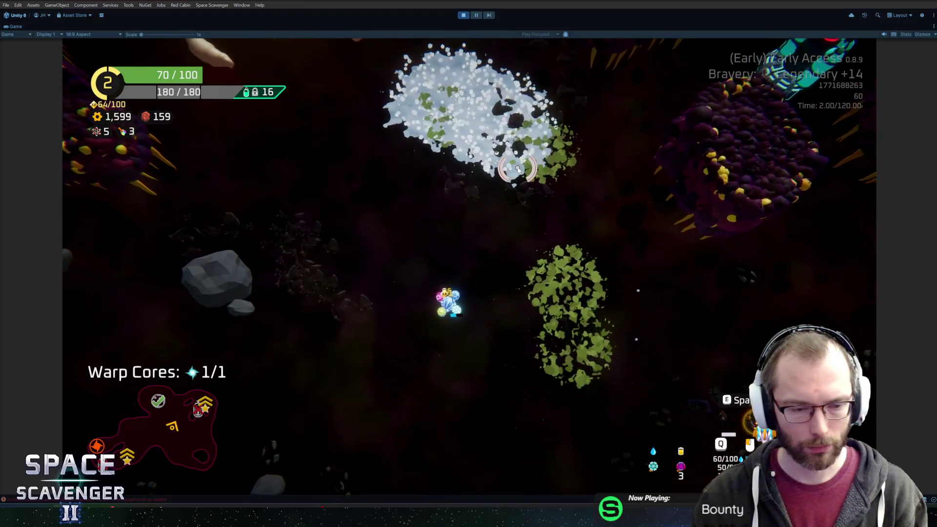
left_click(472, 16)
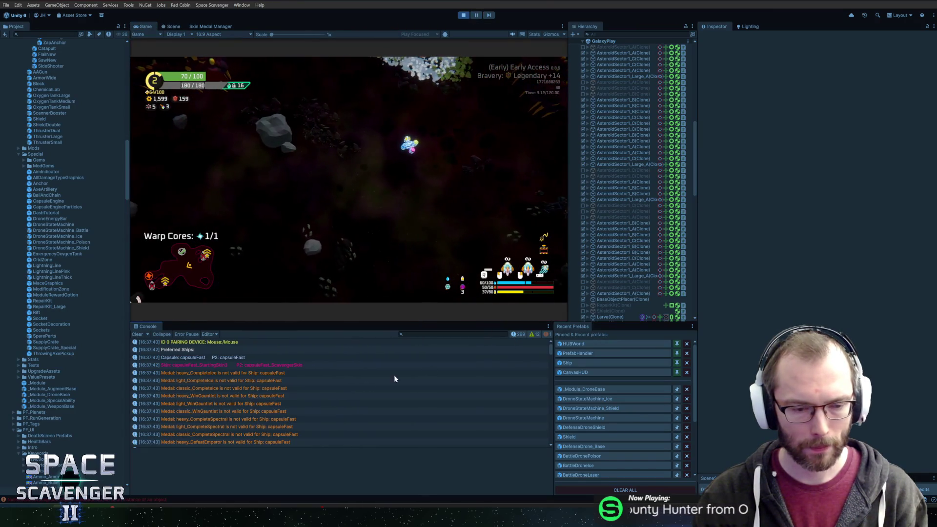
Step: In build mode, clear the Console and detach the shield, laser, poison and ice drones
key("Tab")
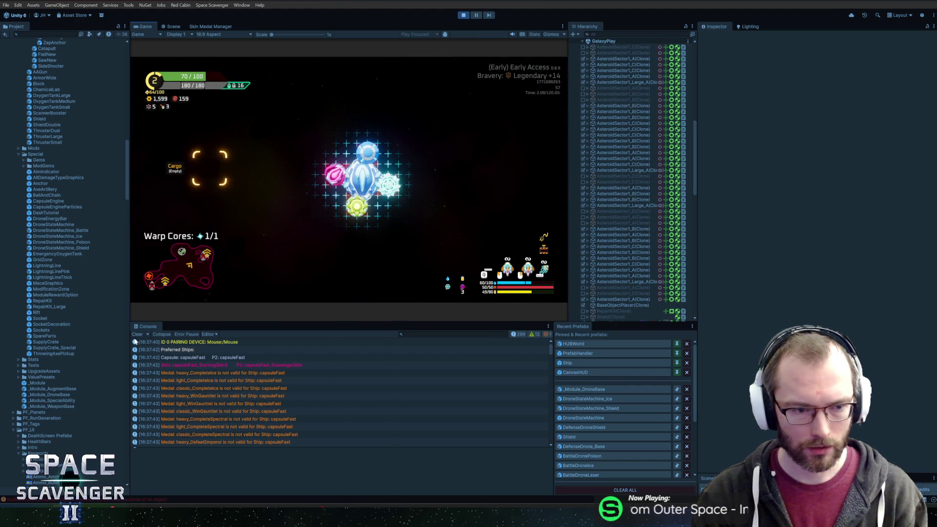
left_click(137, 335)
right_click(351, 149)
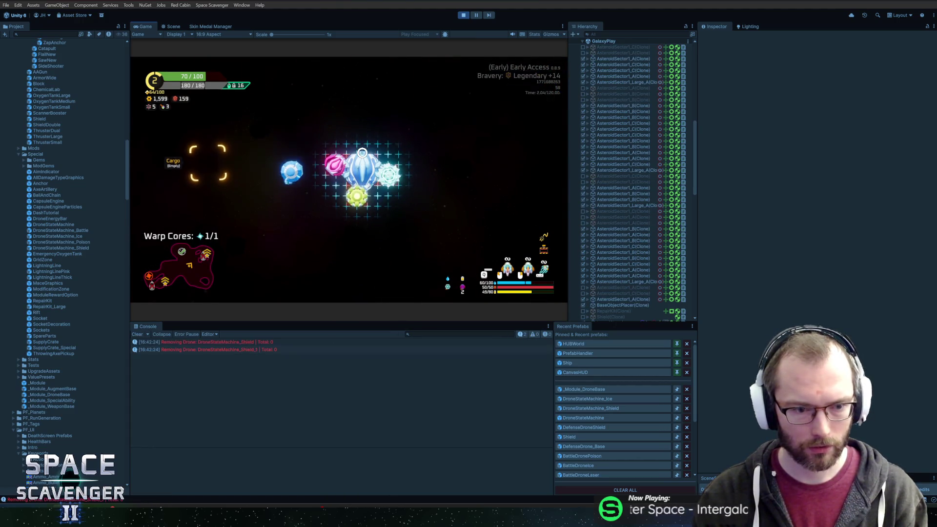
right_click(335, 166)
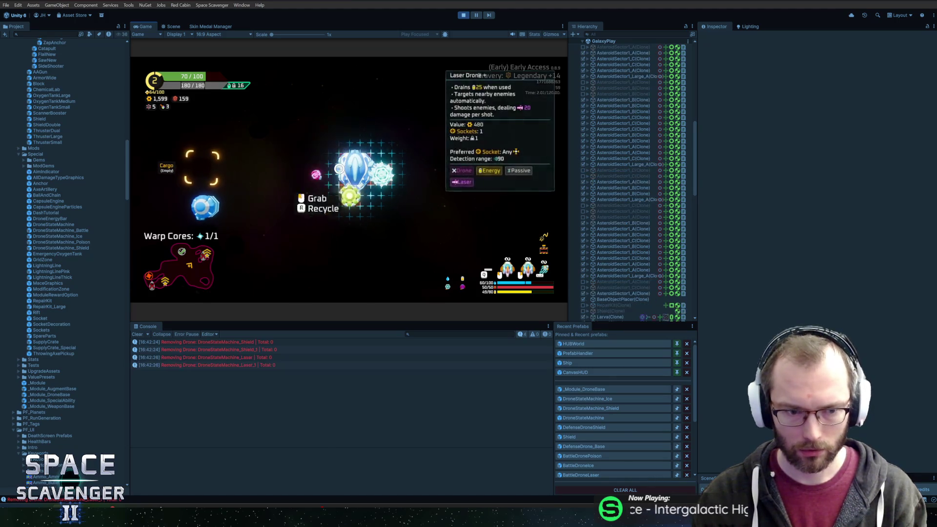
right_click(350, 204)
right_click(374, 185)
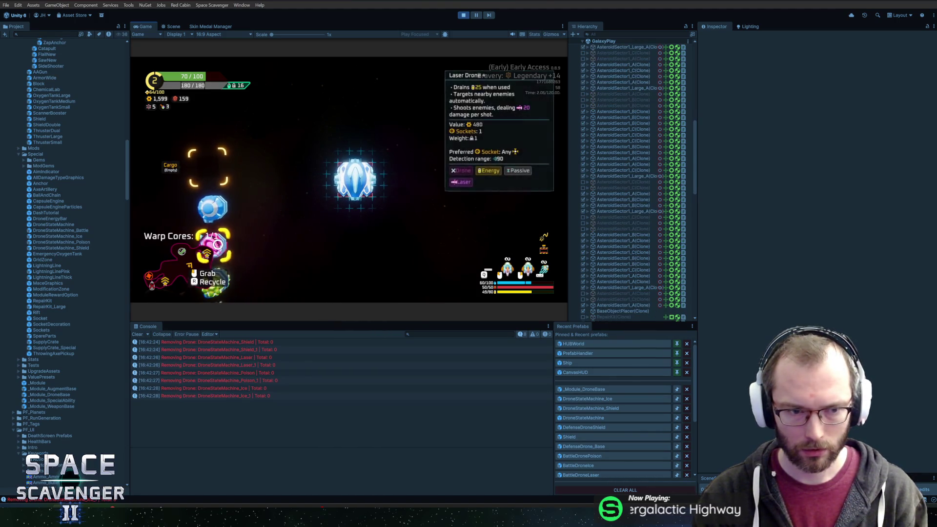
Step: Reattach the Laser Drone to the ship and resume flying with the Game view maximized
left_click(223, 203)
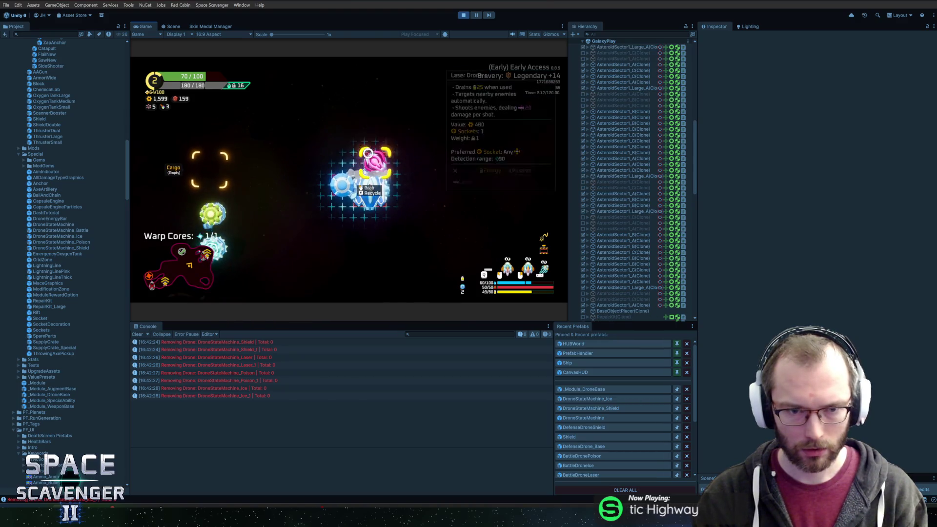
key("grave")
type("spawn gr")
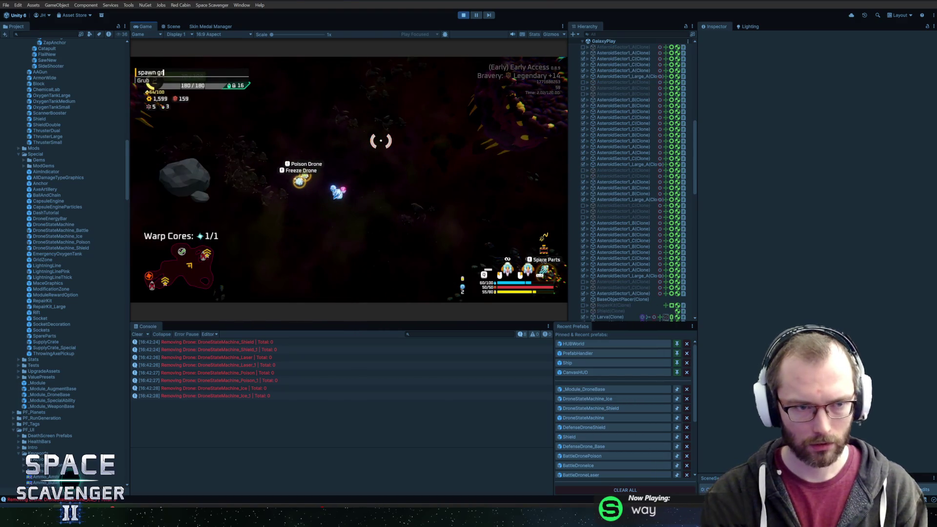
key("Tab")
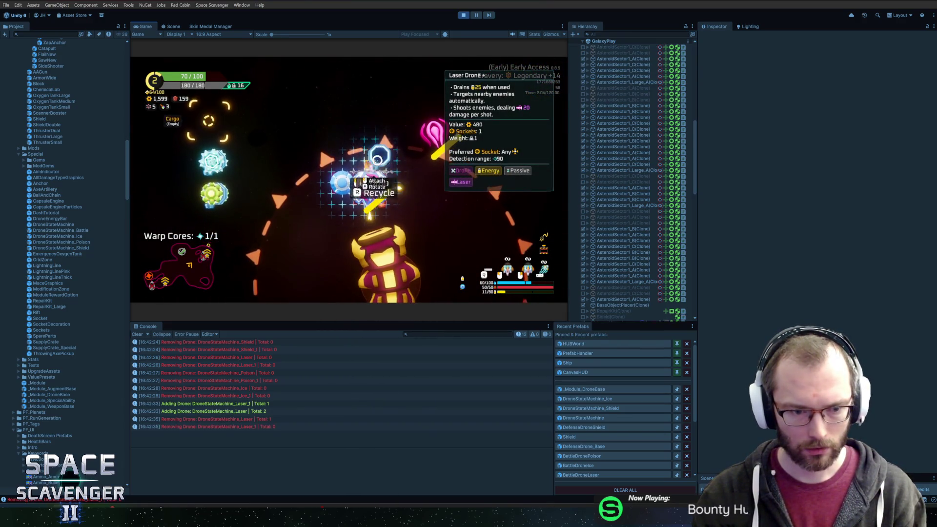
left_click(405, 173)
key("Tab")
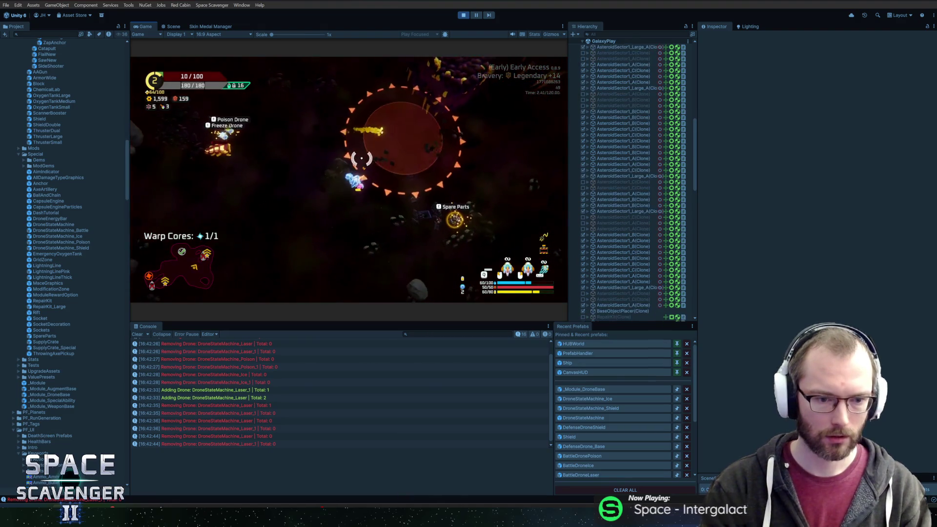
key("shift+space")
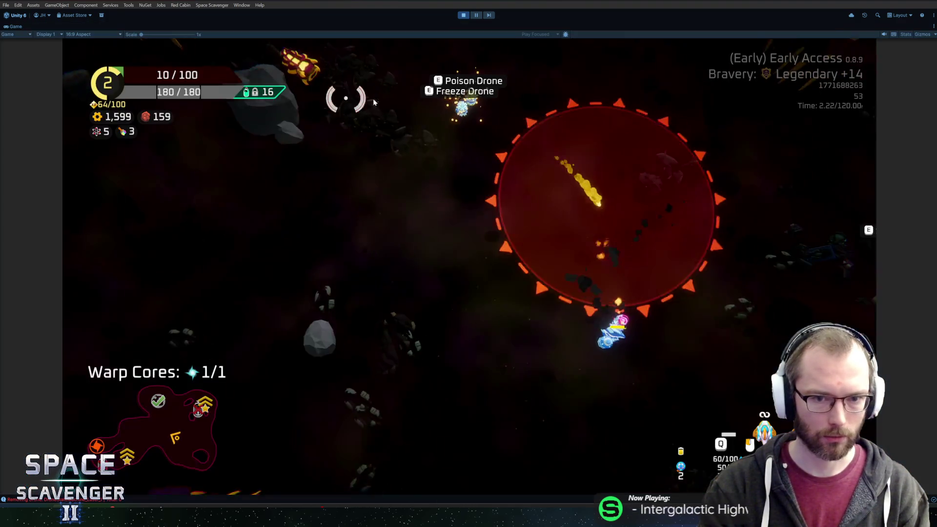
Step: Spawn Grub enemies with the 'spawn Grub' debug console command
key("grave")
type("spawn Grub")
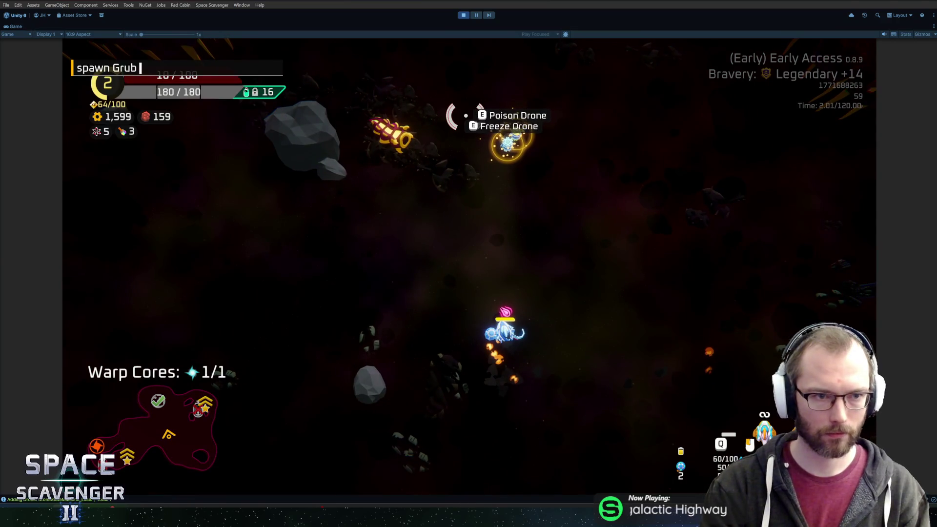
key("Return")
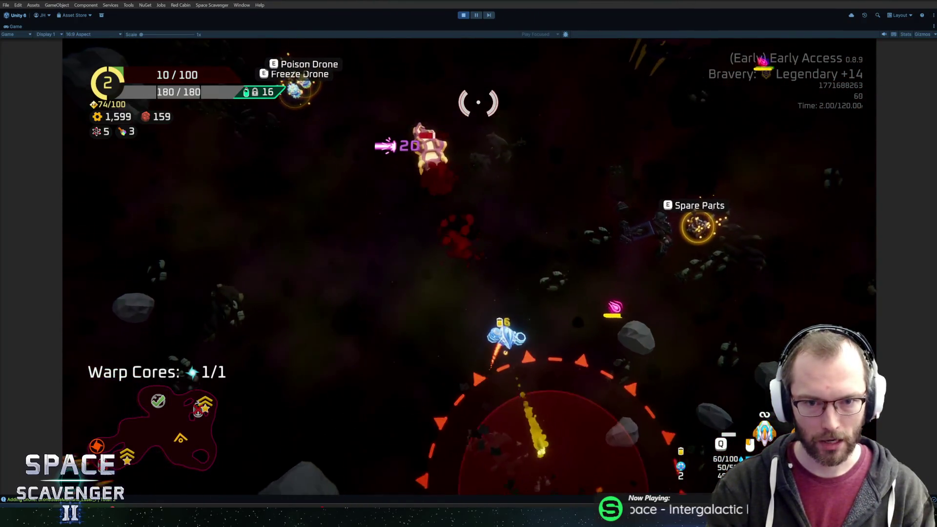
Step: Craft the Laser Sword from the spare parts onto the ship
mouse_move(213, 241)
left_click(338, 253)
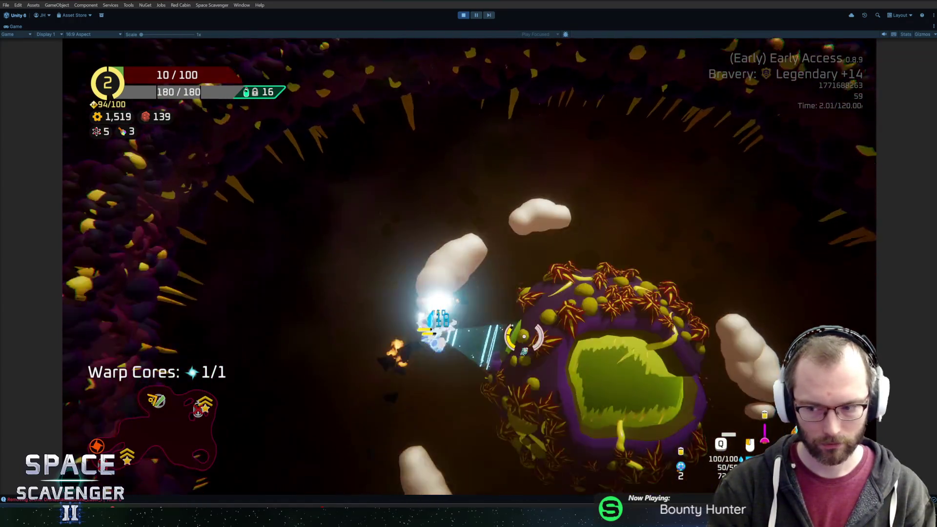
key("grave")
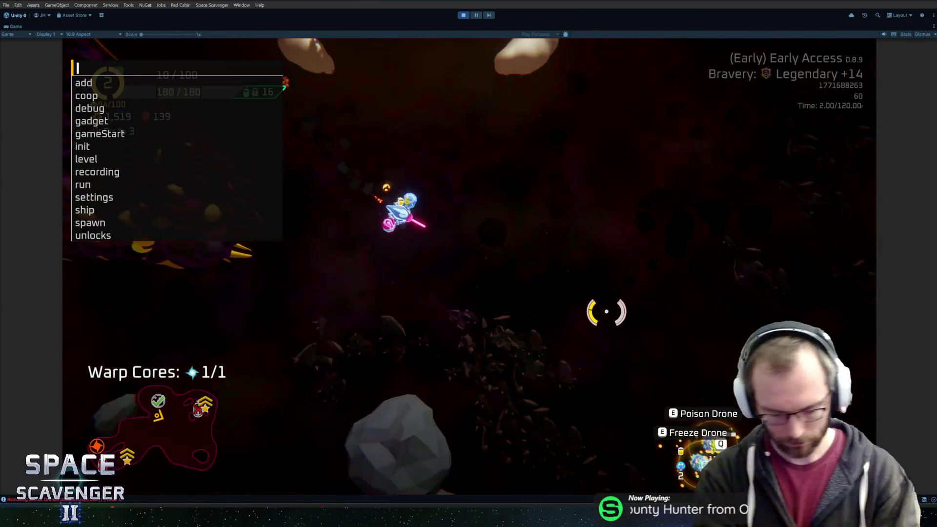
Step: Spawn a Saw Blade with 'spawn Saw' and drag it into the cargo slot
type("spawnn")
type("Saw")
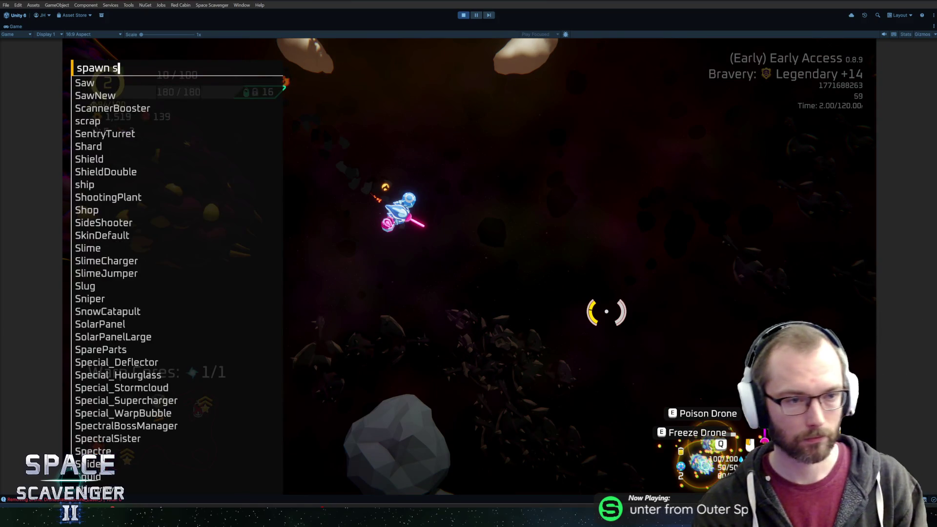
key("Return")
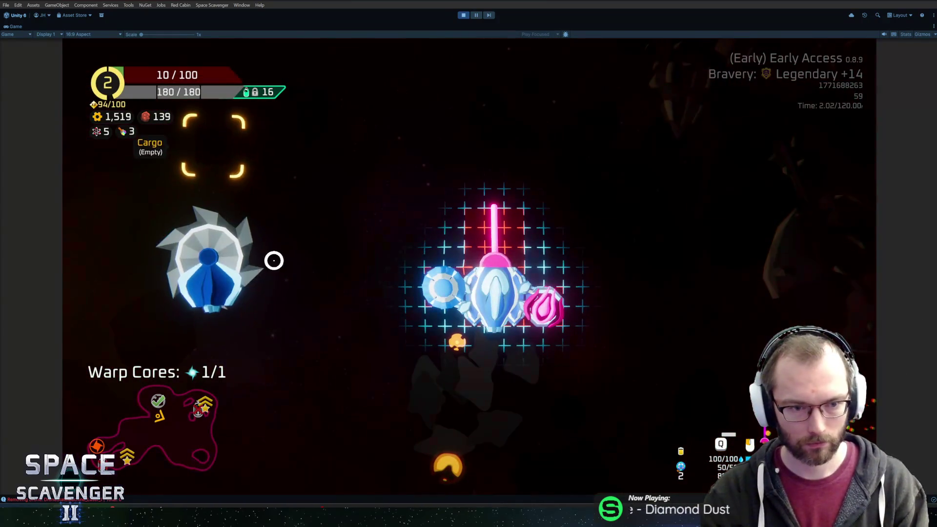
mouse_move(188, 255)
mouse_move(187, 254)
left_mouse_down()
mouse_move(204, 205)
mouse_move(280, 170)
left_mouse_up()
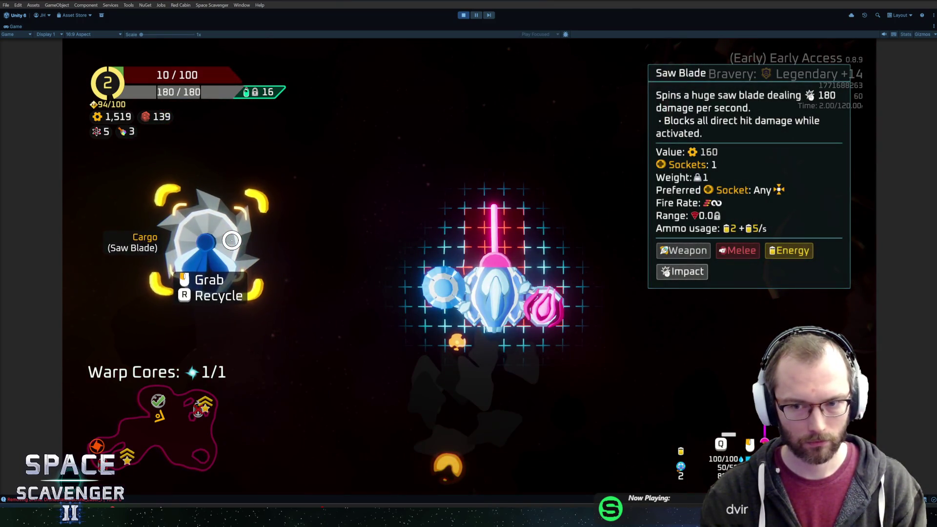
Step: Check the ship's parts in build mode, then stop Play mode with Ctrl+P
key("Tab")
key("Tab")
mouse_move(490, 220)
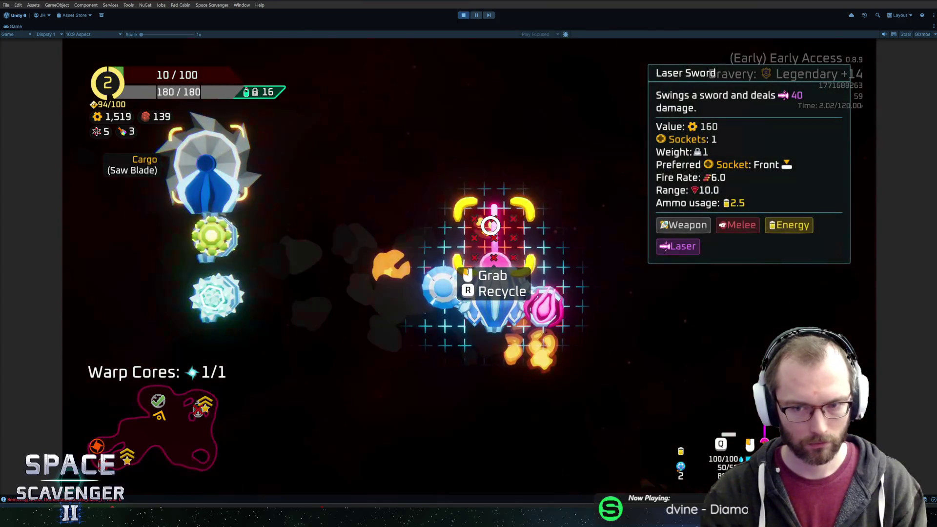
key("Tab")
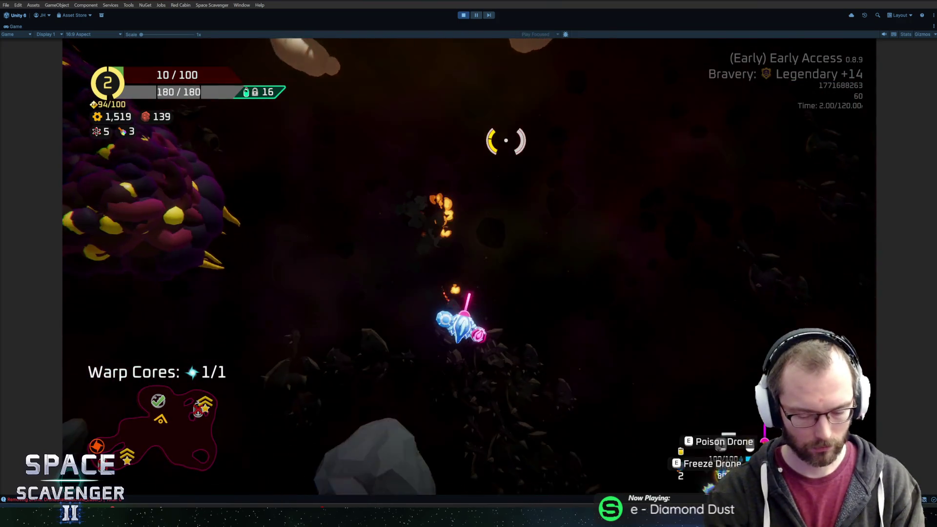
key("ctrl+p")
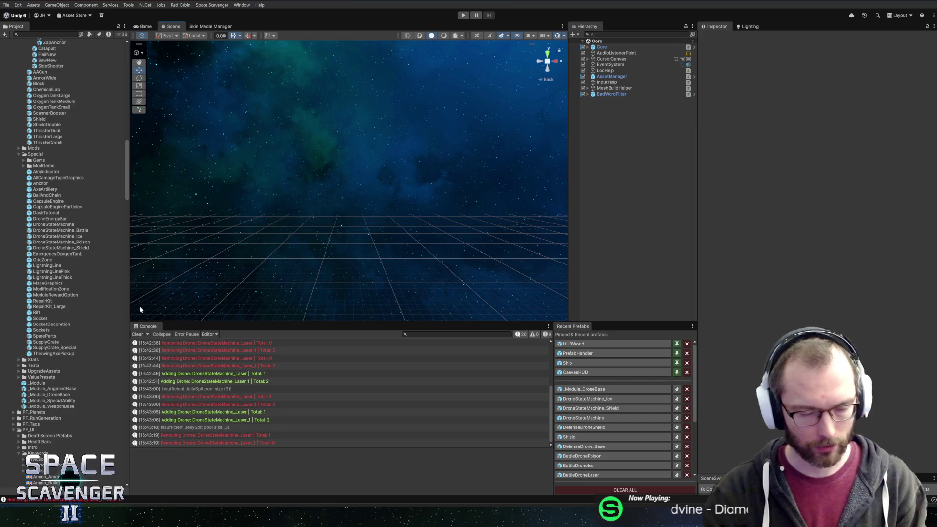
Step: After checking DroneBrain's docs, add '?' null-conditionals on line 380 and return to Unity to recompile
key("alt+Tab")
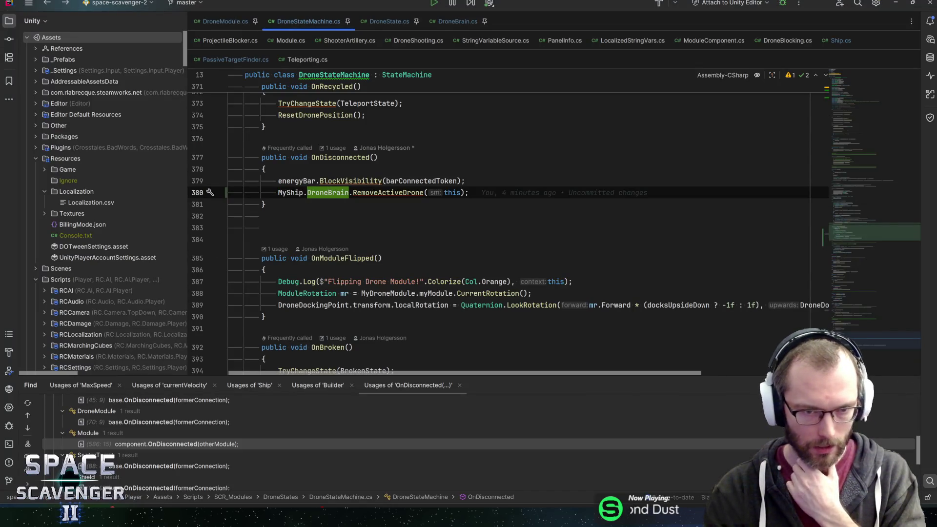
key("ctrl+q")
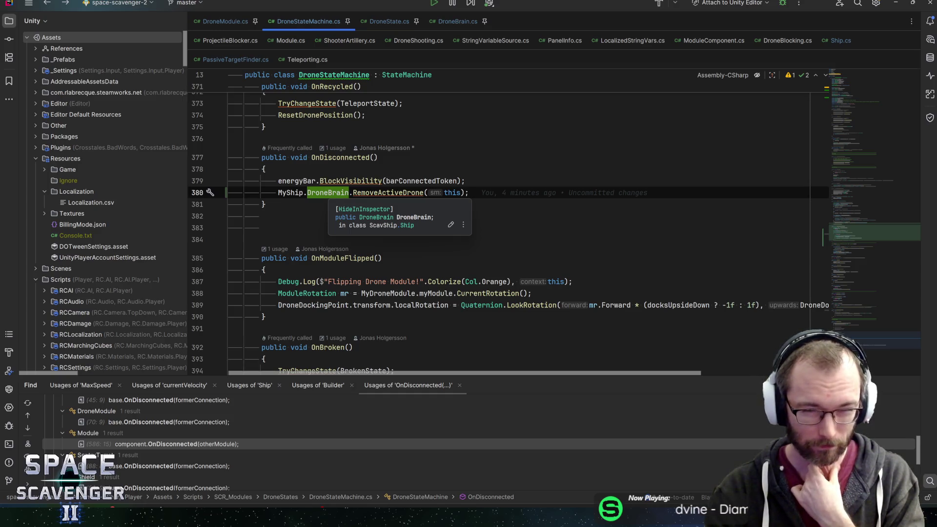
key("Escape")
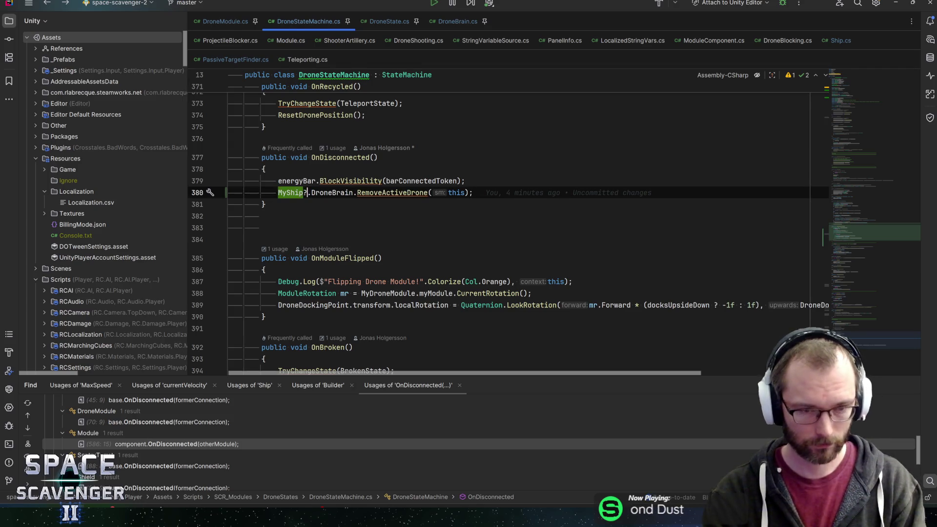
type("?")
key("End")
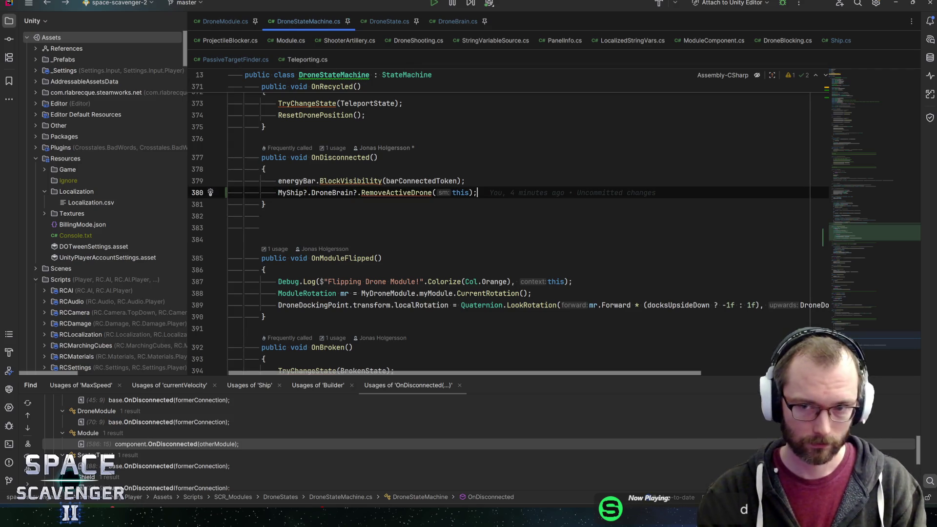
key("alt+Tab")
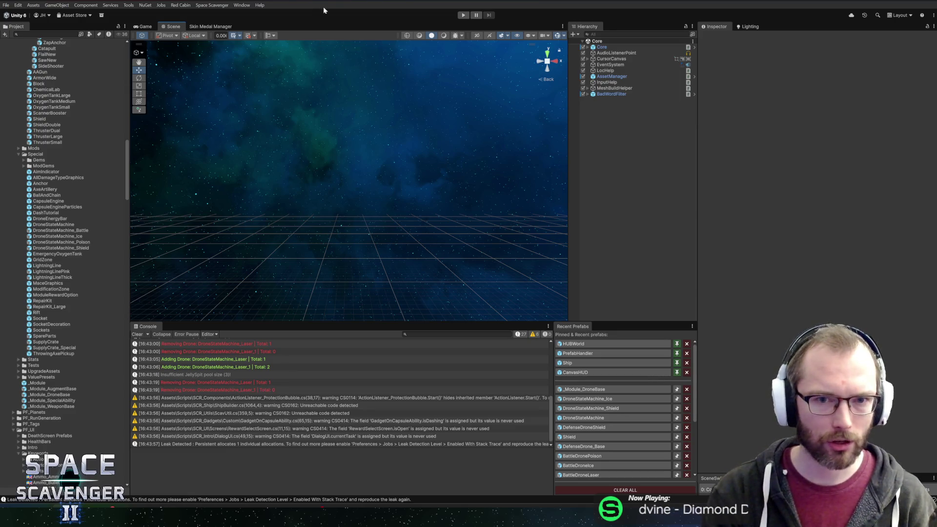
Step: Return to DroneStateMachine.cs at the latest KeepDistanceToOthers edit and highlight usages of position
key("alt+Tab")
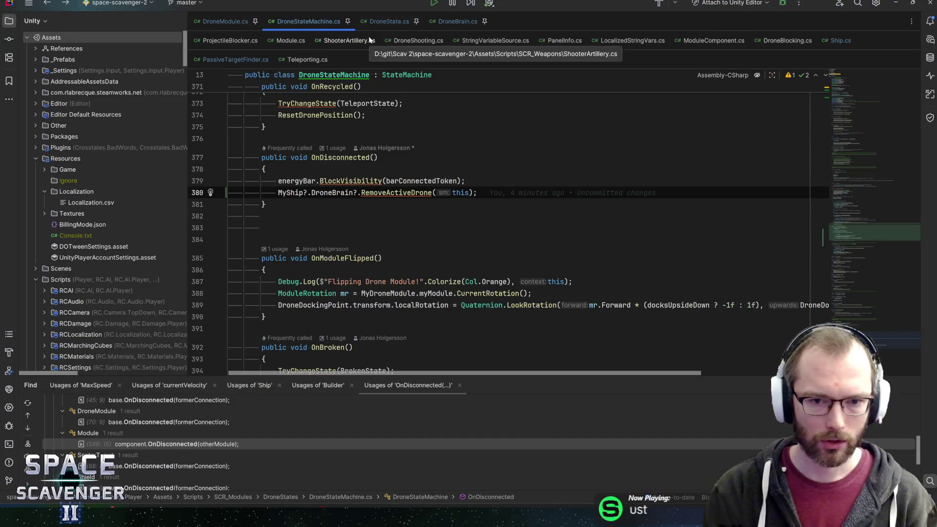
key("ctrl+shift+BackSpace")
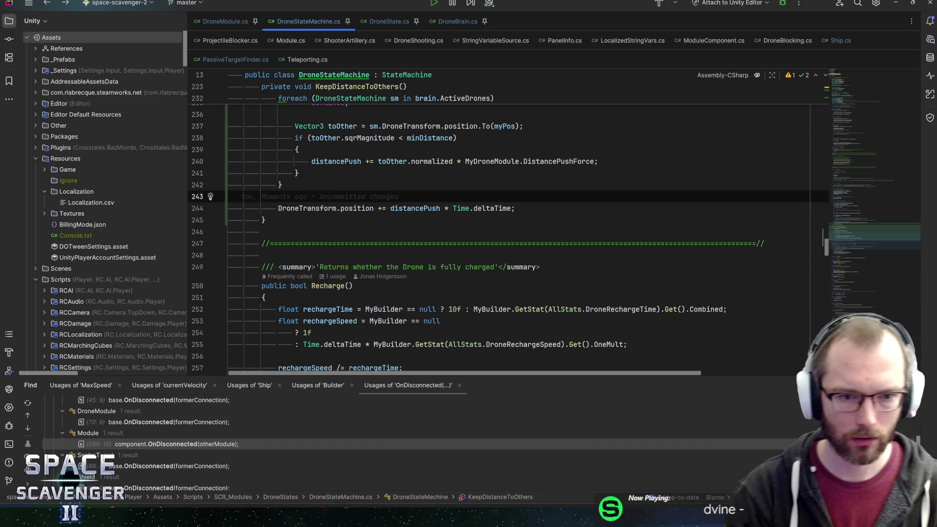
scroll(508, 225, "up", 2)
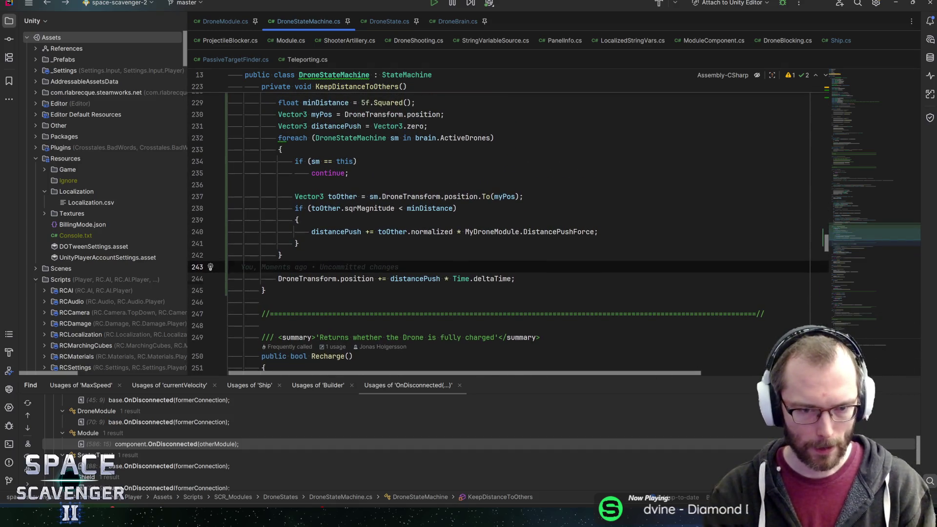
left_click(373, 279)
mouse_move(400, 233)
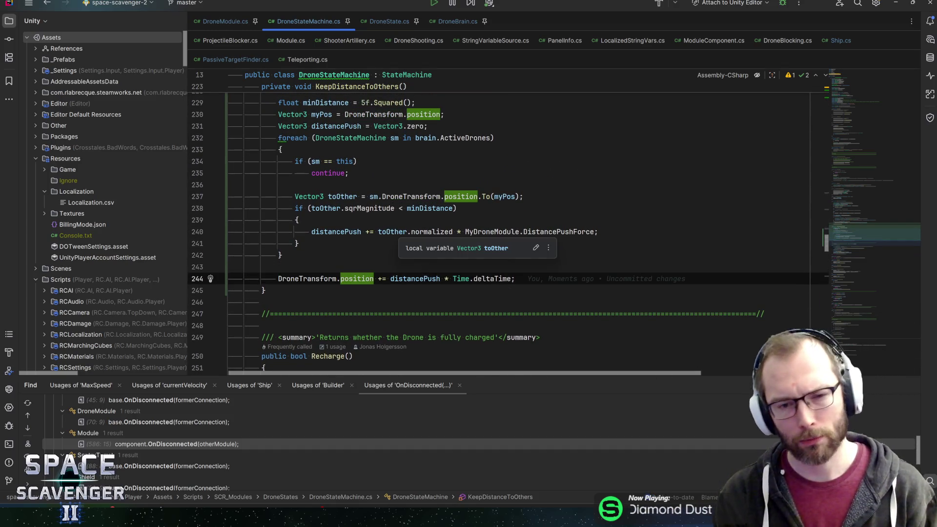
scroll(508, 225, "up", 5)
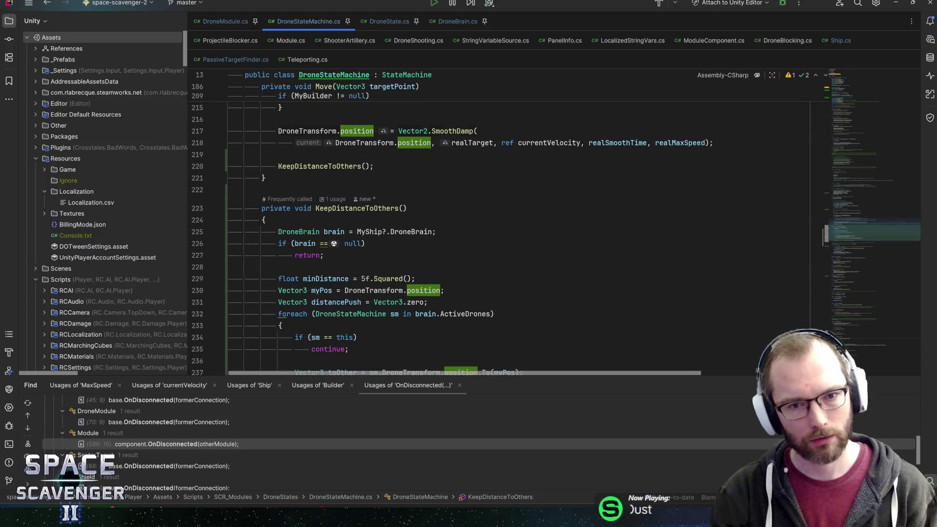
Step: Inspect the SmoothDamp call in Move, then highlight every distancePush usage and its accumulating line
left_click(453, 131)
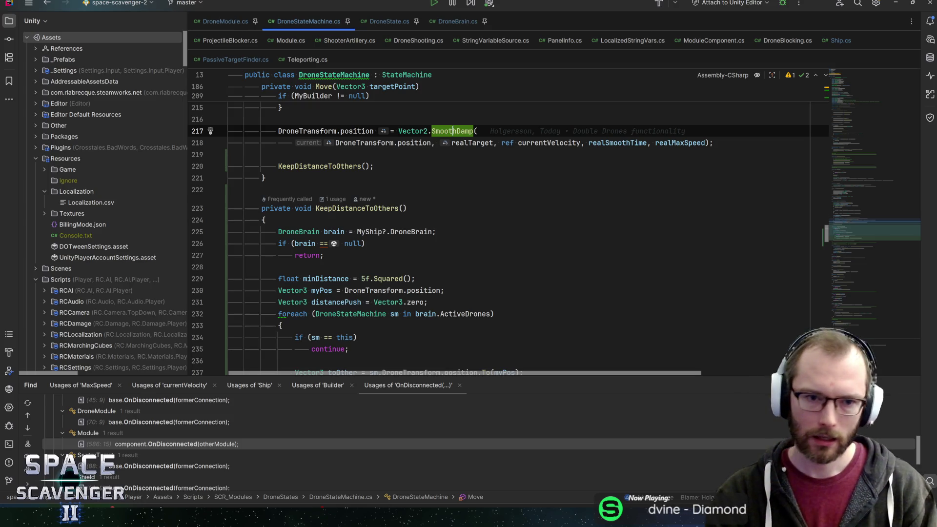
left_click(356, 131)
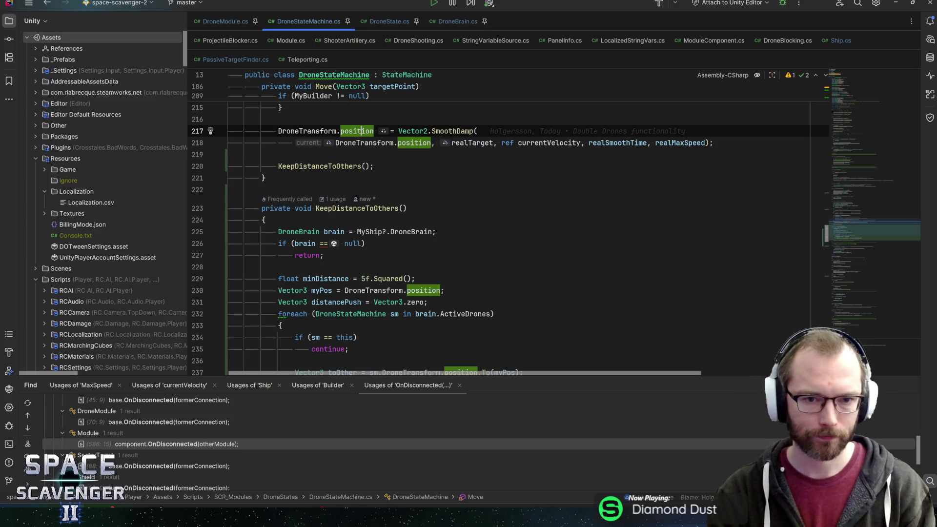
scroll(497, 224, "down", 6)
scroll(498, 224, "up", 1)
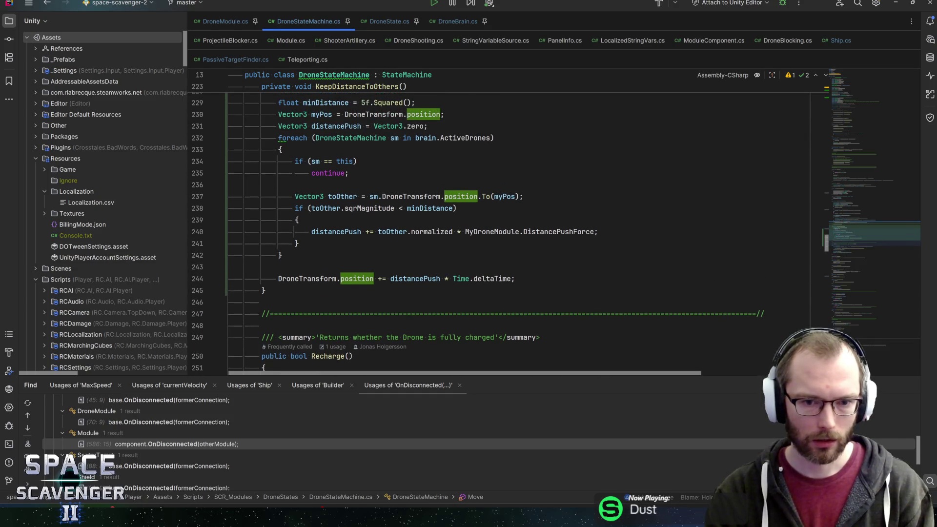
double_click(414, 278)
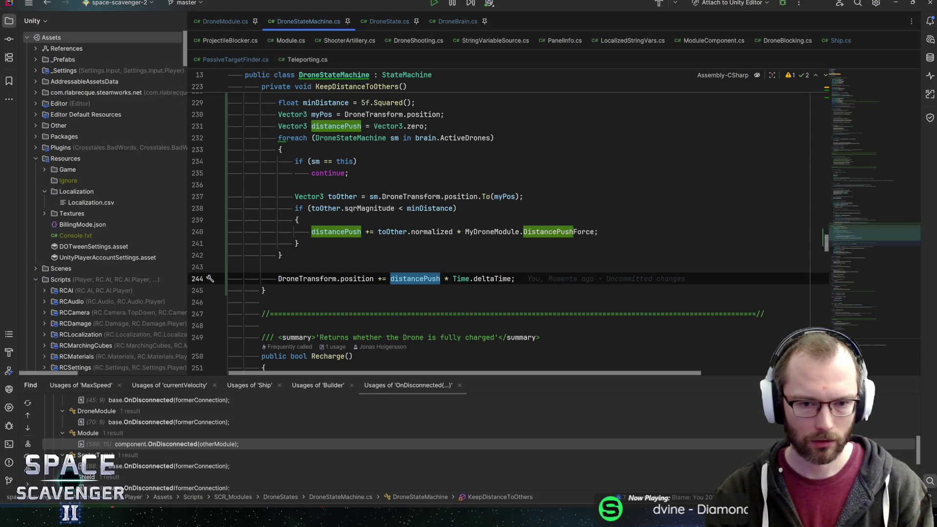
left_click(344, 232)
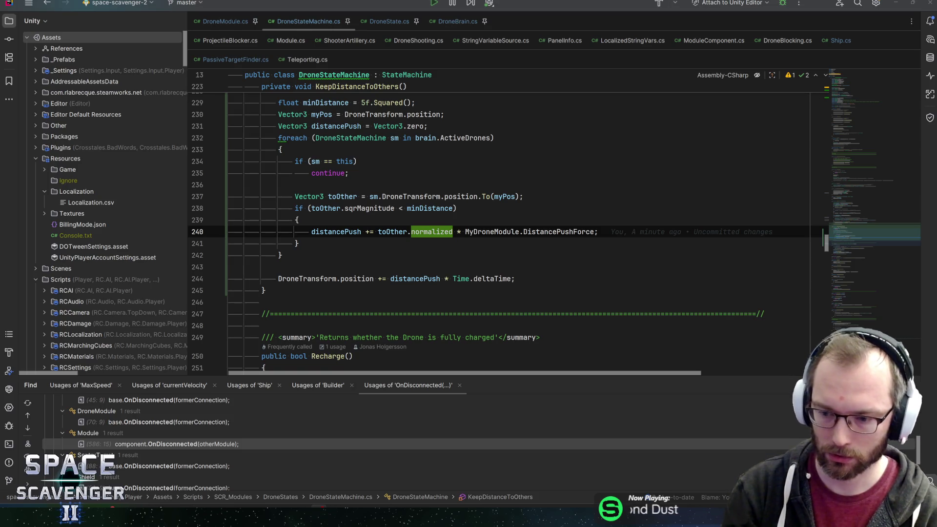
Step: Dismiss the notifications panel and inspect the minDistance check above the push line
key("super+n")
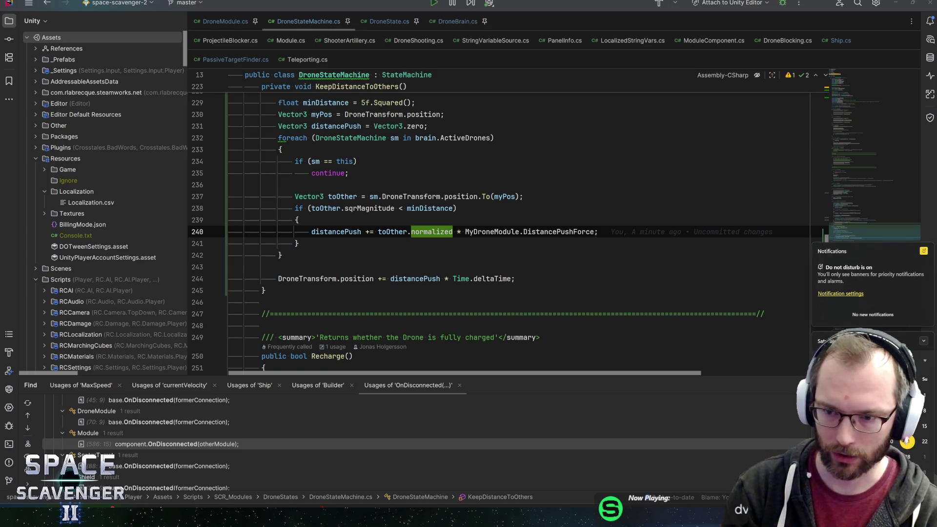
key("Escape")
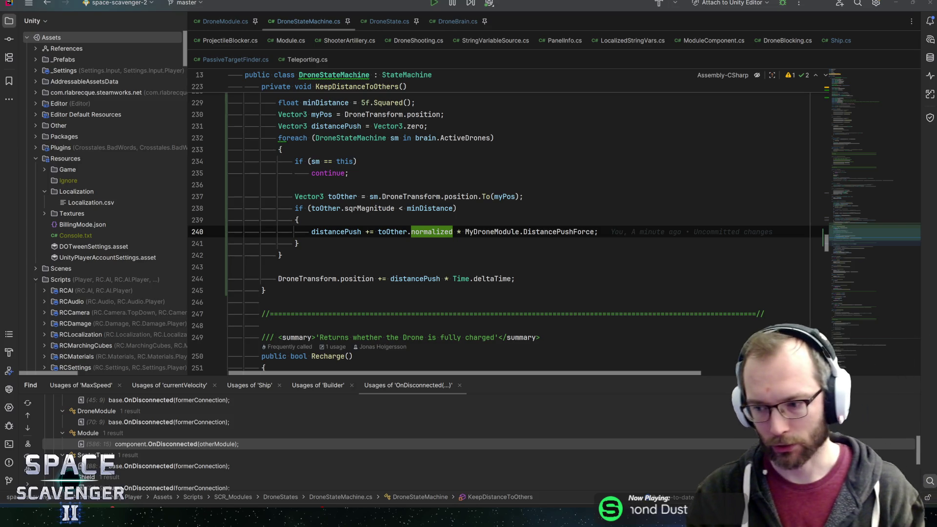
left_click(599, 231)
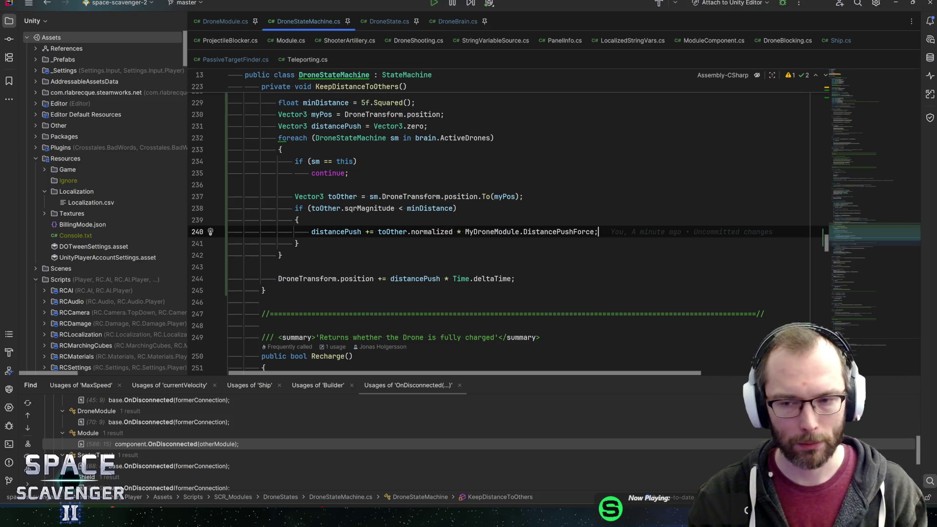
key("Up")
key("Up")
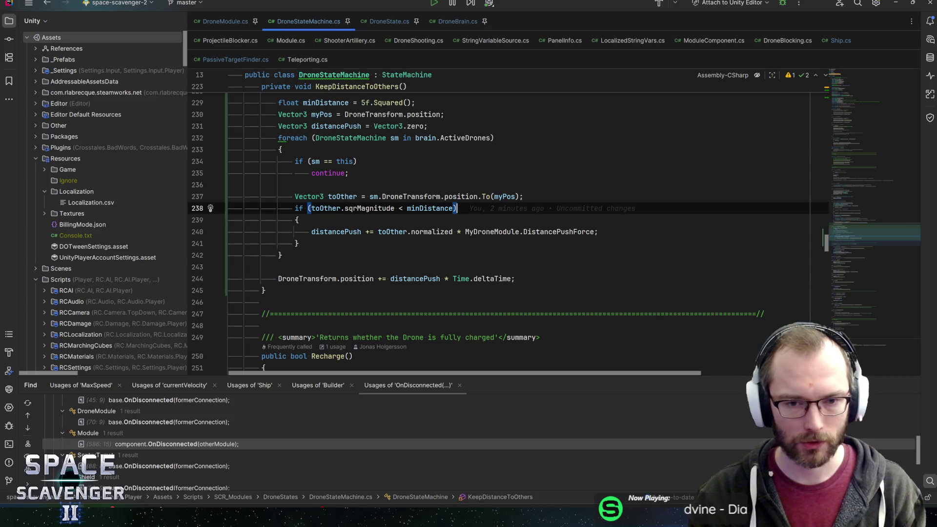
key("Left")
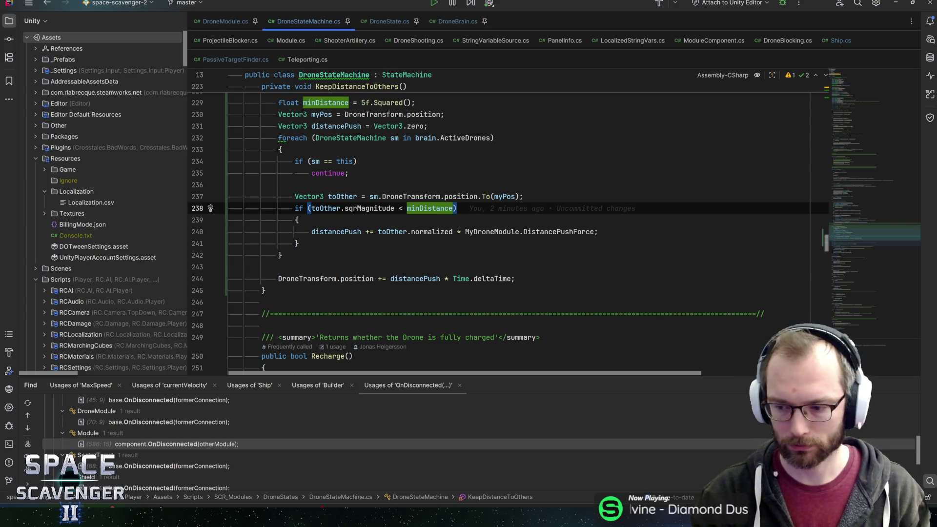
key("Right")
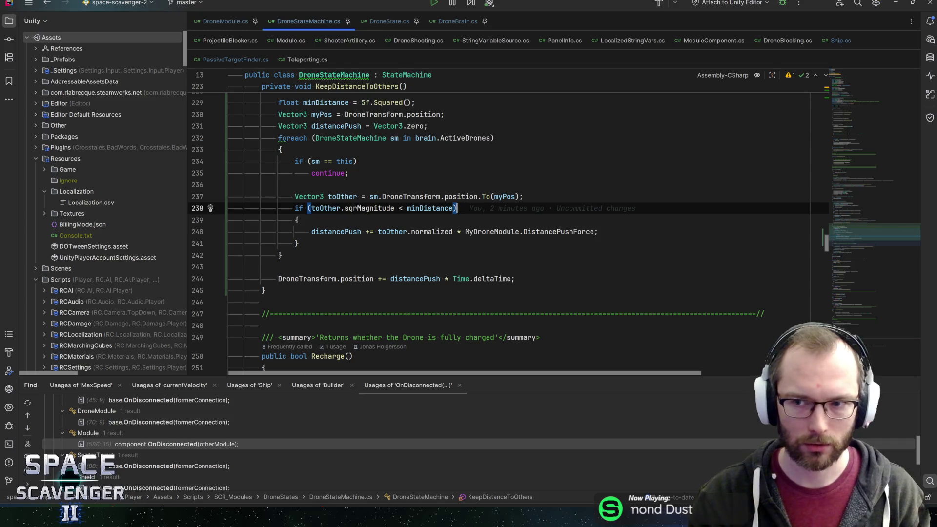
Step: Check the UnityEngine imports at the top, shrink the search results panel, and review minDistance on line 228
key("ctrl+Home")
key("Down")
key("Down")
key("Down")
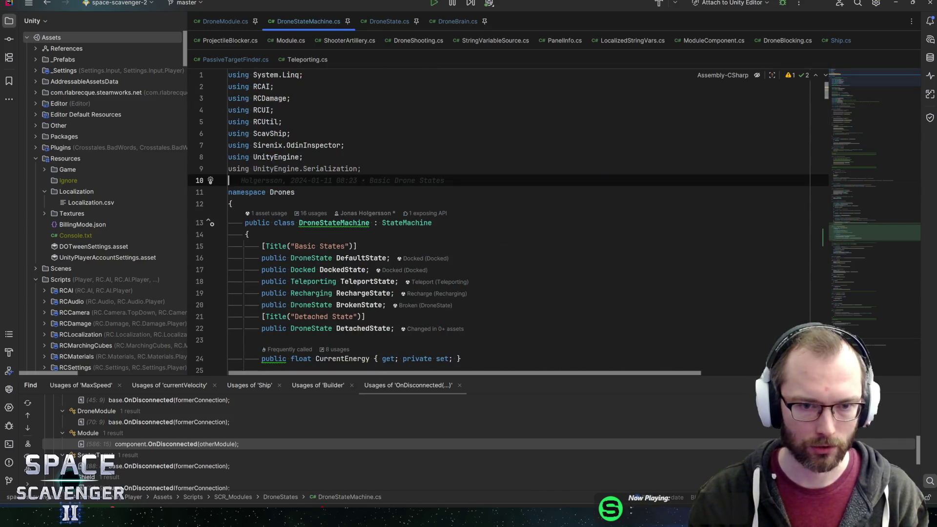
key("Left")
left_click_drag(844, 72, 857, 225)
left_click_drag(503, 394, 502, 423)
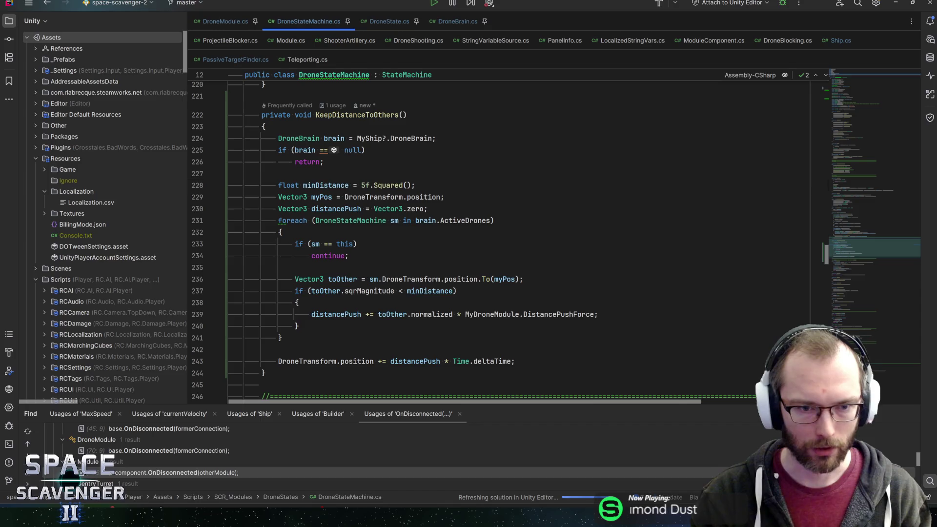
left_click(350, 186)
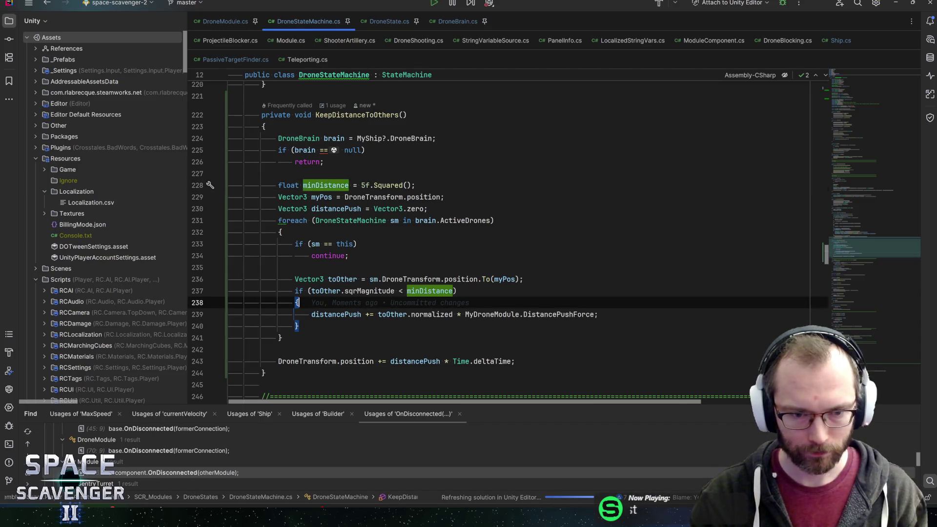
left_click(365, 314)
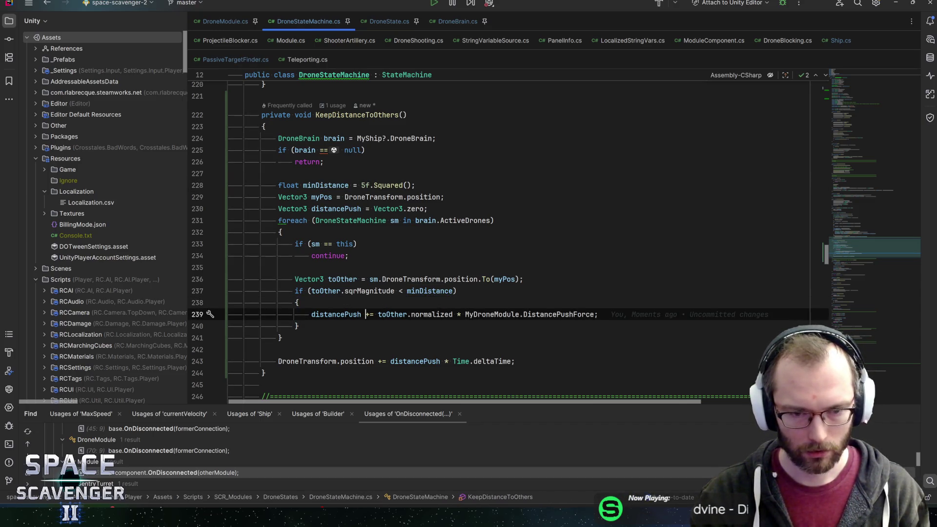
Step: Begin the falloff on line 239 by typing '1f - (' with toOther inside the parentheses
mouse_move(429, 315)
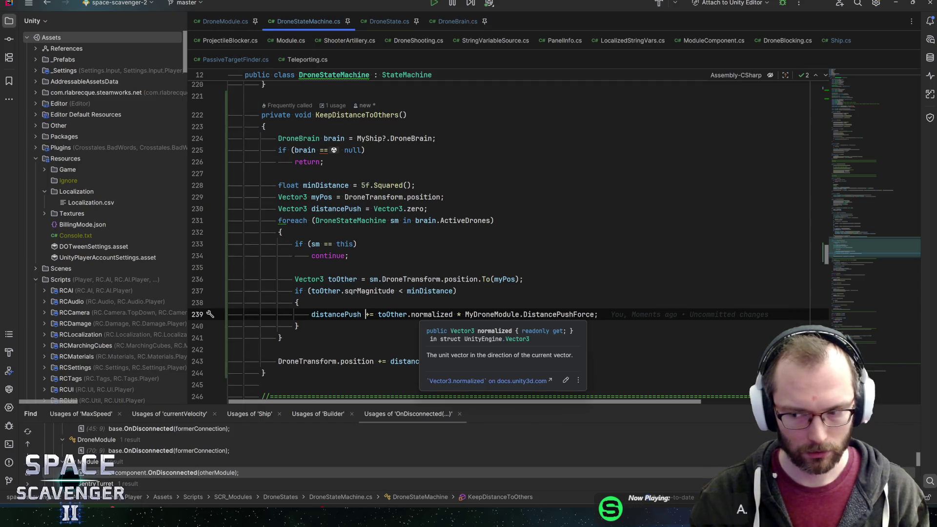
left_click(378, 315)
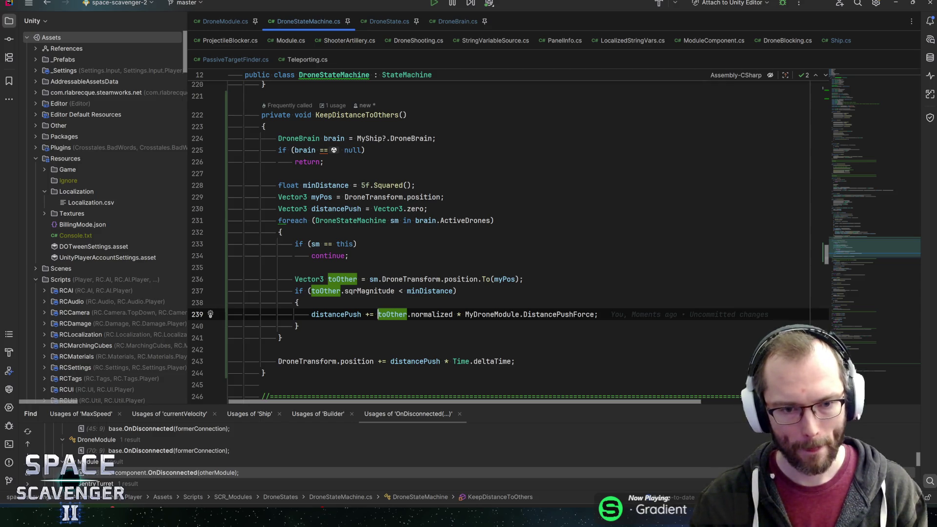
type("1f ")
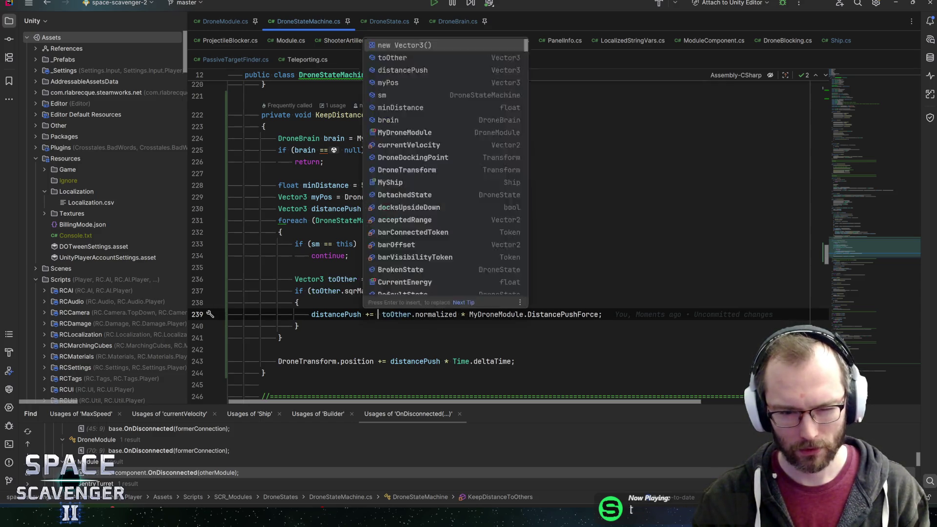
type("- (")
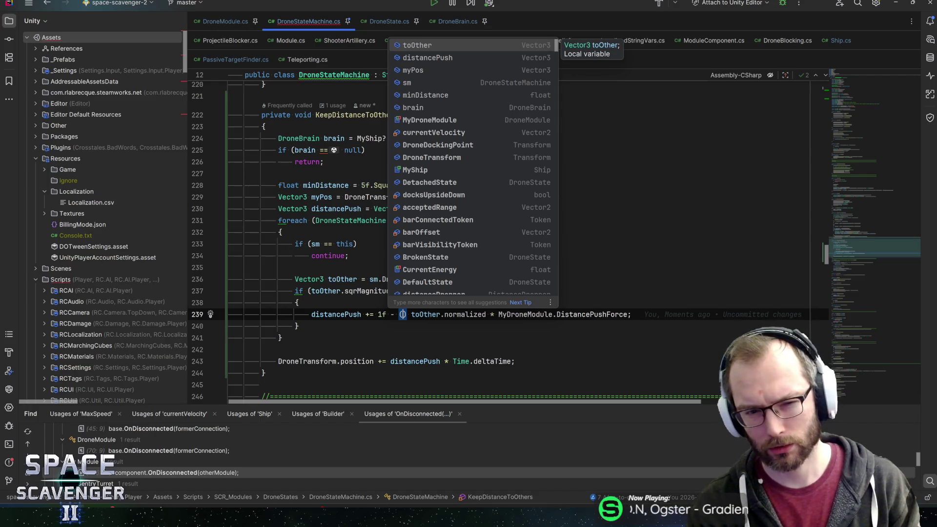
key("Escape")
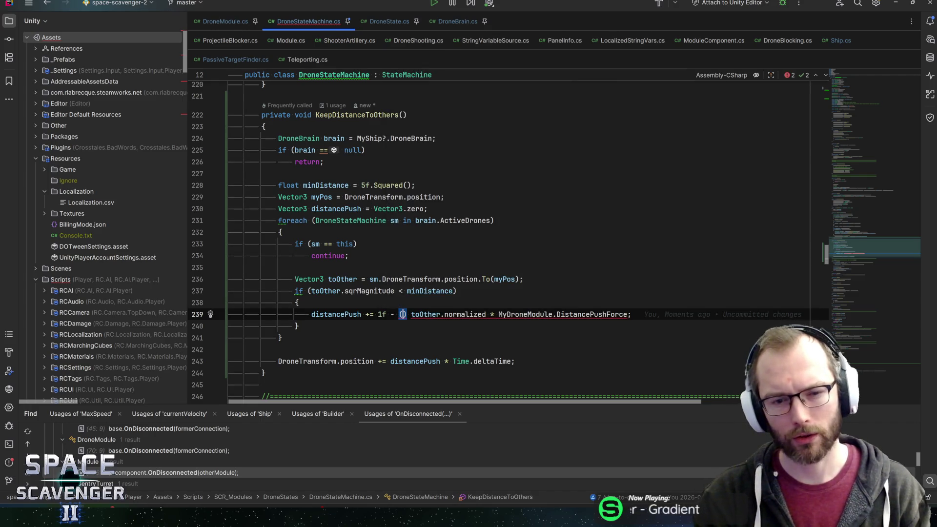
double_click(368, 290)
key("Left")
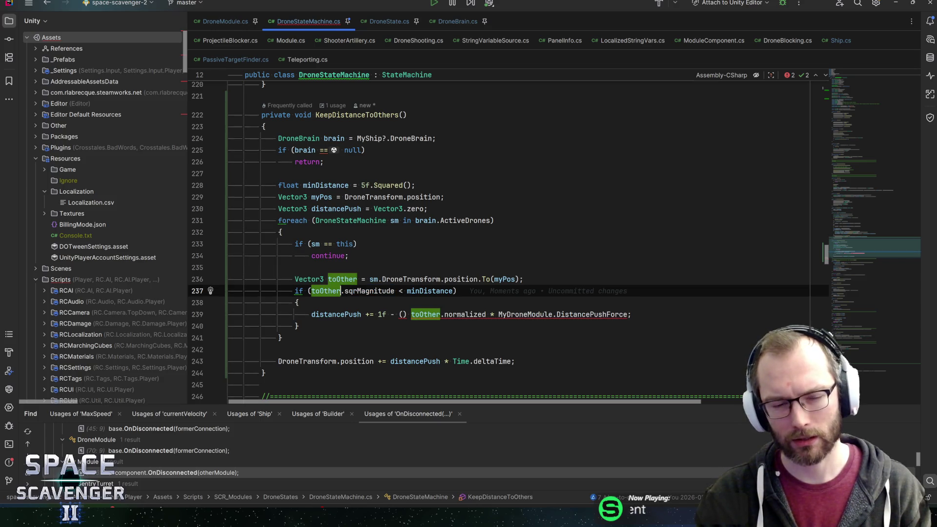
left_click(373, 314)
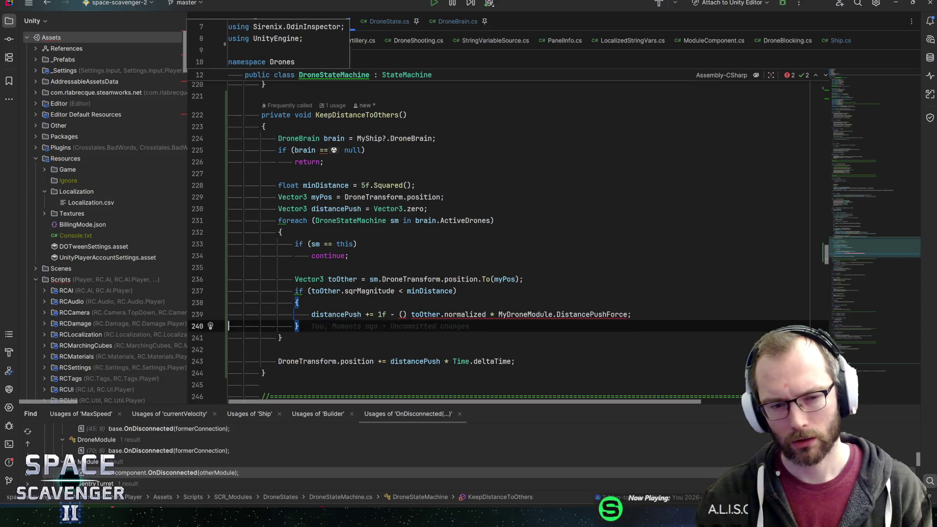
left_click(403, 314)
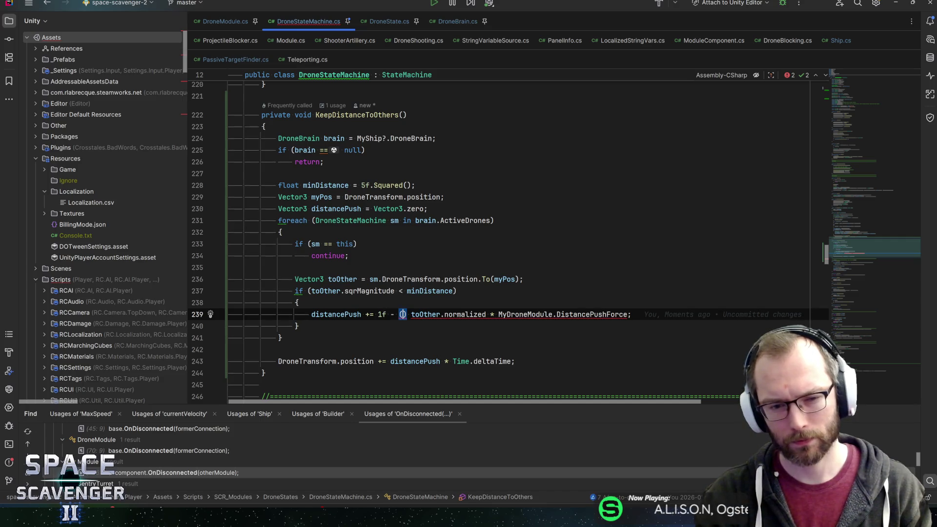
type("tooth")
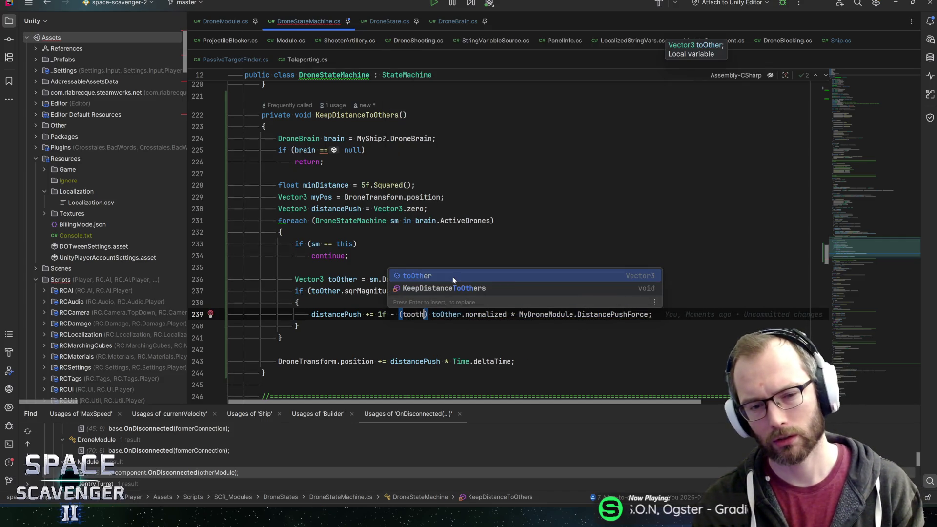
key("Return")
Step: Complete the falloff as 1f - (toOther/minDistance) * ahead of toOther.normalized on line 239
type("/m")
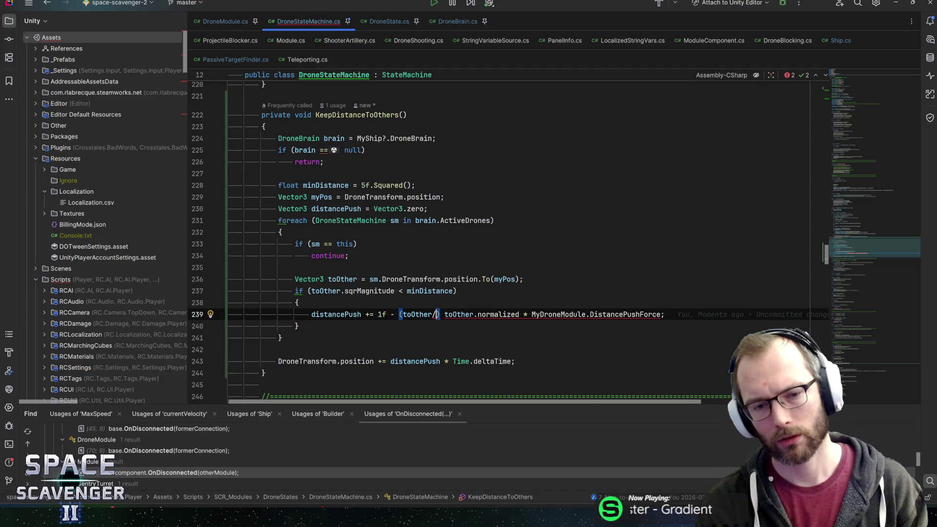
type("indist")
key("Return")
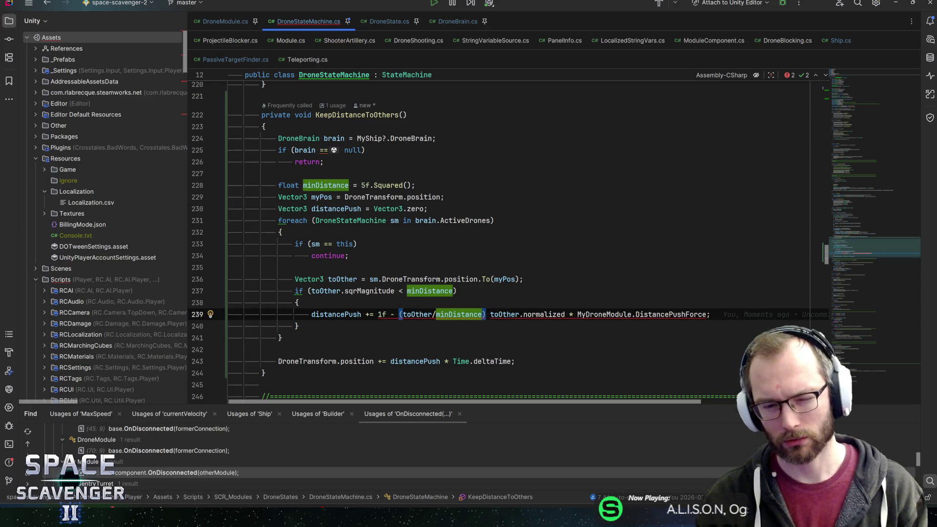
type("),")
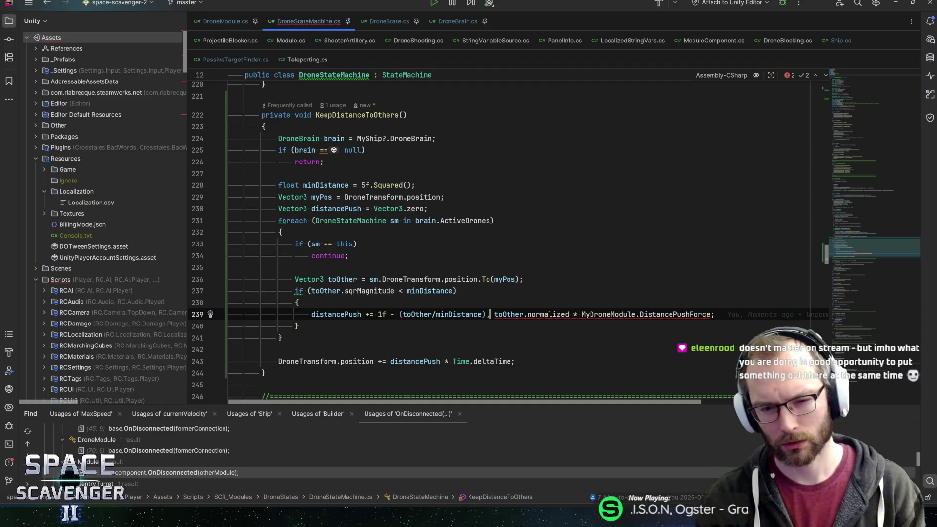
key("BackSpace")
type("*")
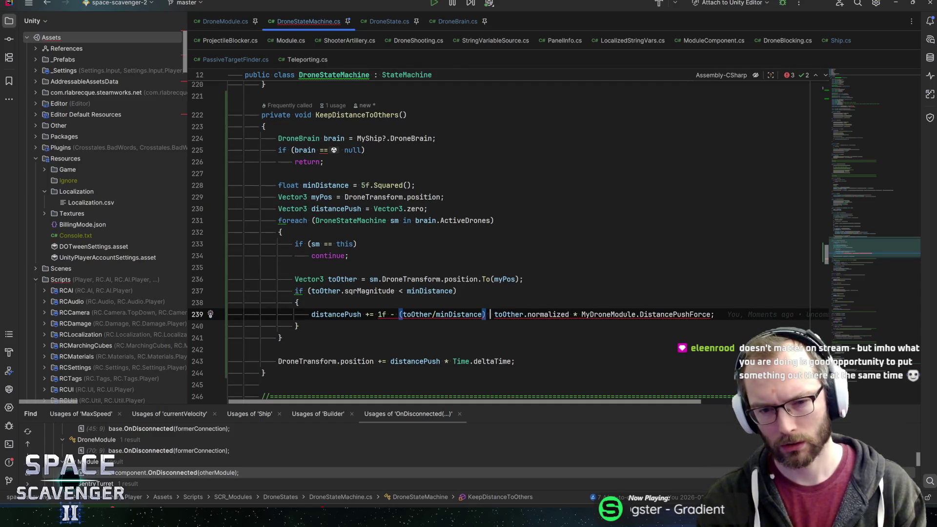
key("ctrl+shift+Right")
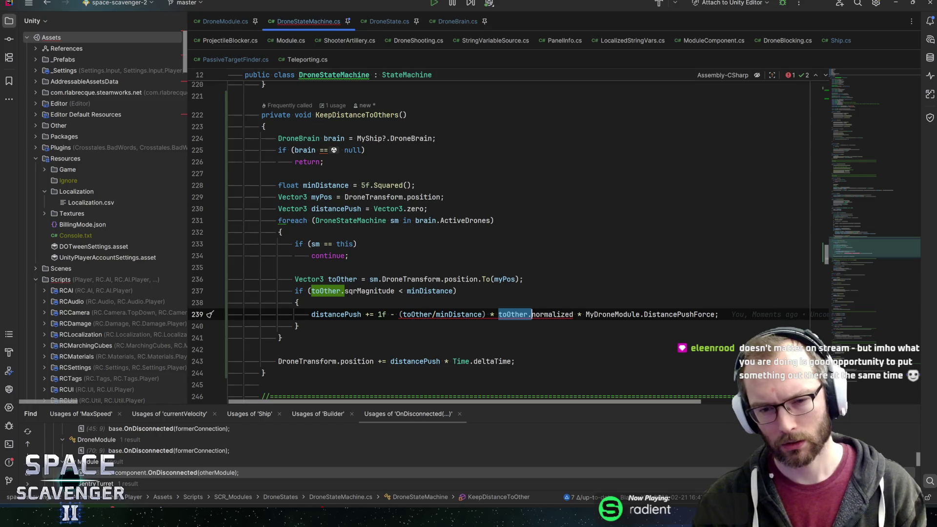
left_click(489, 314)
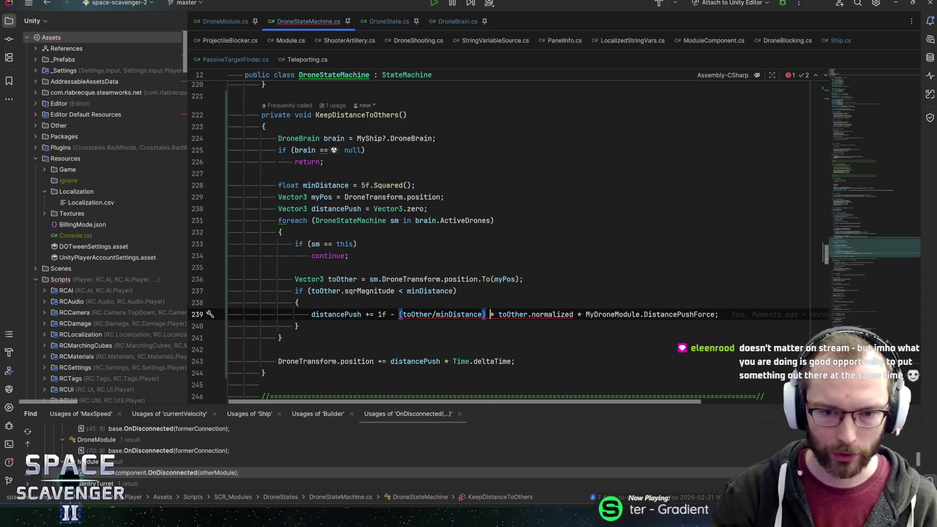
left_click(379, 314)
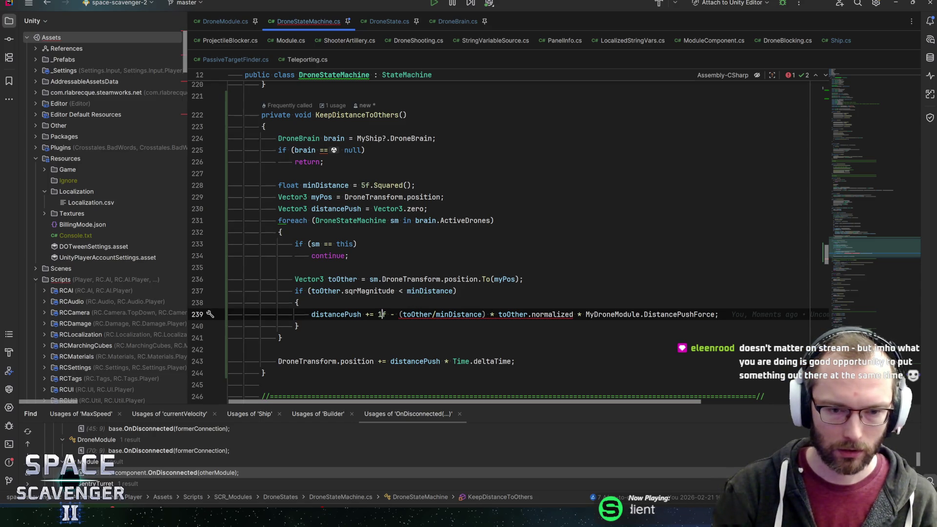
Step: Wrap the falloff term on line 239 in parentheses and check the float/Vector3 type error
type("(")
left_click(490, 314)
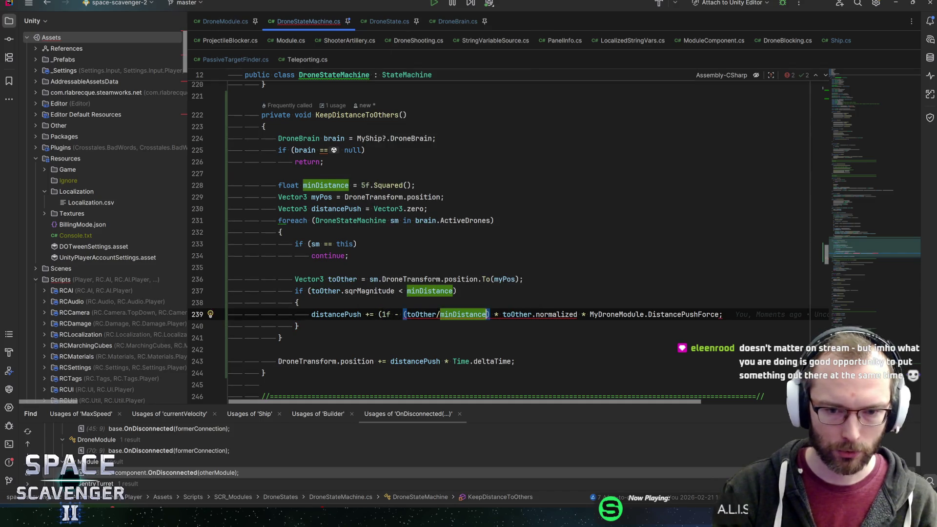
type(")")
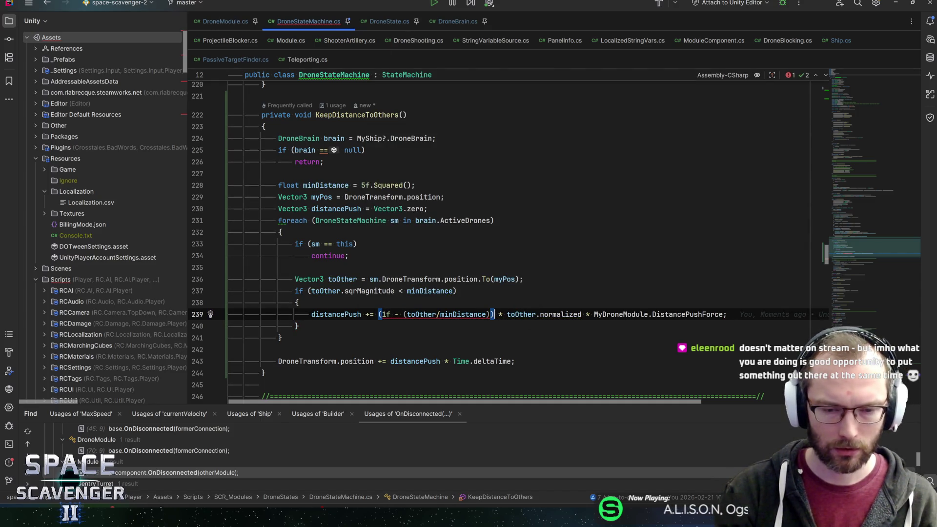
left_click(405, 315)
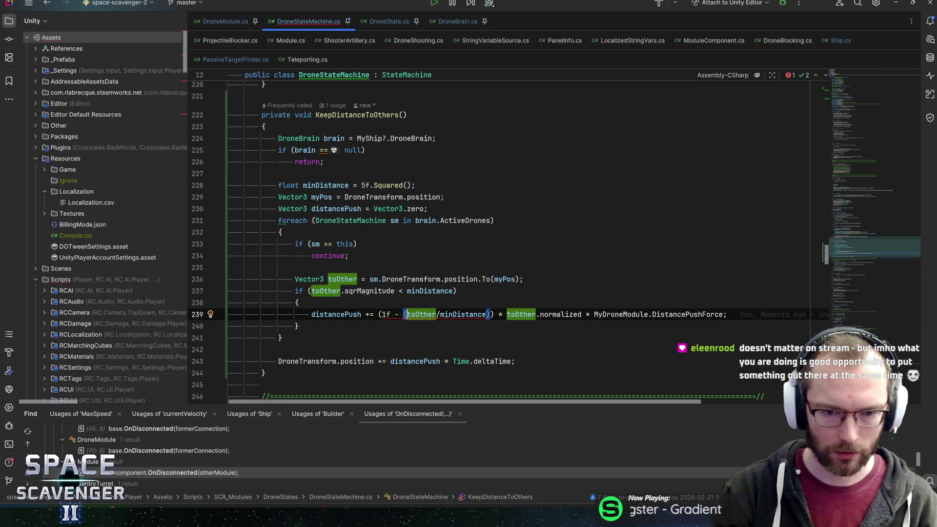
mouse_move(469, 314)
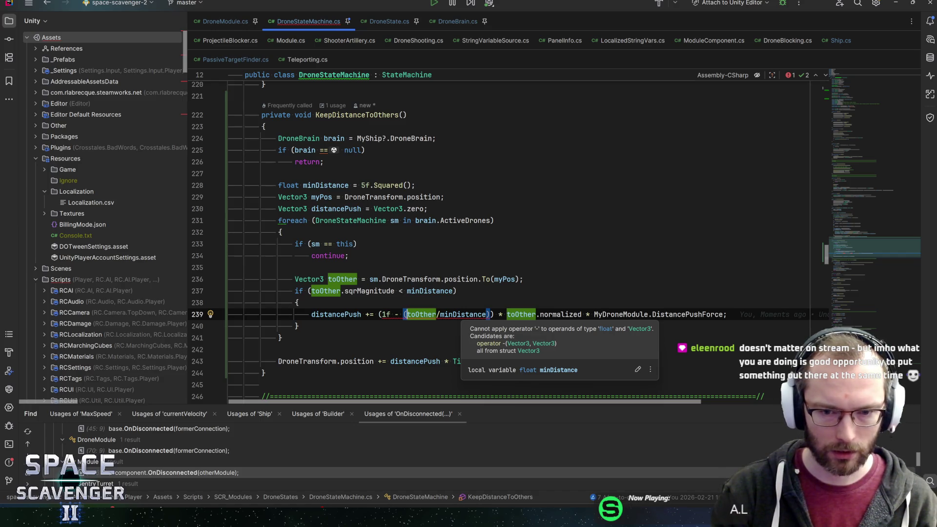
left_click(487, 314)
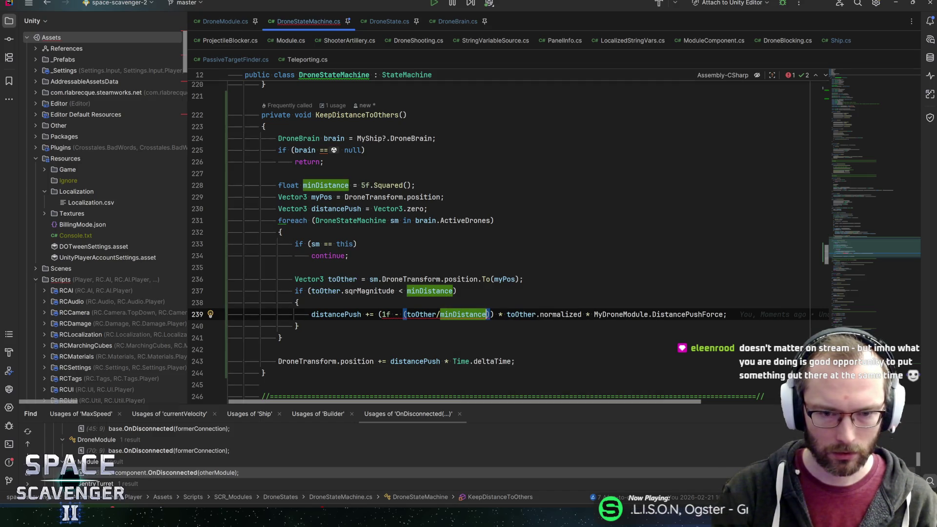
Step: Change toOther to toOther.sqrMagnitude, insert the division, and delete the redundant inner parentheses
left_click(436, 314)
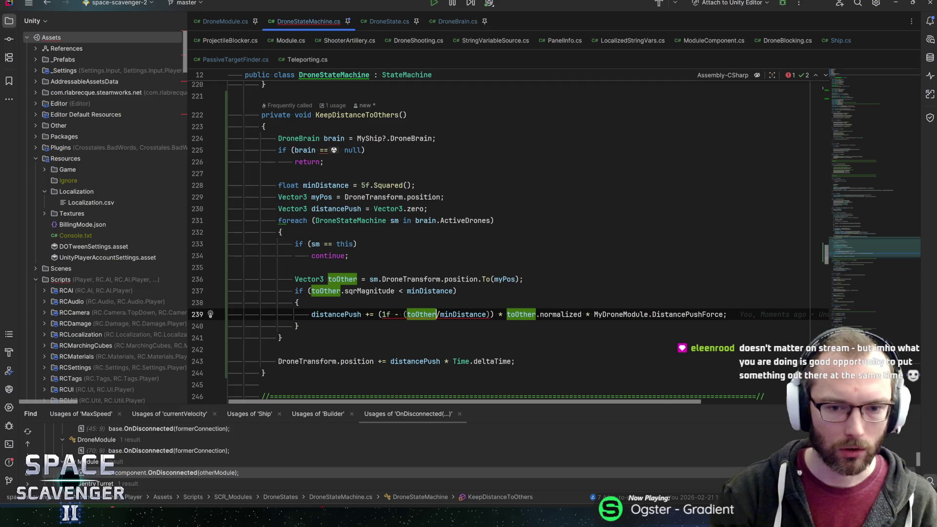
type(".sqr")
key("Return")
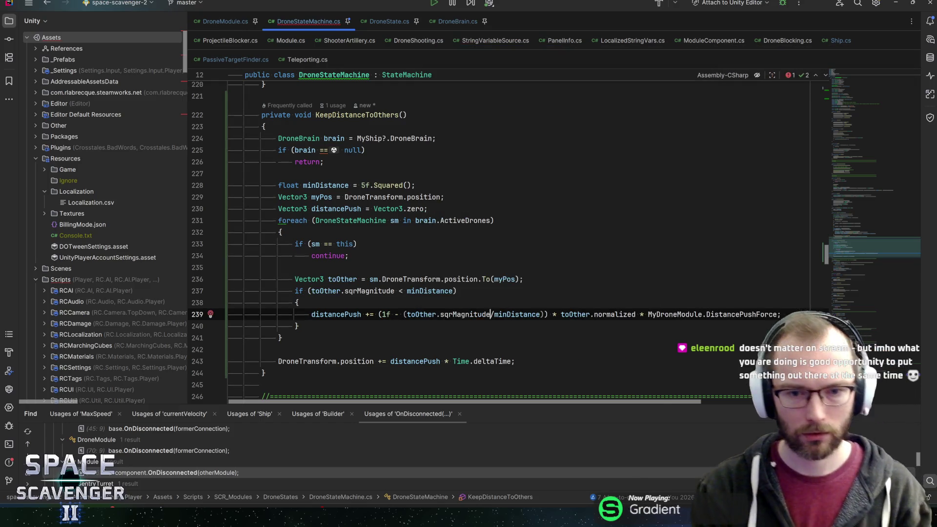
type("/")
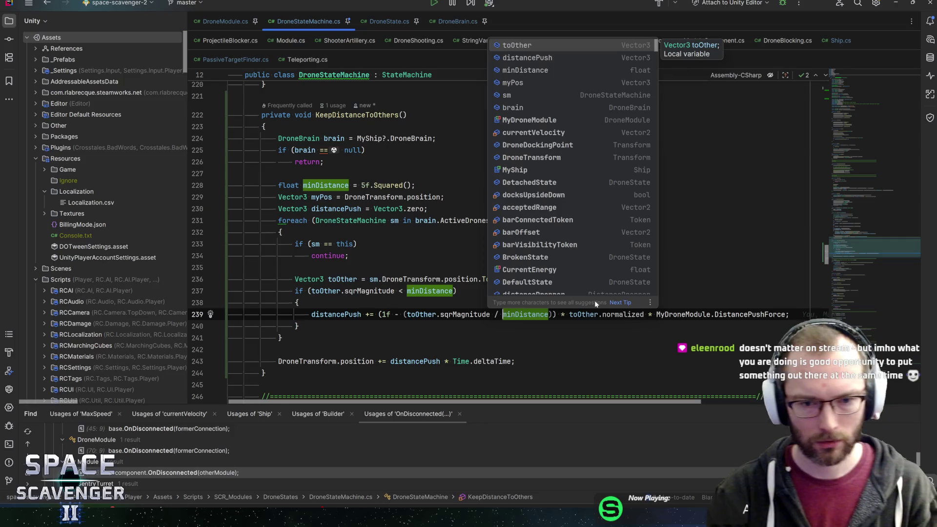
key("Escape")
key("ctrl+Left")
key("ctrl+Left")
key("ctrl+Left")
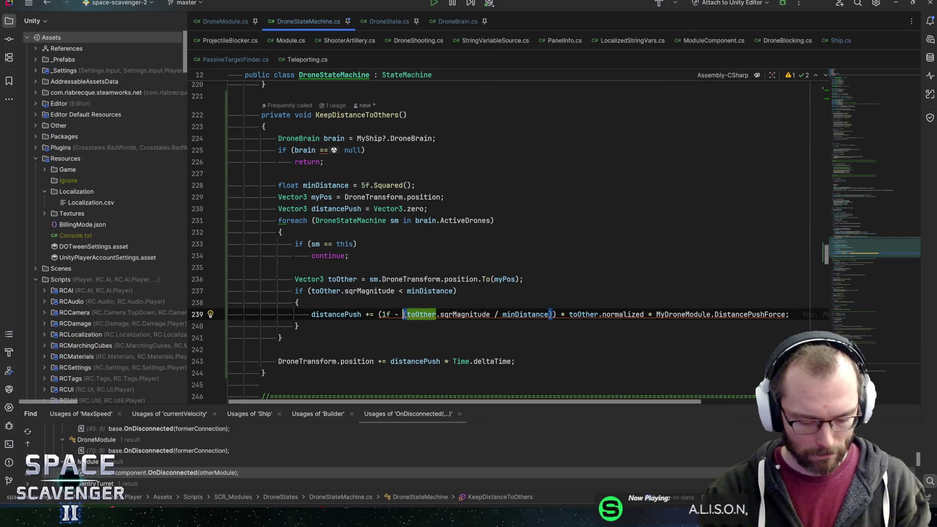
key("Delete")
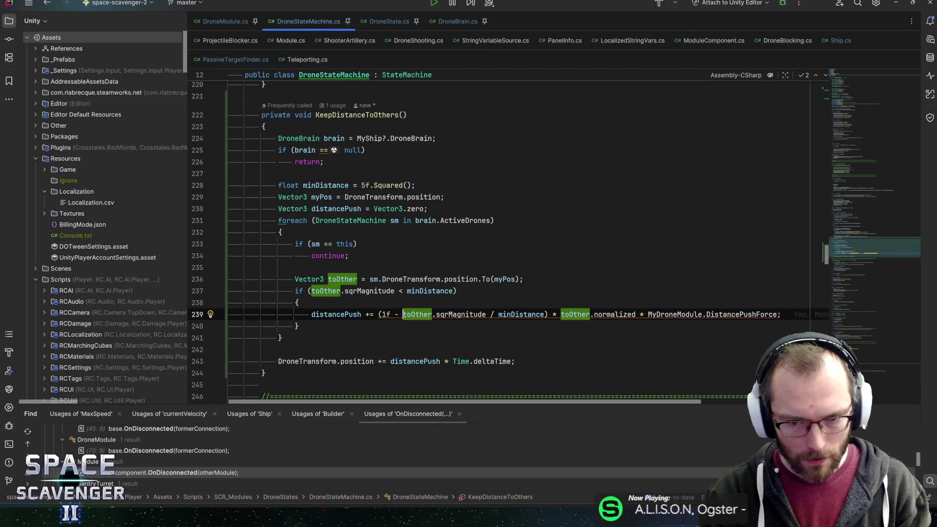
key("ctrl+Right")
key("ctrl+Right")
key("ctrl+Right")
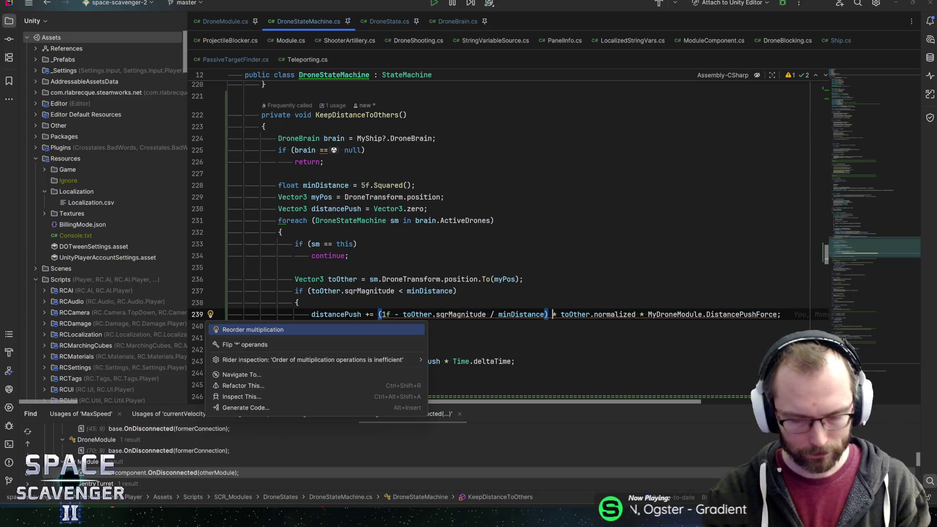
Step: Reorder the multiplication so toOther.normalized comes first, then review the toOther.sqrMagnitude term
key("alt+Return")
key("Return")
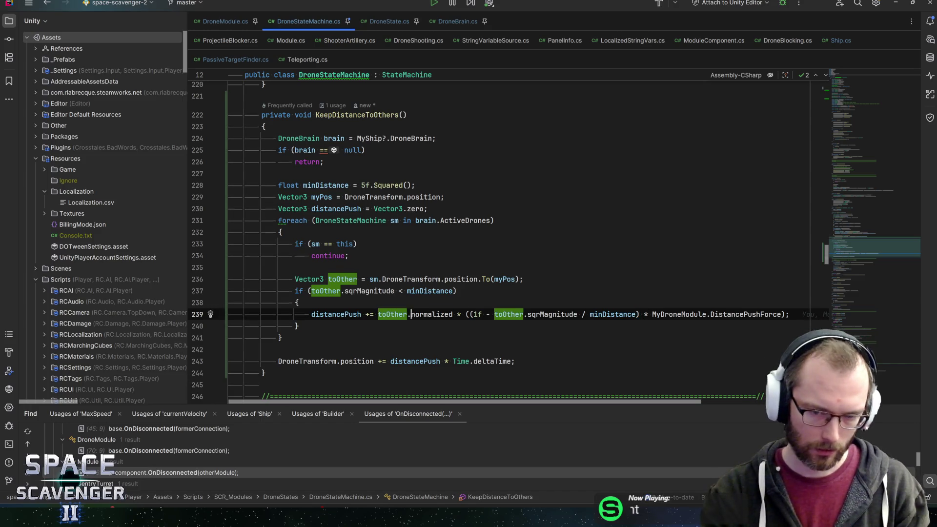
left_click(465, 314)
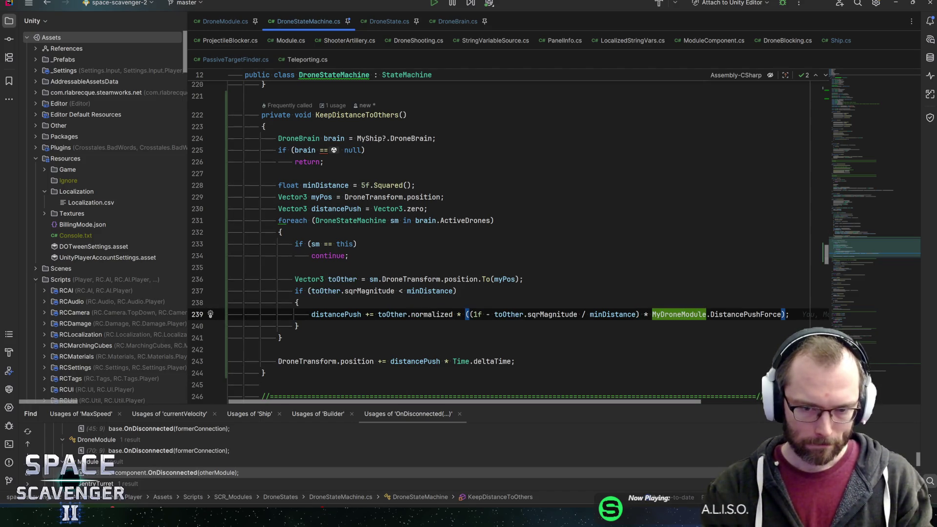
left_click(494, 314)
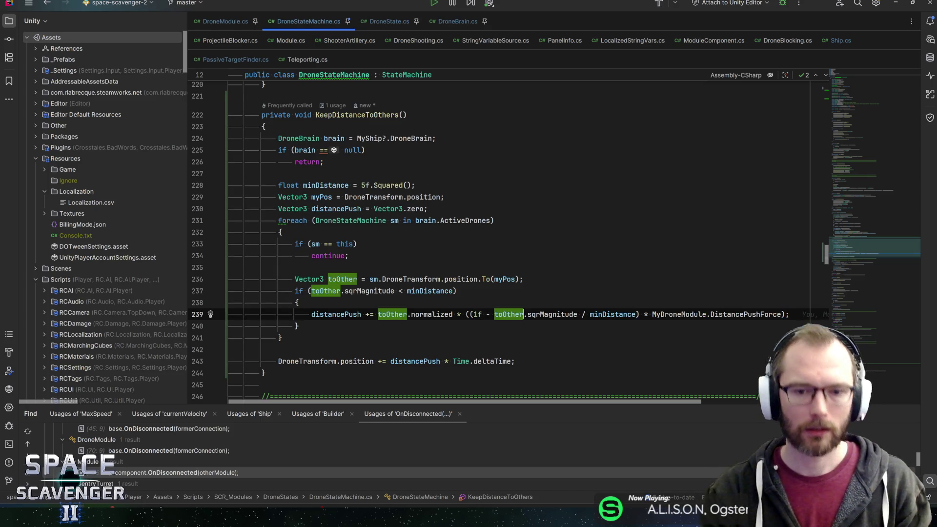
left_click_drag(495, 314, 527, 314)
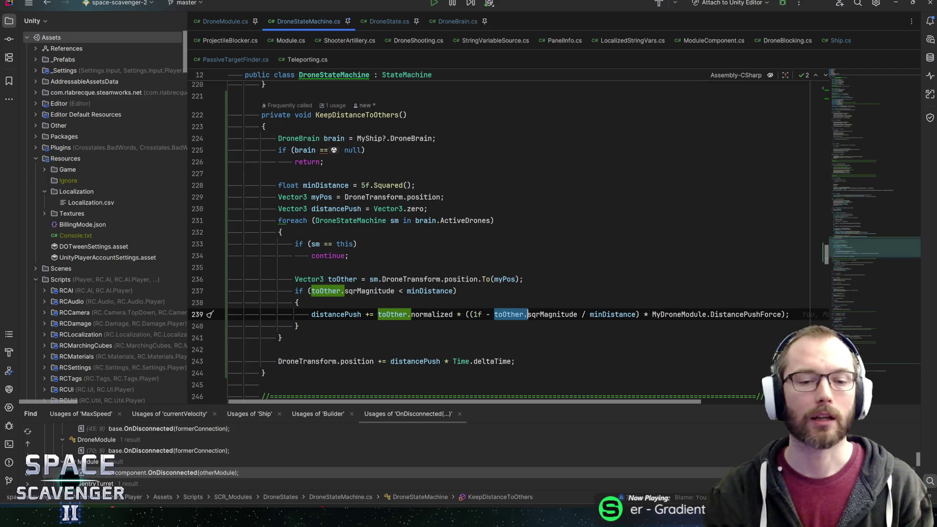
key("ctrl+shift+Right")
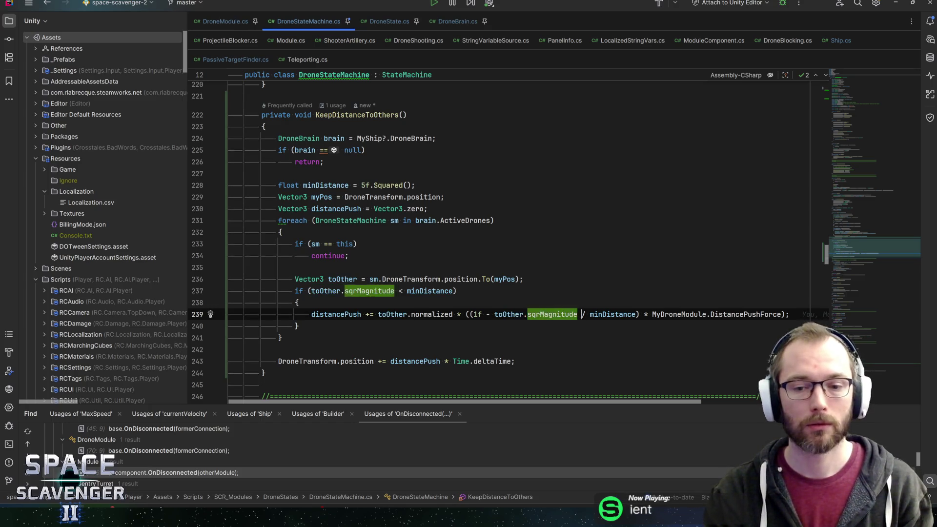
Step: Review the (1f - toOther.sqrMagnitude / minDistance) term and save to refresh the solution in Unity
double_click(612, 314)
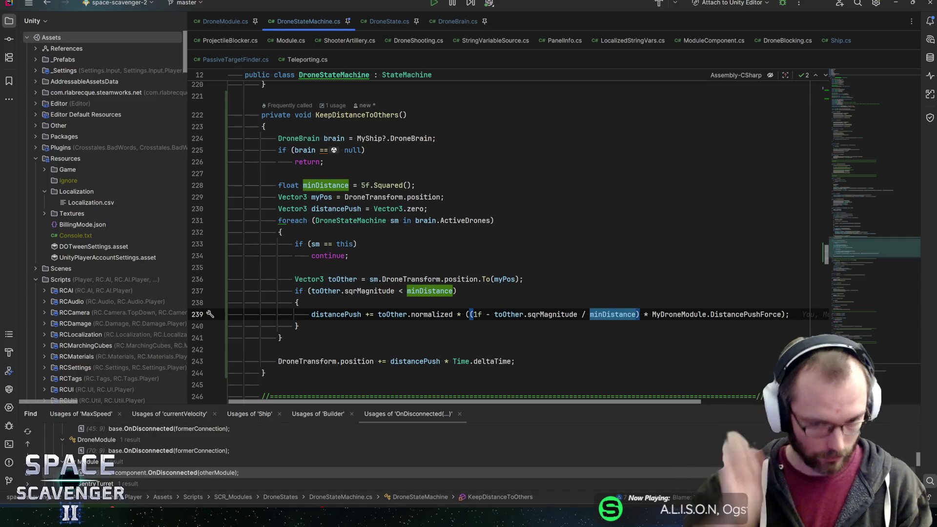
key("ctrl+Left")
key("ctrl+Left")
key("ctrl+Left")
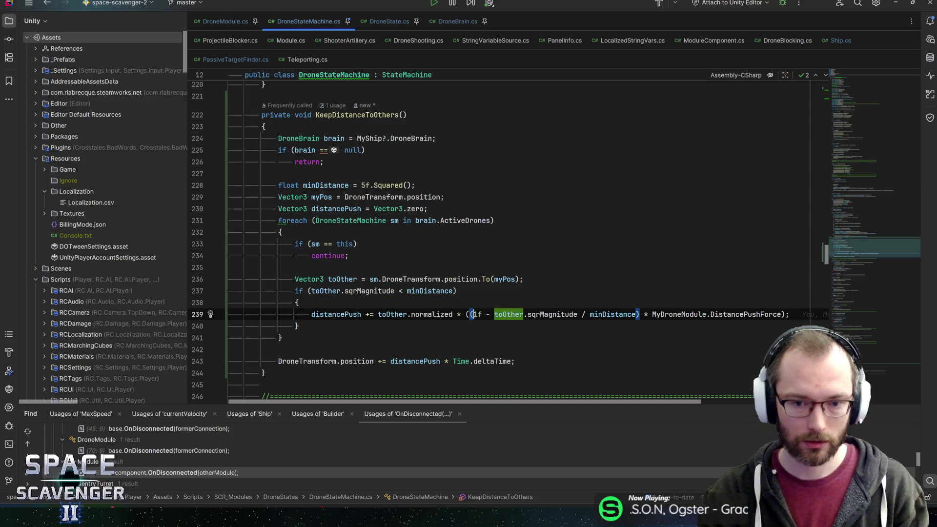
key("ctrl+Right")
key("ctrl+Right")
key("ctrl+shift+Right")
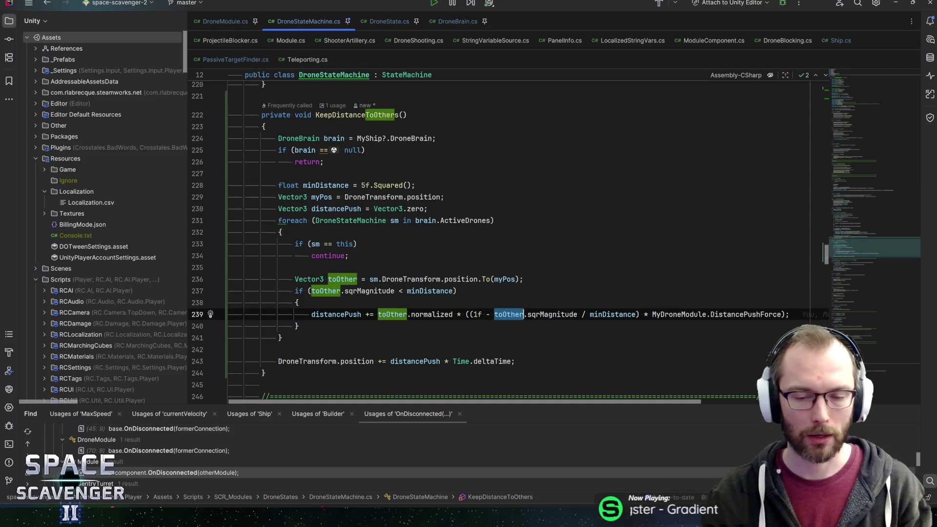
key("ctrl+shift+Right")
key("ctrl+shift+Right")
key("ctrl+shift+Right")
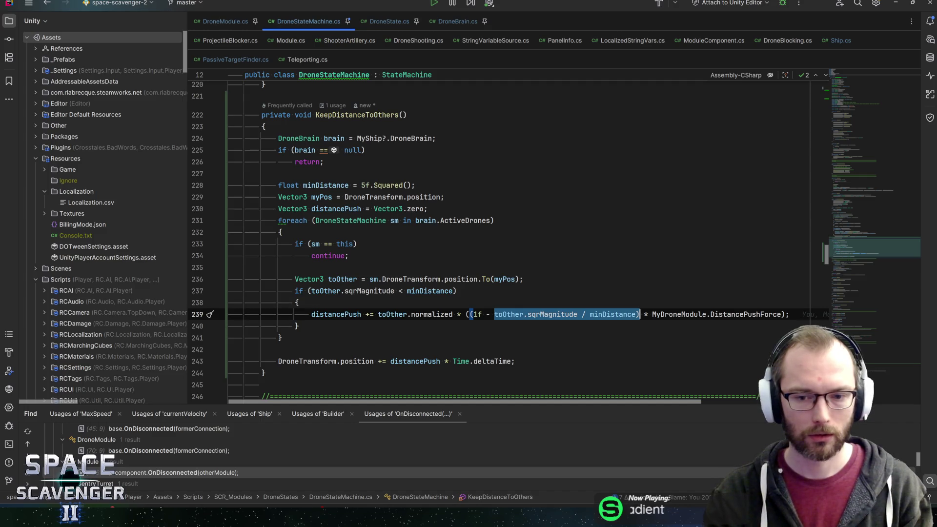
key("End")
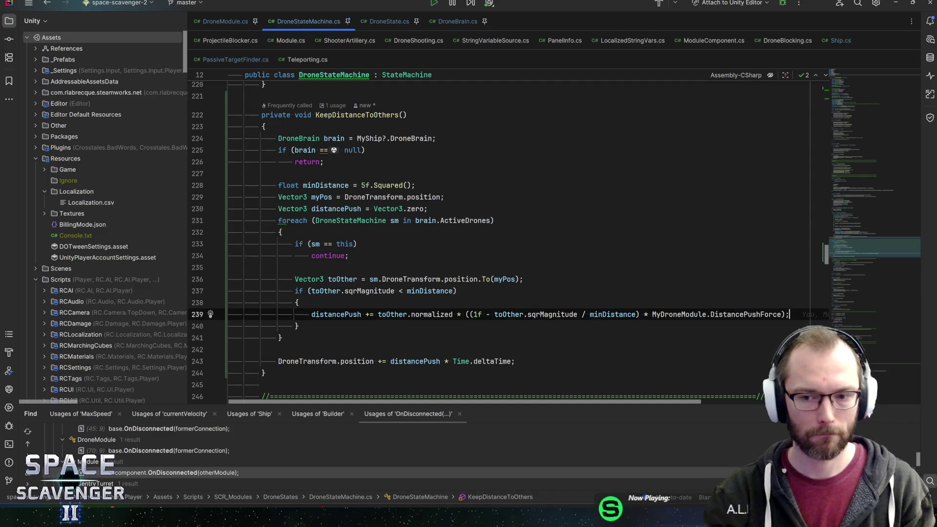
key("ctrl+s")
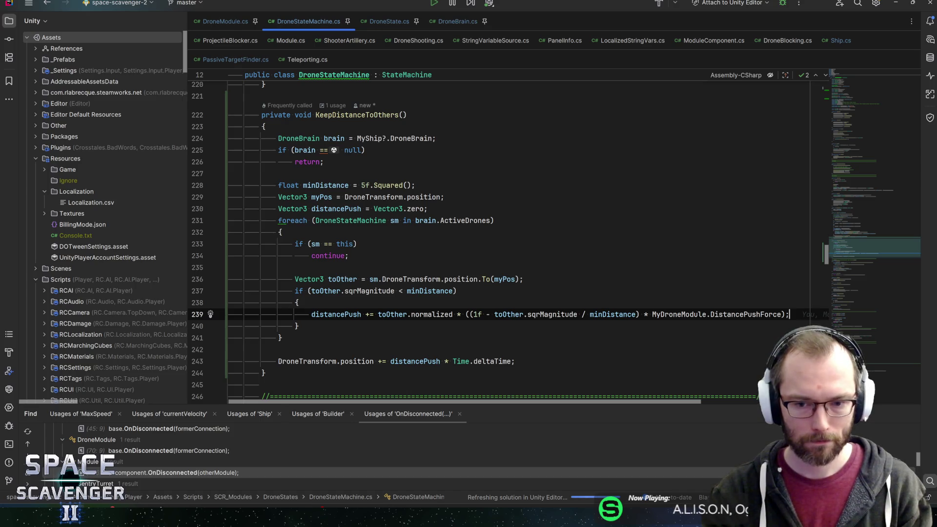
Step: Recheck the scalar push expression and normalized, then start play mode in the Unity Editor
left_click_drag(577, 314, 494, 314)
double_click(613, 314)
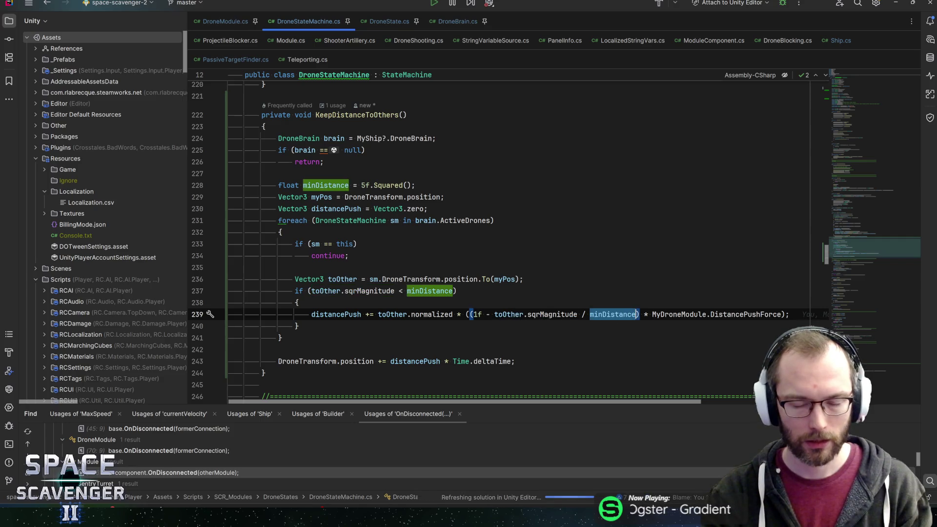
left_click_drag(471, 314, 483, 314)
left_click(580, 315)
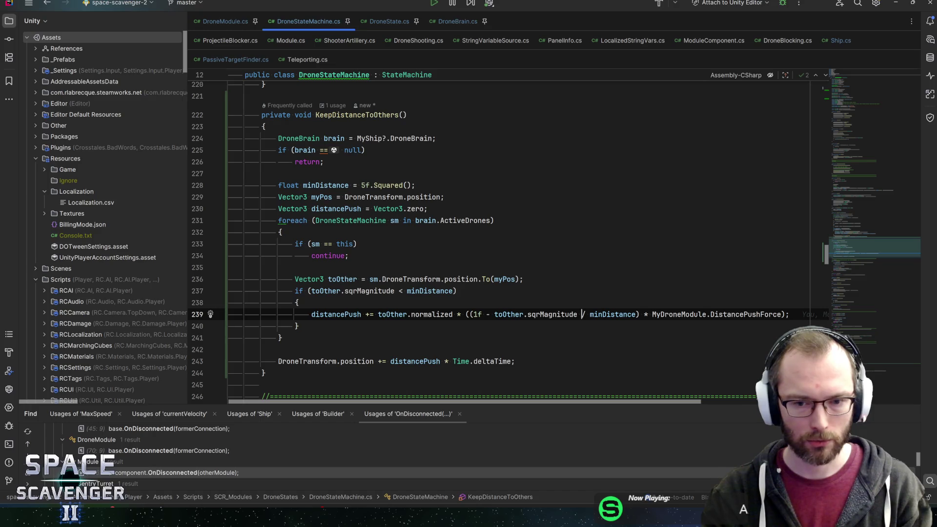
key("ctrl+w")
key("ctrl+w")
key("ctrl+w")
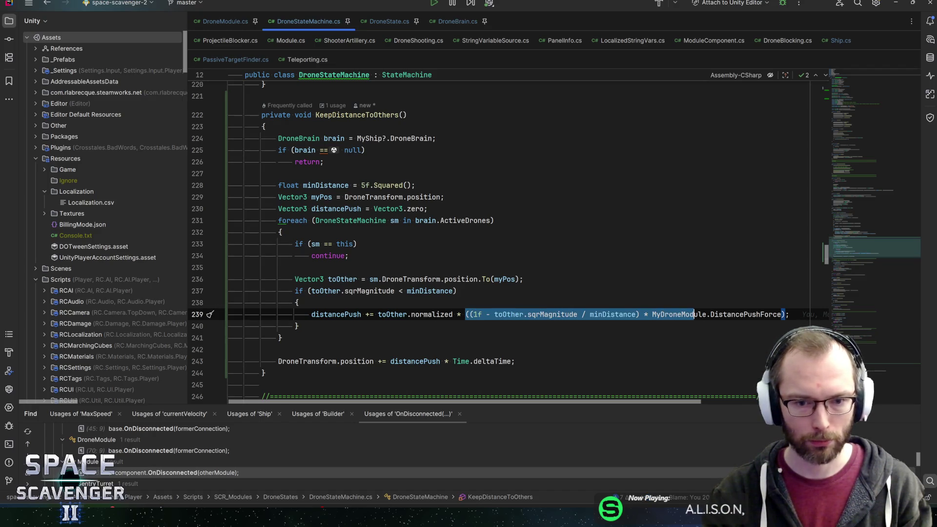
double_click(431, 314)
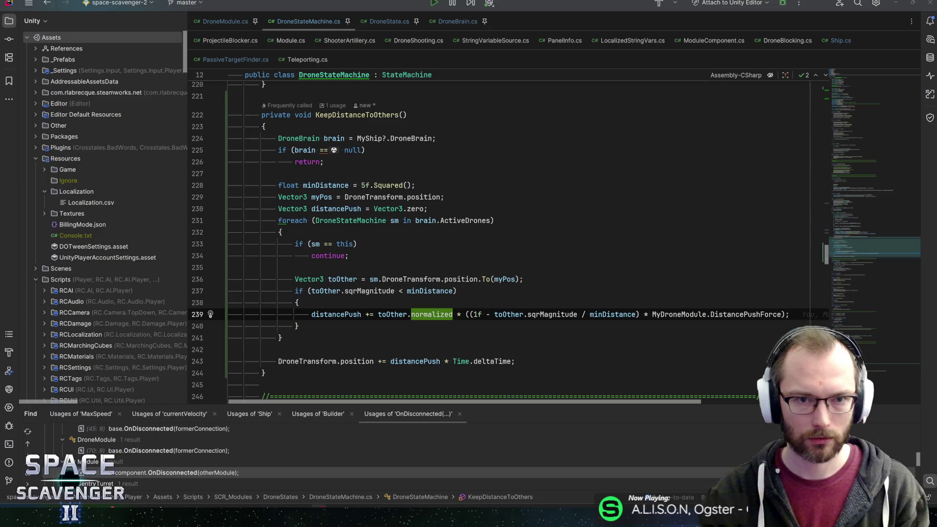
key("alt+Tab")
left_click(462, 15)
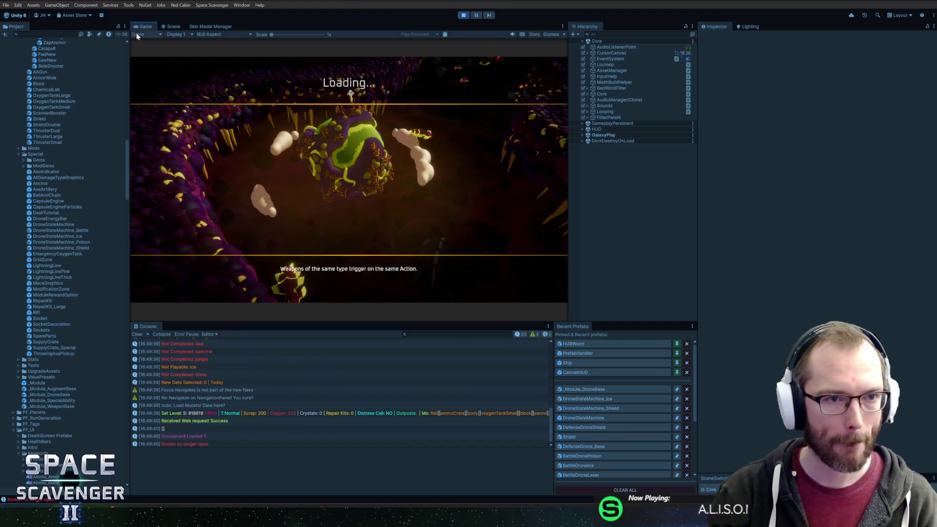
Step: Maximize the game view, spawn BattleDroneLaser drones, and attach three around the ship
double_click(141, 28)
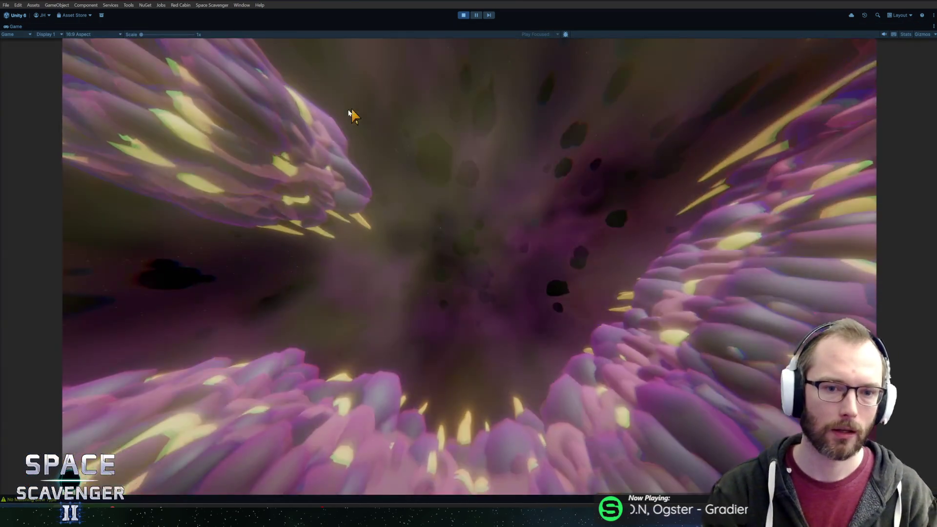
key("grave")
type("spawn ")
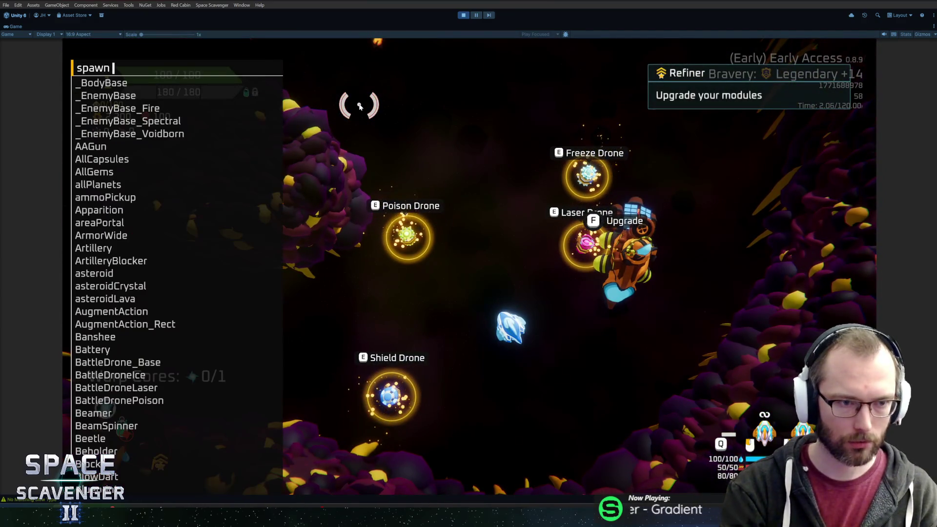
type("B")
key("Tab")
key("Up")
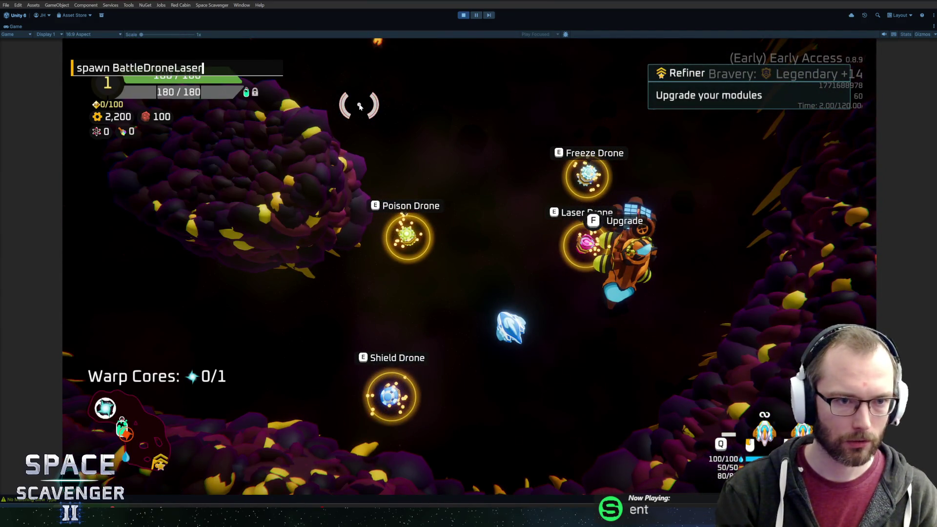
key("Return")
key("e")
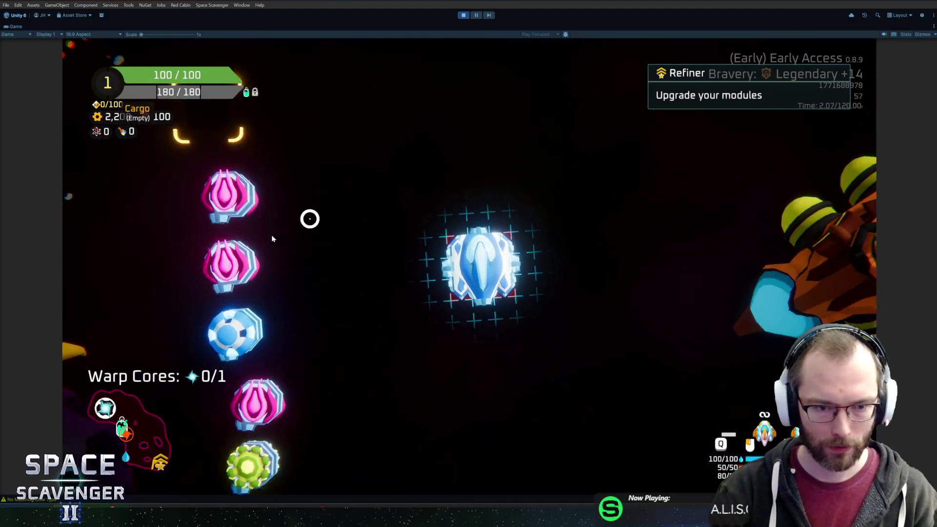
left_click_drag(309, 217, 494, 219)
left_click(494, 220)
left_click_drag(290, 240, 456, 272)
left_click_drag(224, 300, 499, 317)
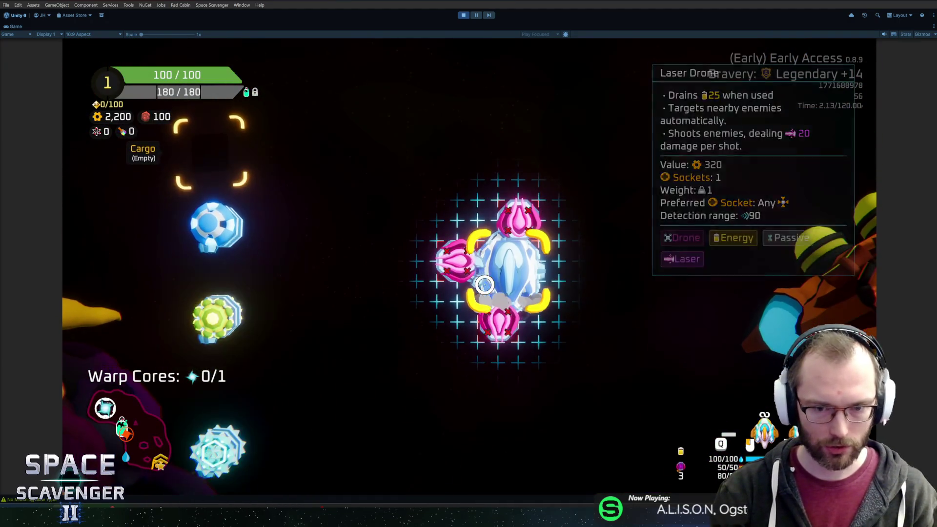
Step: Spawn one more laser drone and attach it as the fourth, on the ship's right
key("grave")
key("Up")
key("Return")
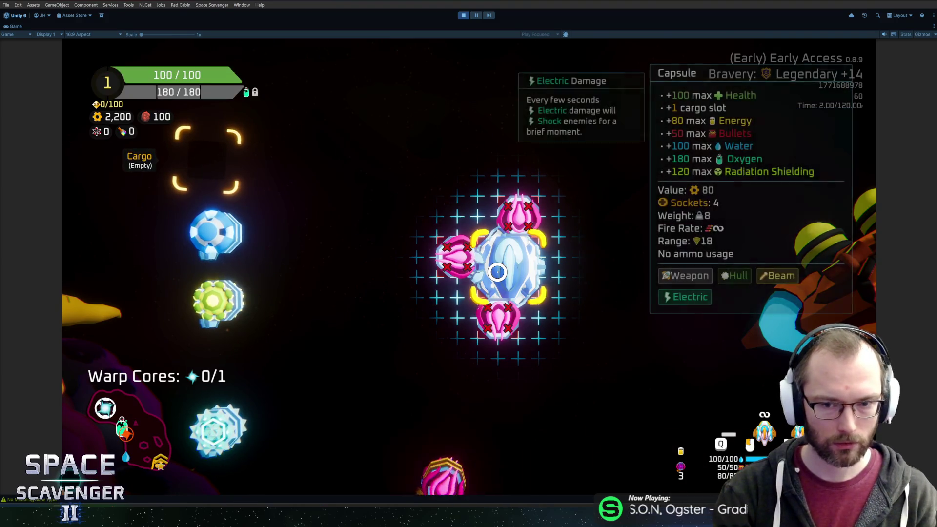
left_click_drag(216, 241, 555, 271)
left_click(555, 271)
Step: Spawn a body module, two SolarPanelLarge panels, and a Battery from the debug console
key("grave")
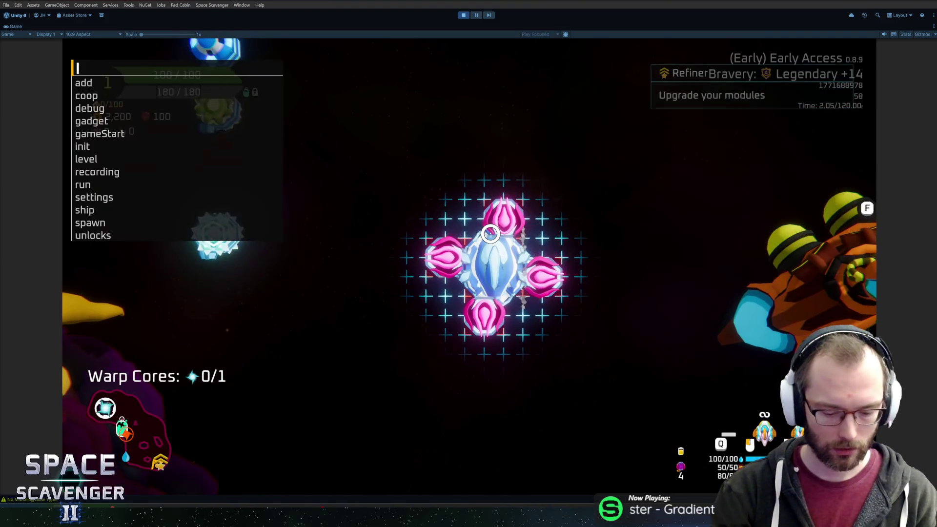
type("spawn body")
key("Return")
key("grave")
type("spawn solarpa")
key("Tab")
key("Tab")
type("2")
key("Return")
key("grave")
type("spa")
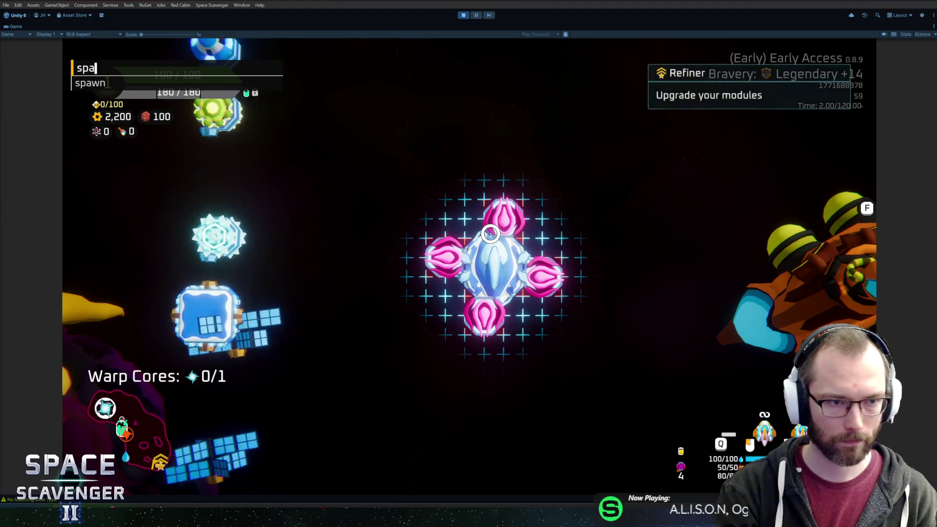
type("wn battery")
key("Return")
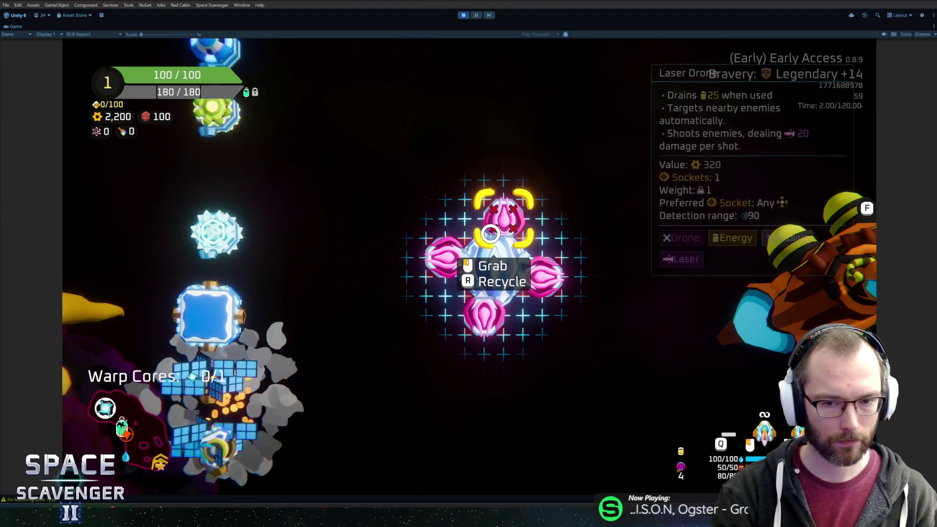
Step: Remove the pink bottom module, attach the new modules including a Large Solar Panel, and finish building
left_click_drag(485, 337, 255, 306)
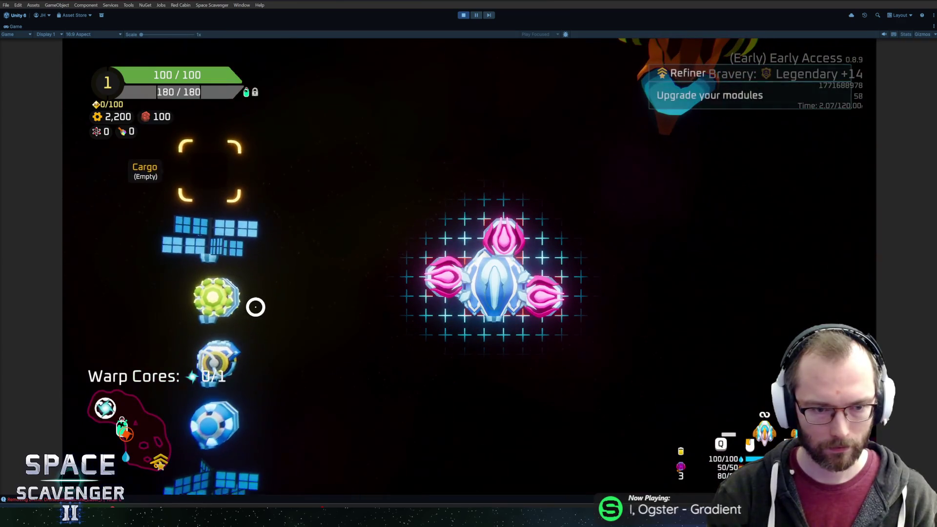
scroll(255, 307, "down", 5)
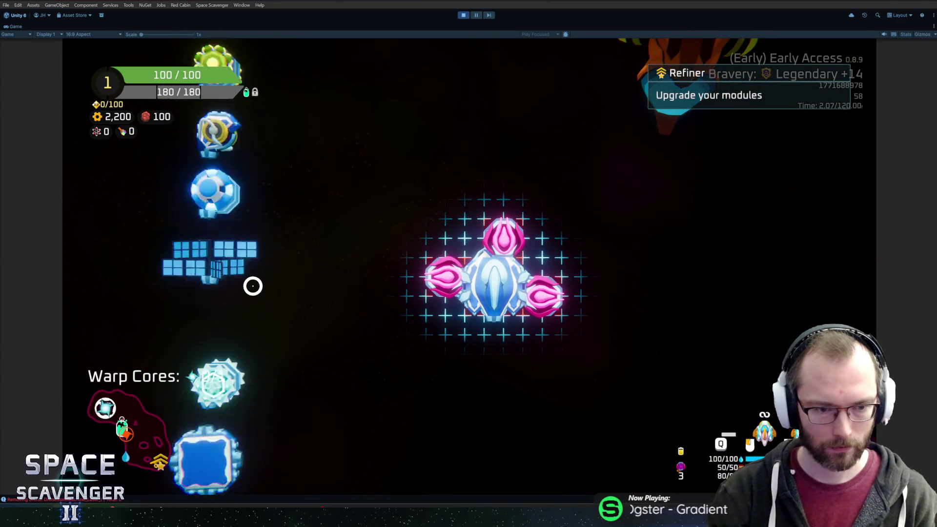
left_click_drag(204, 243, 494, 317)
mouse_move(229, 261)
left_mouse_down()
mouse_move(460, 309)
mouse_move(498, 273)
left_mouse_up()
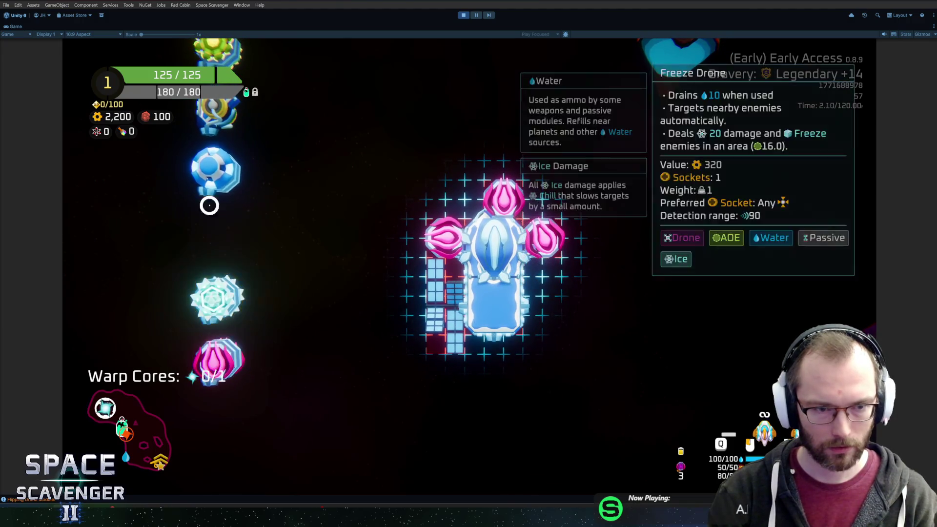
scroll(209, 218, "up", 5)
mouse_move(215, 171)
left_mouse_down()
mouse_move(533, 314)
mouse_move(541, 302)
left_mouse_up()
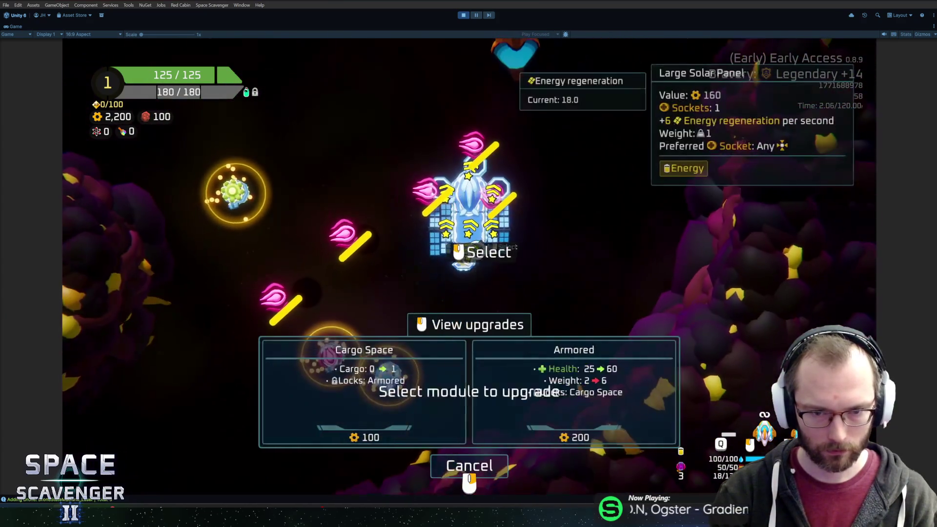
left_click(434, 242)
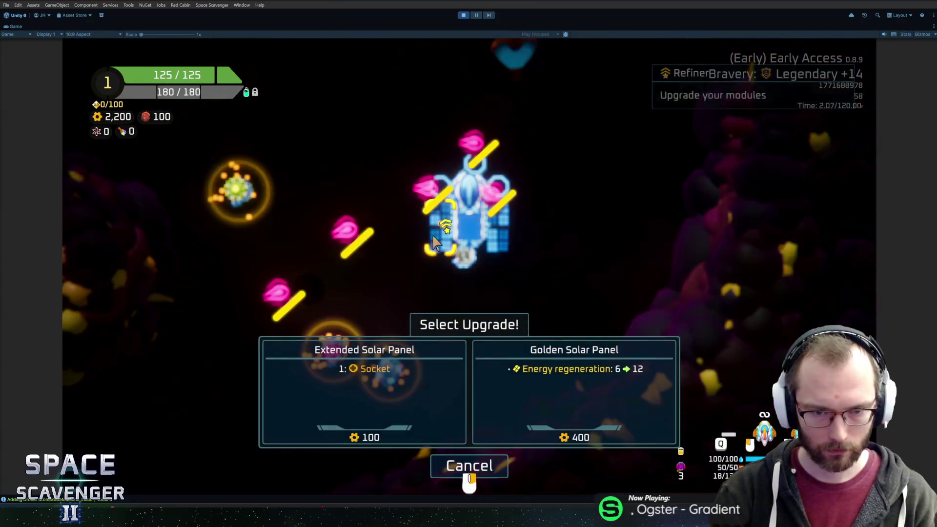
Step: Upgrade both solar panels to Golden and the battery with Large Battery and Extended Battery
left_click(566, 395)
left_click(497, 216)
left_click(574, 391)
left_click(461, 259)
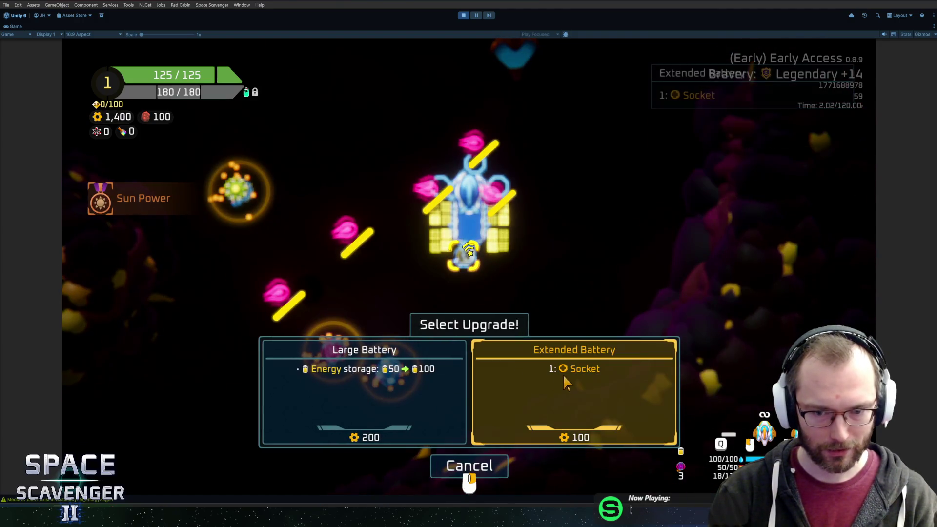
left_click(364, 393)
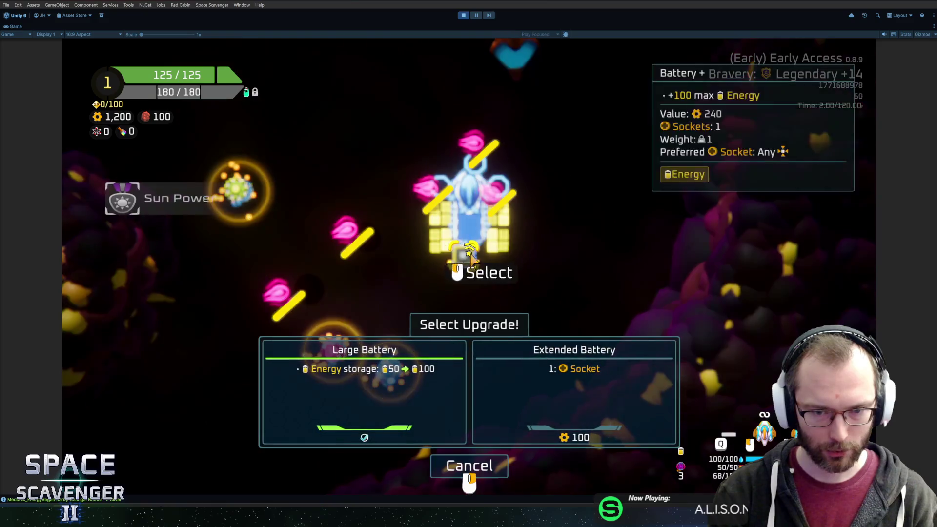
left_click(571, 385)
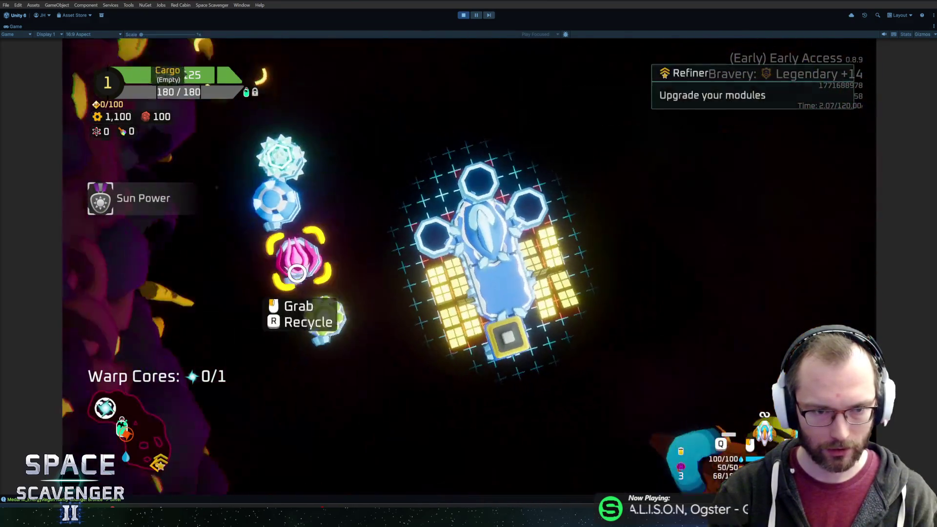
Step: Leave the ship editor and fly with WASD through the asteroids until the warp core is collected
left_click(297, 320)
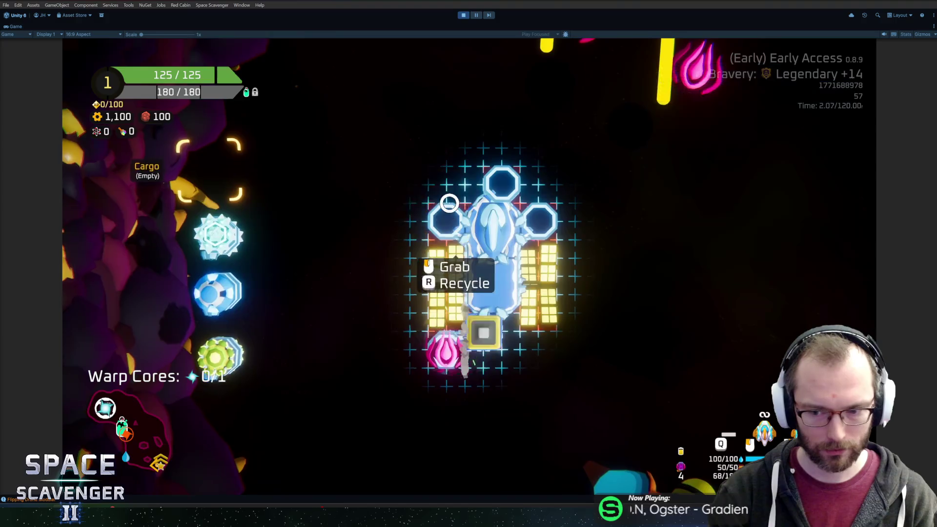
key("Tab")
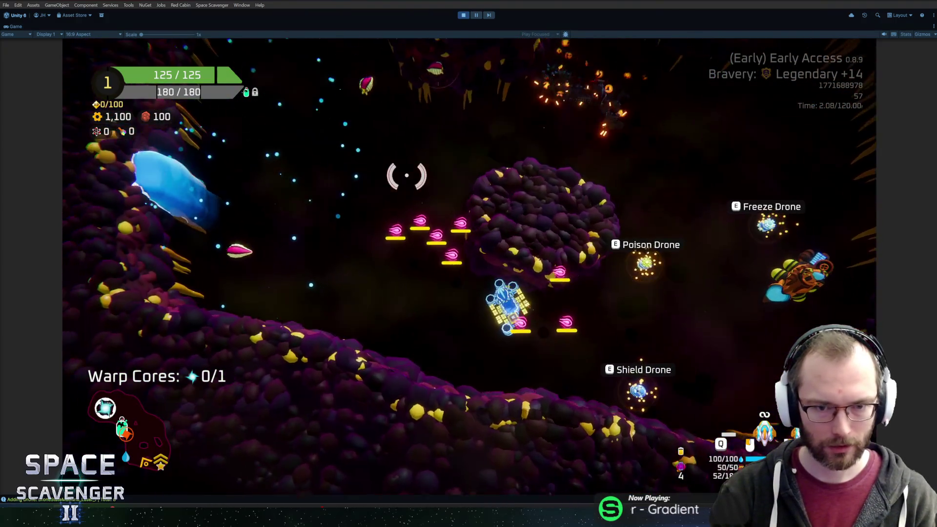
key("a")
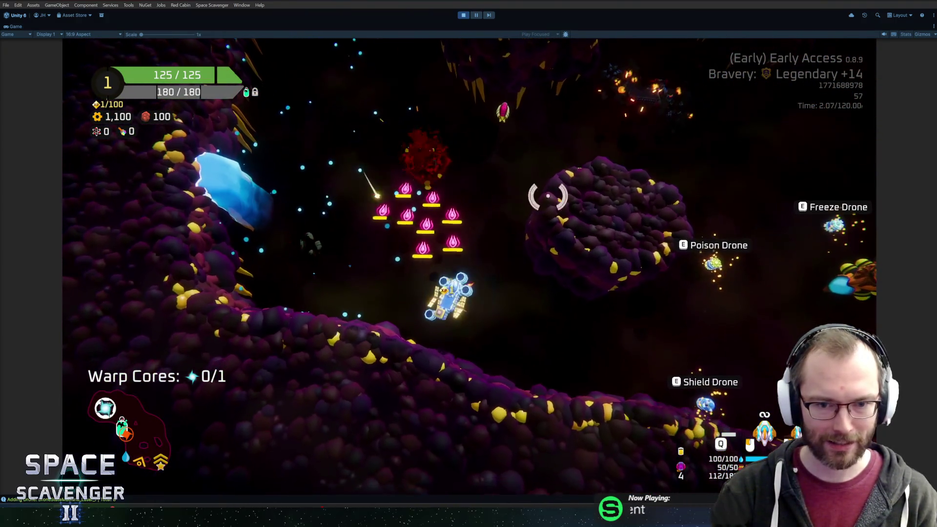
key("w")
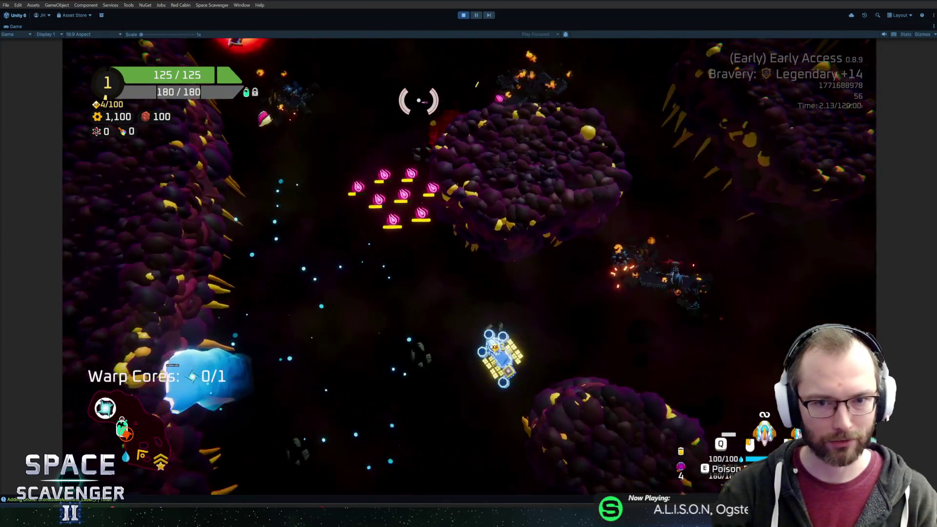
key("w")
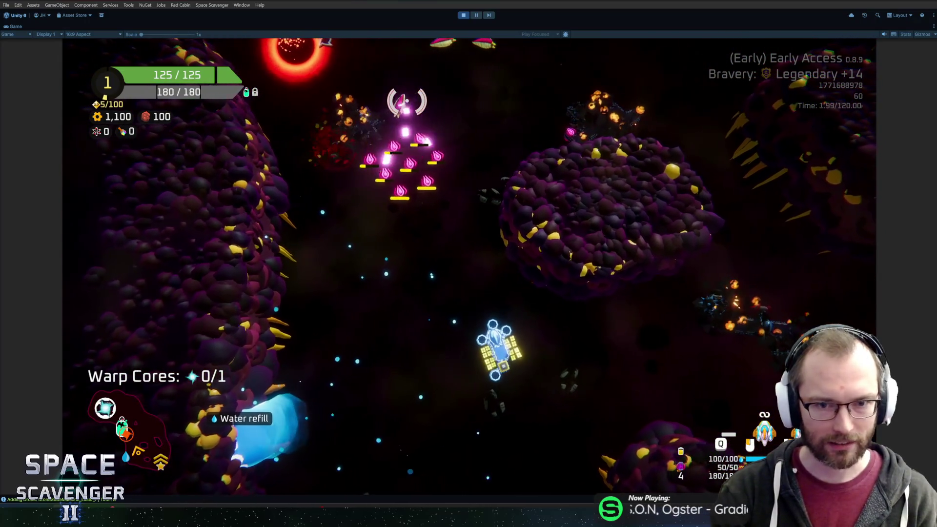
key("a")
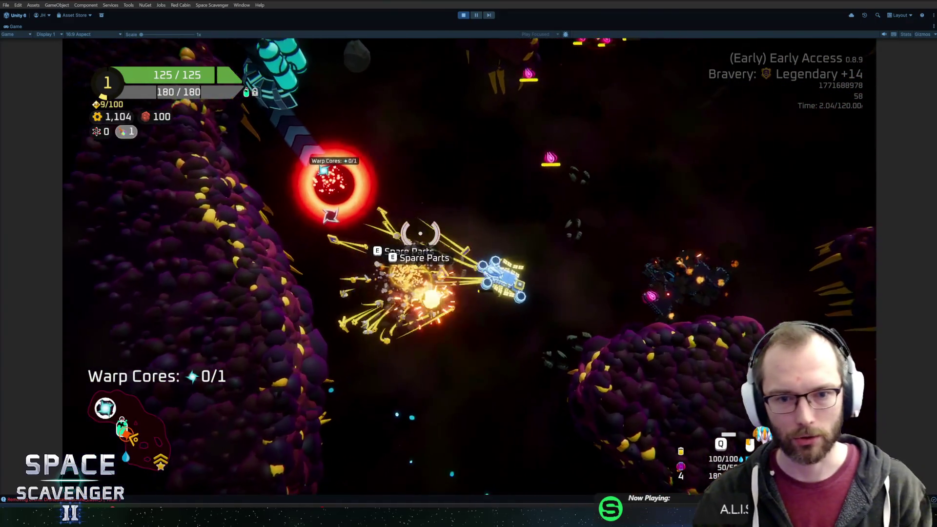
key("d")
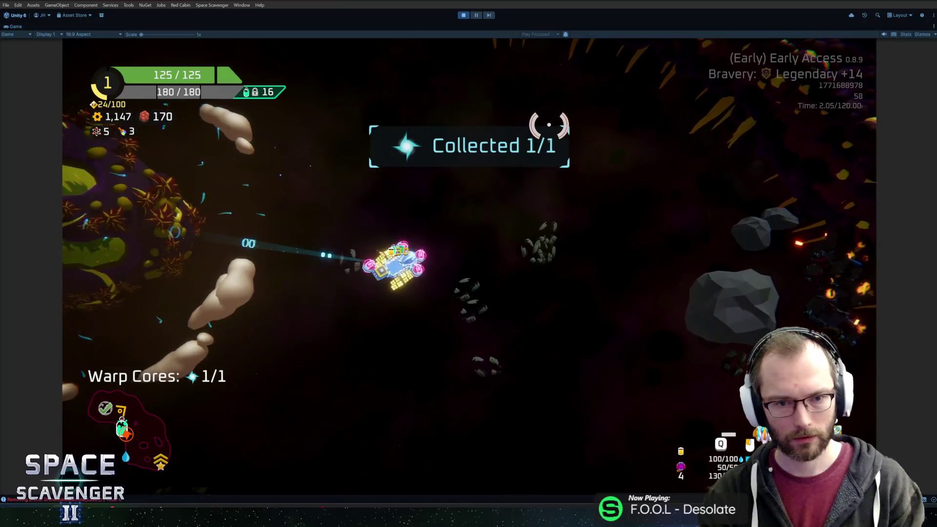
Step: Enter 'spawn gr' in the in-game debug console
type("spawn gr")
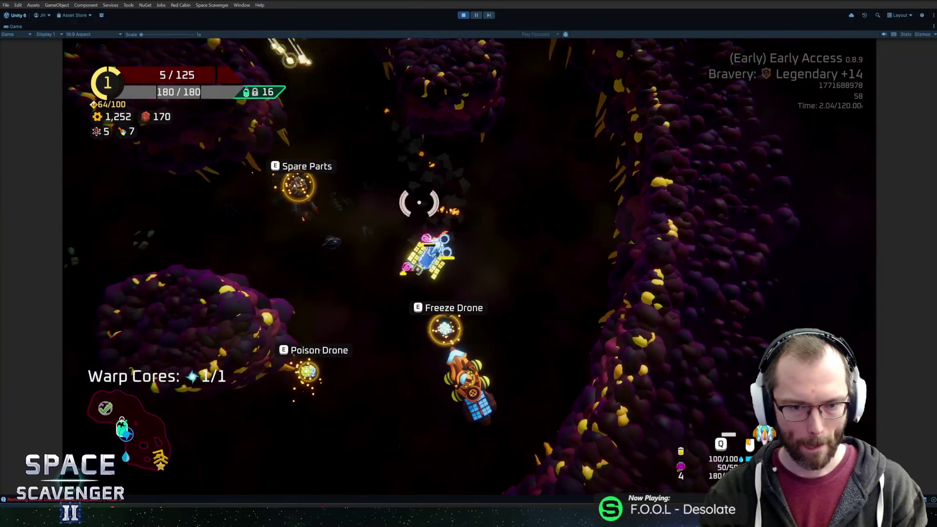
Step: Dock at the upgrade station and buy Microprocessor agility upgrades for three laser drones
key("e")
left_click(445, 188)
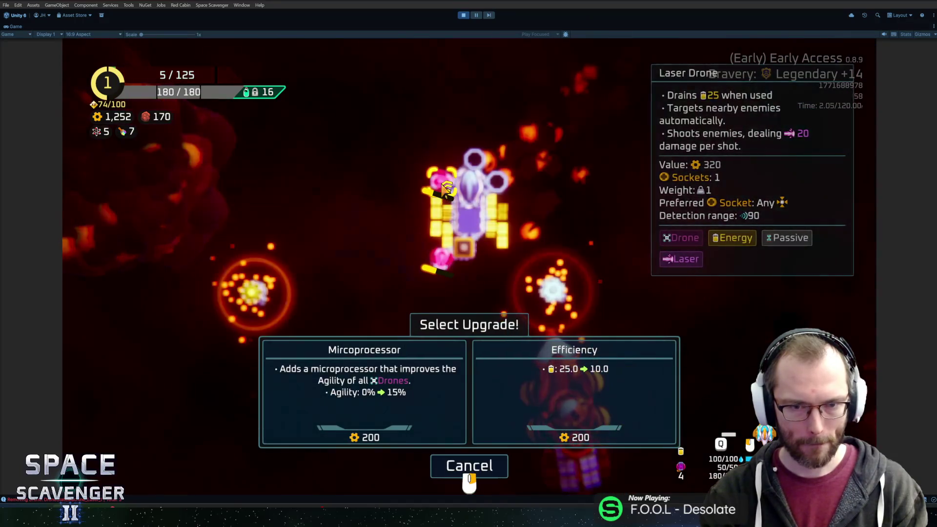
left_click(409, 366)
left_click(471, 166)
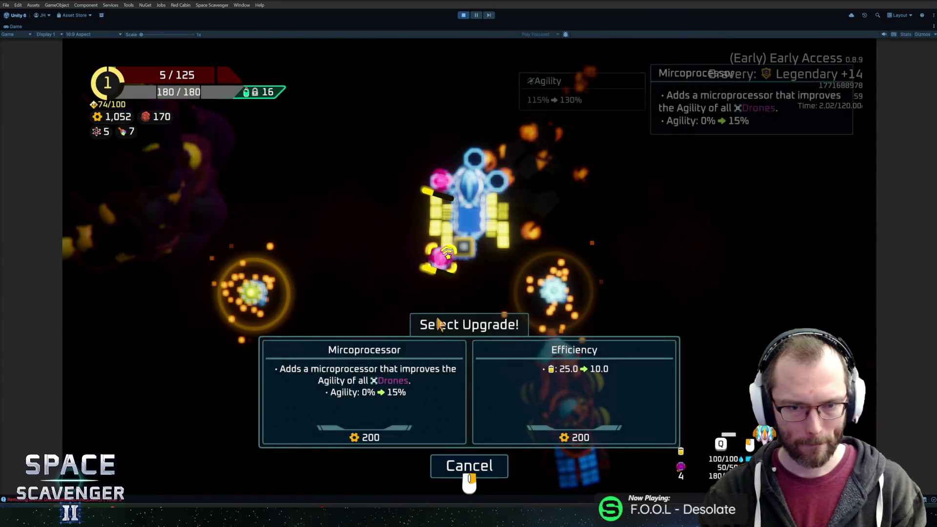
left_click(381, 400)
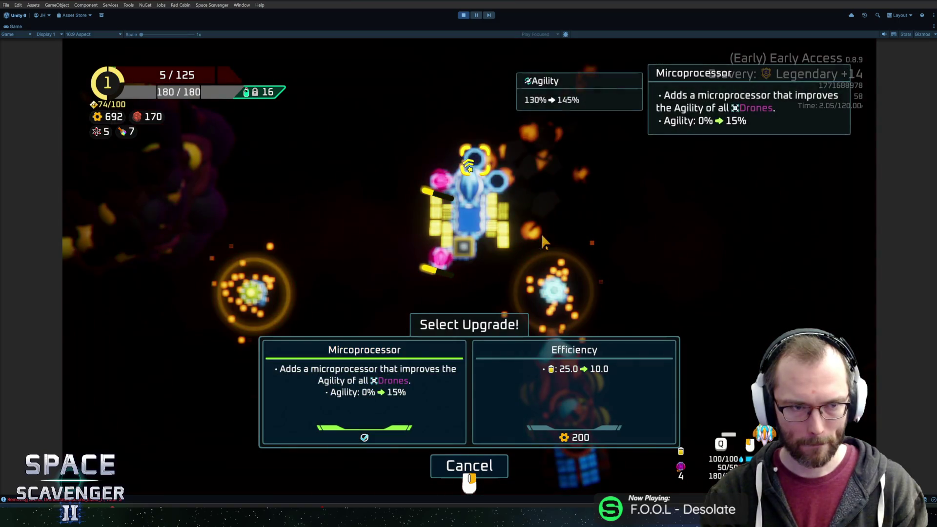
left_click(495, 183)
left_click(382, 402)
right_click(560, 251)
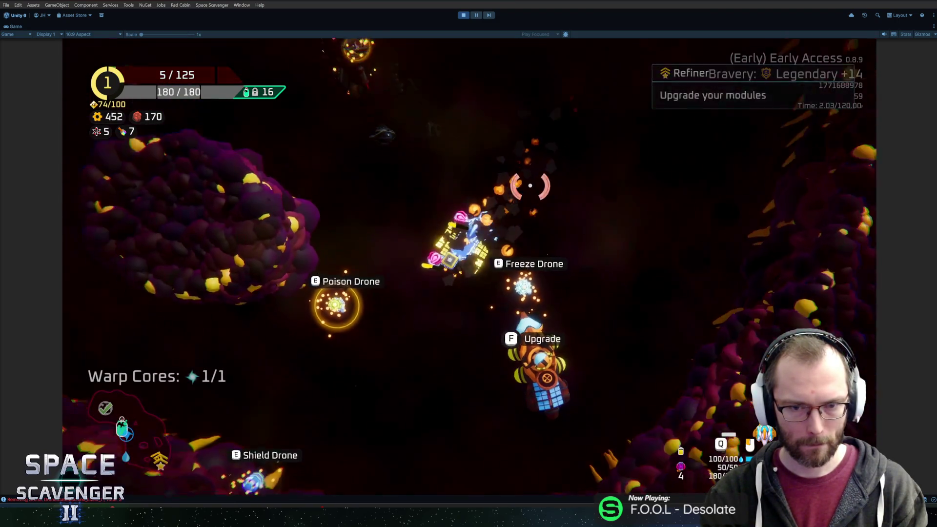
Step: Fly up through the level, check the ship stats panel, and choose the Golden Plug upgrade
key("w")
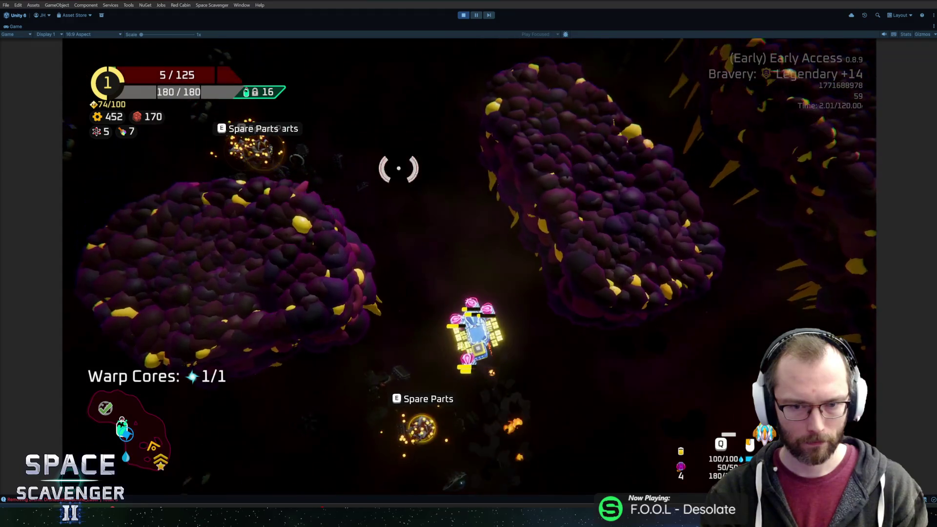
key("w")
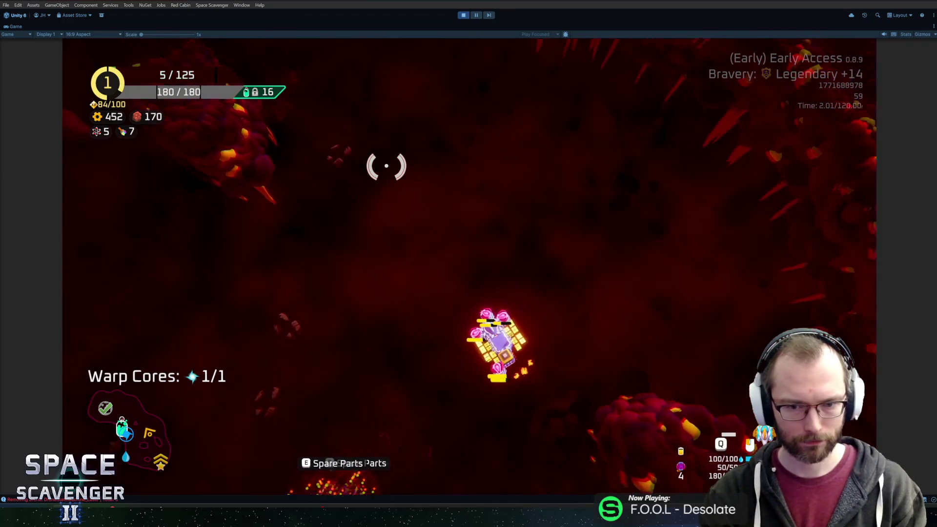
key("Tab")
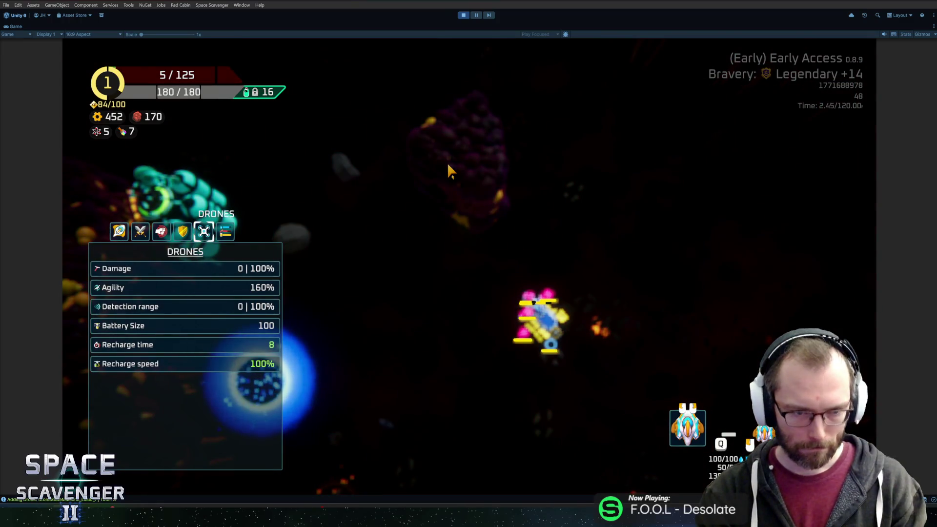
key("Tab")
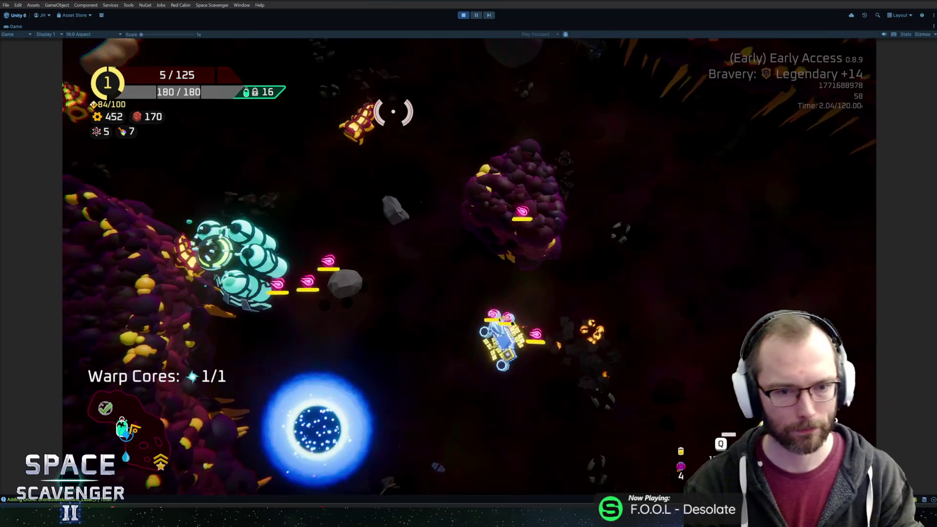
key("d")
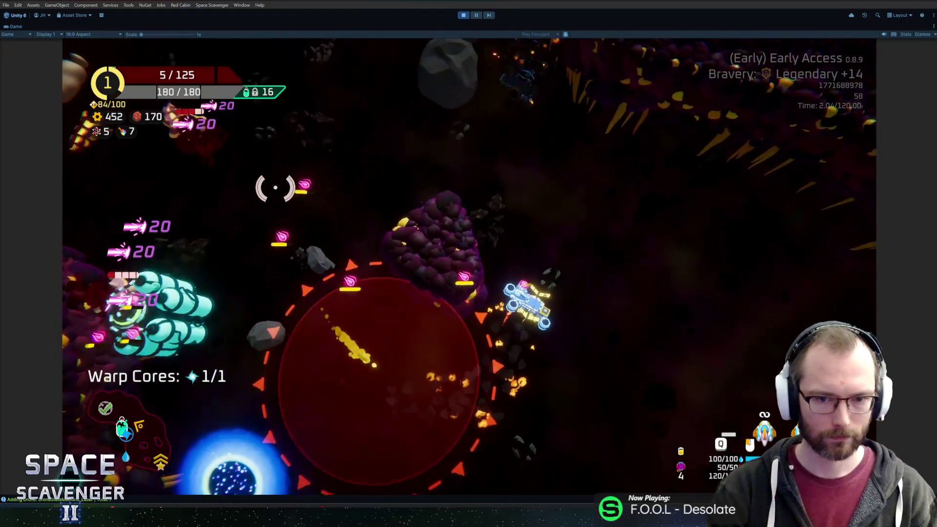
key("s")
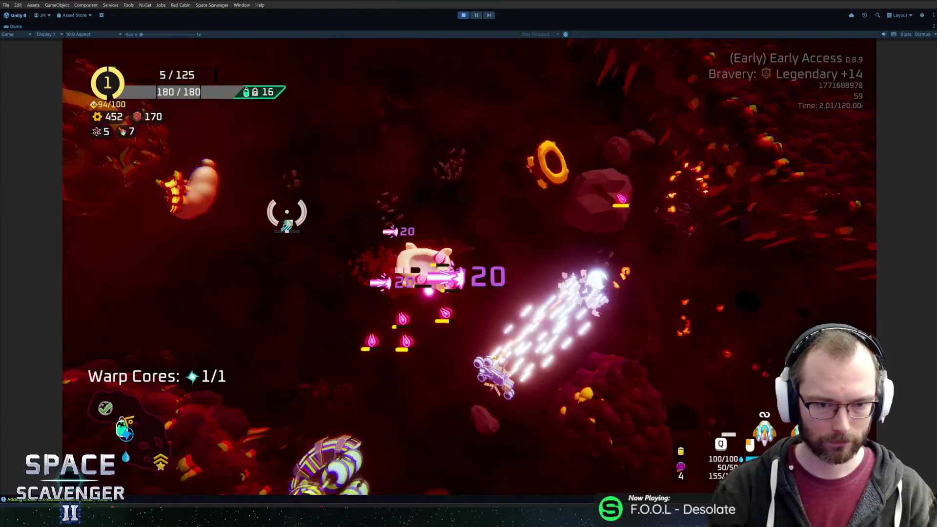
key("w")
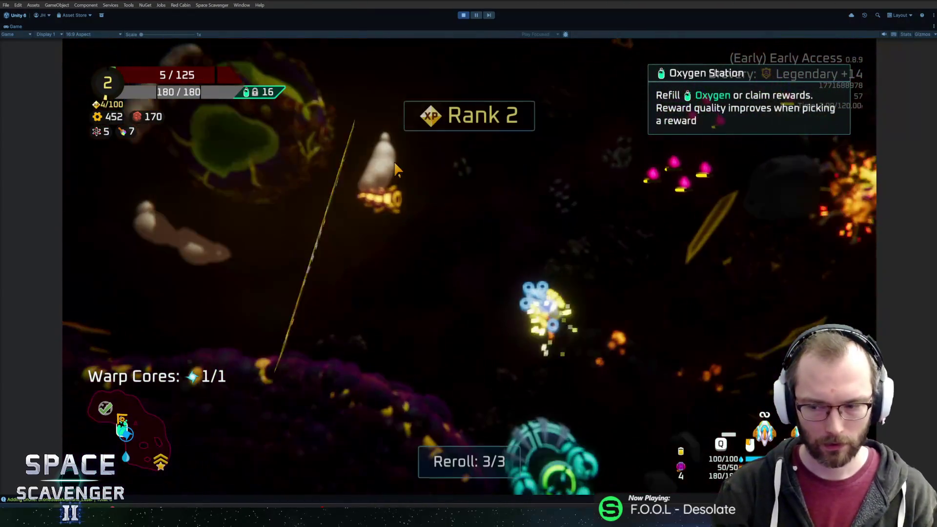
left_click(605, 226)
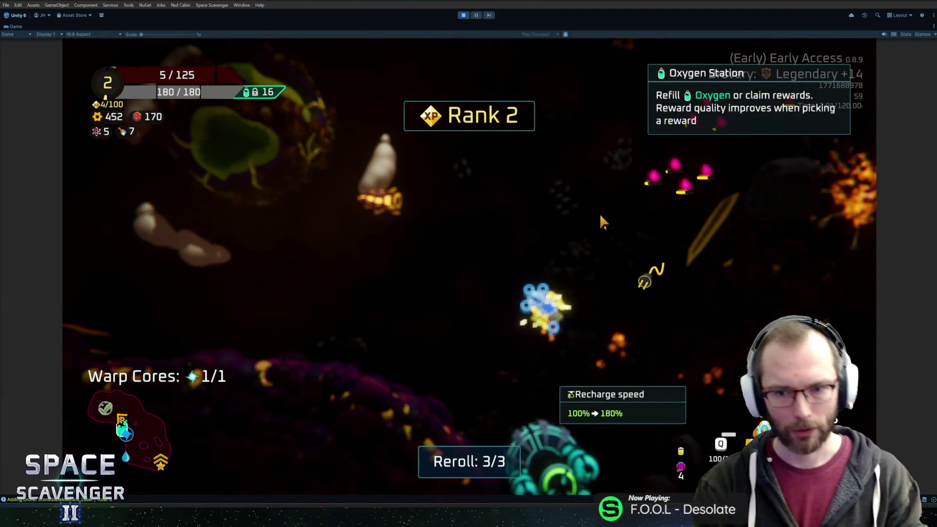
Step: Fly the ship around to the Oxygen Station and use it to see the rewards
key("d")
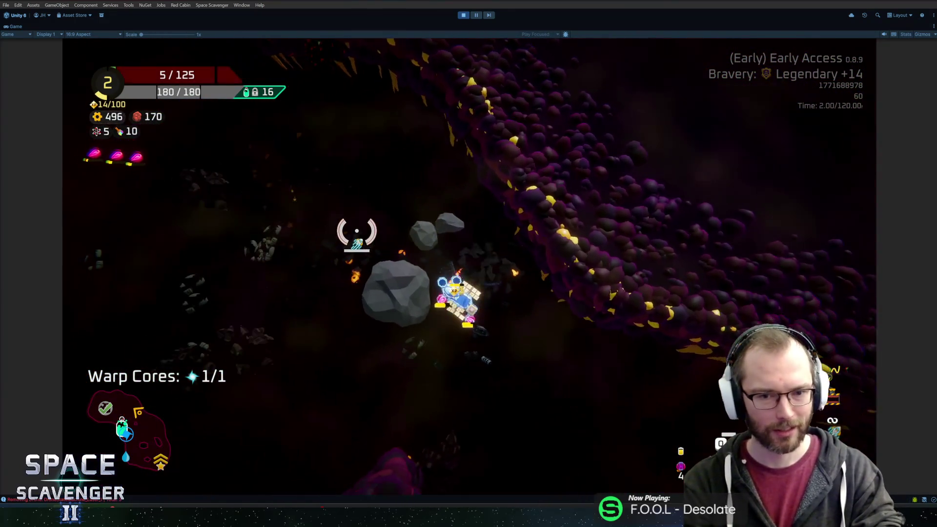
key("w")
key("d")
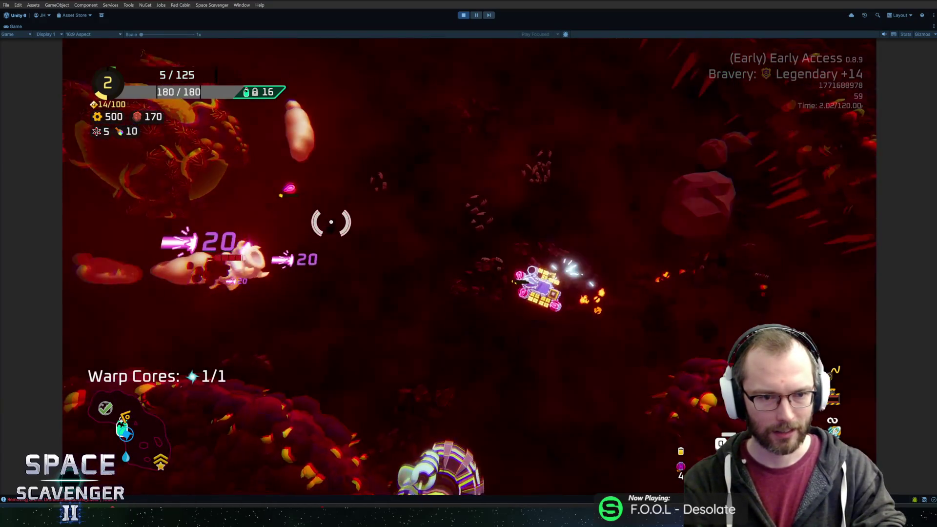
key("a")
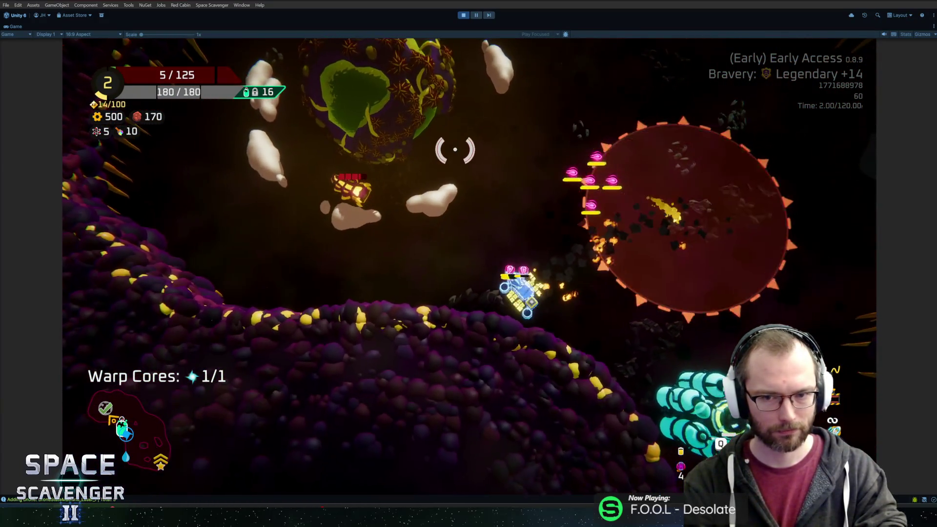
key("d")
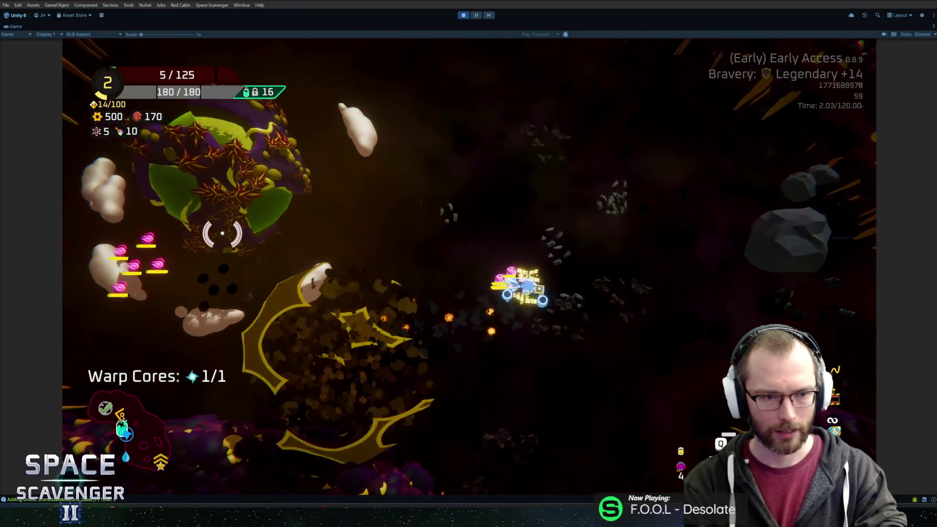
key("s")
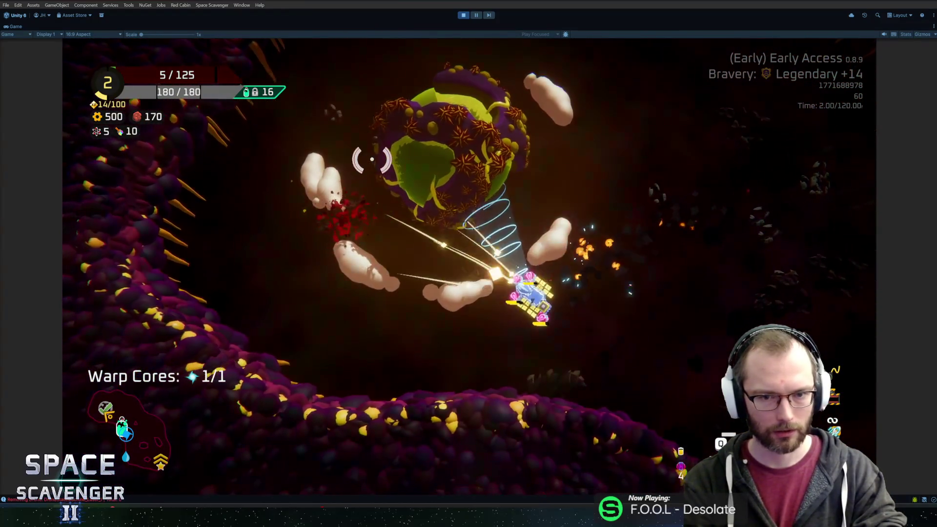
key("d")
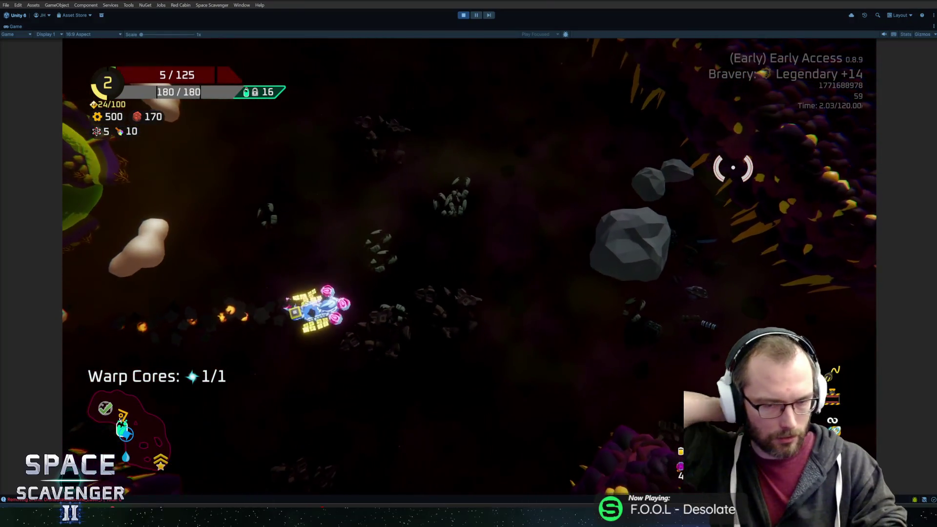
key("s")
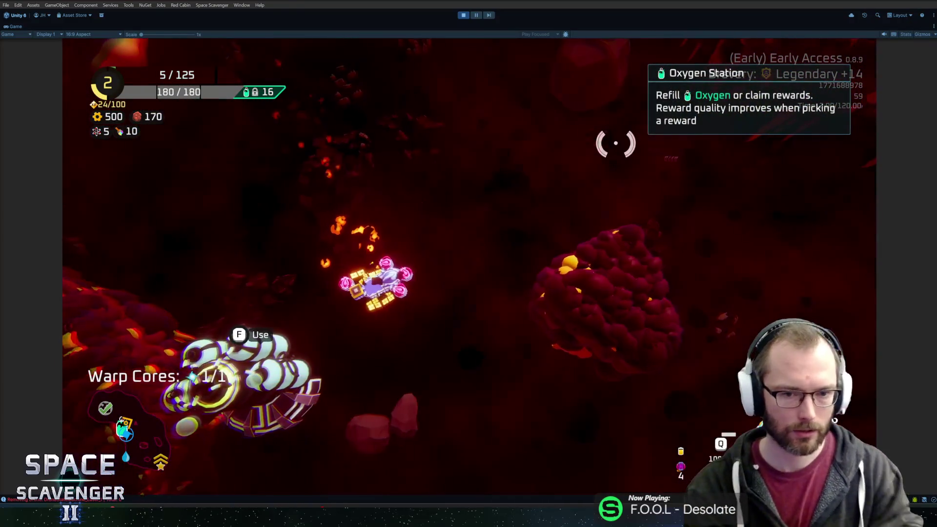
key("f")
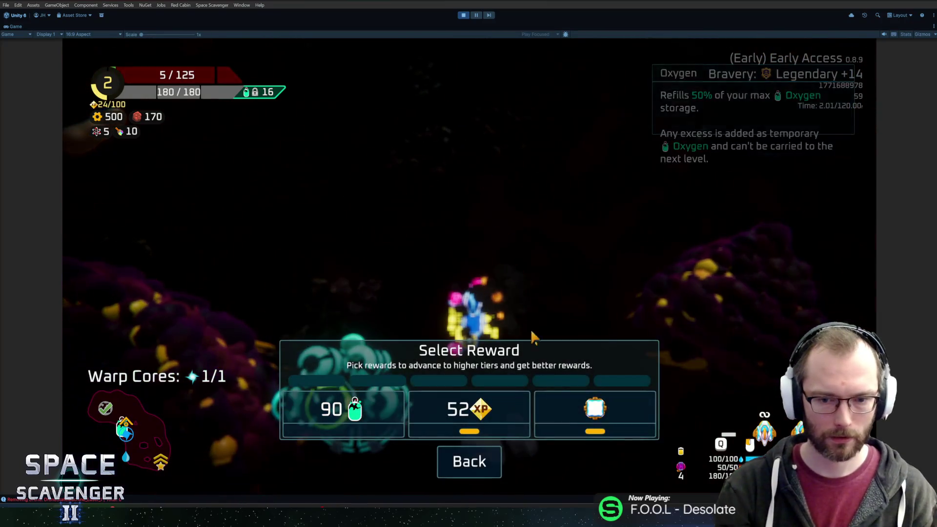
Step: Take the module reward and attach the block, pink laser drone and yellow battery to the ship
left_click(595, 415)
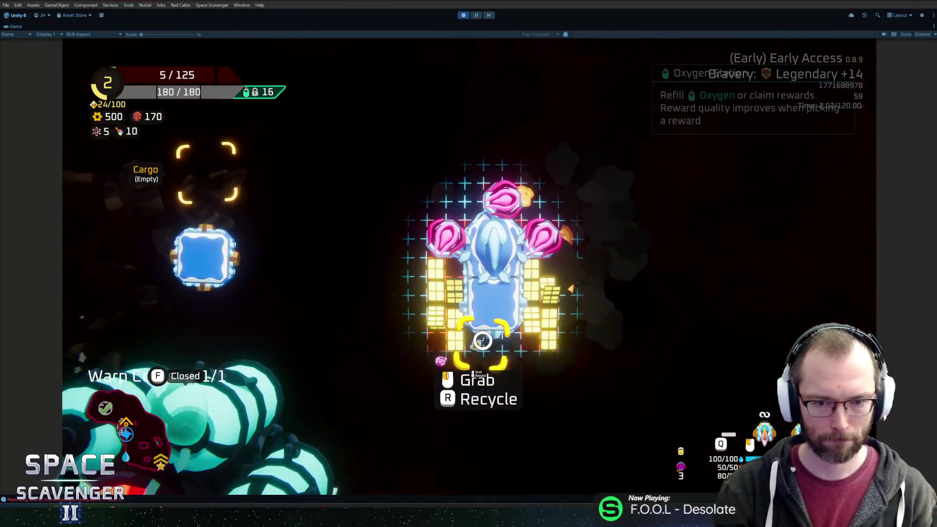
left_click(493, 337)
left_click(218, 255)
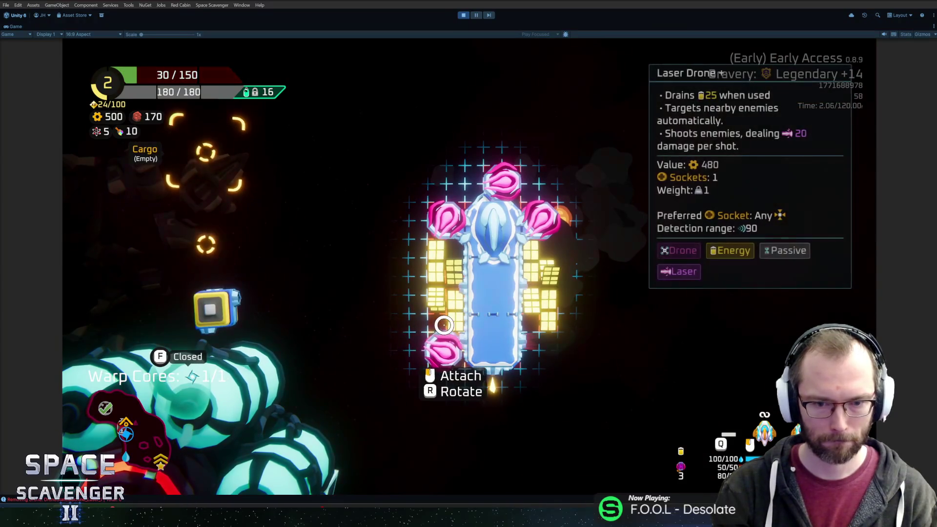
left_click(444, 349)
left_click(218, 241)
left_click(540, 349)
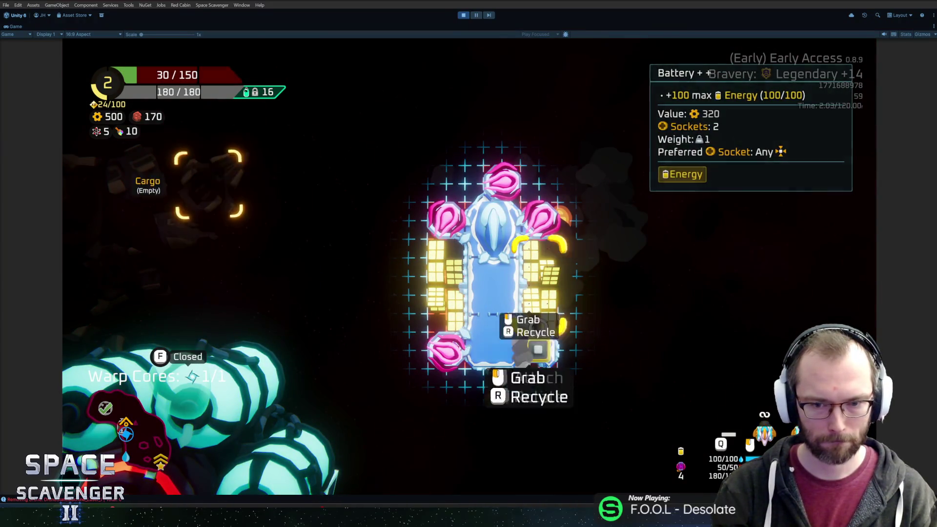
key("Escape")
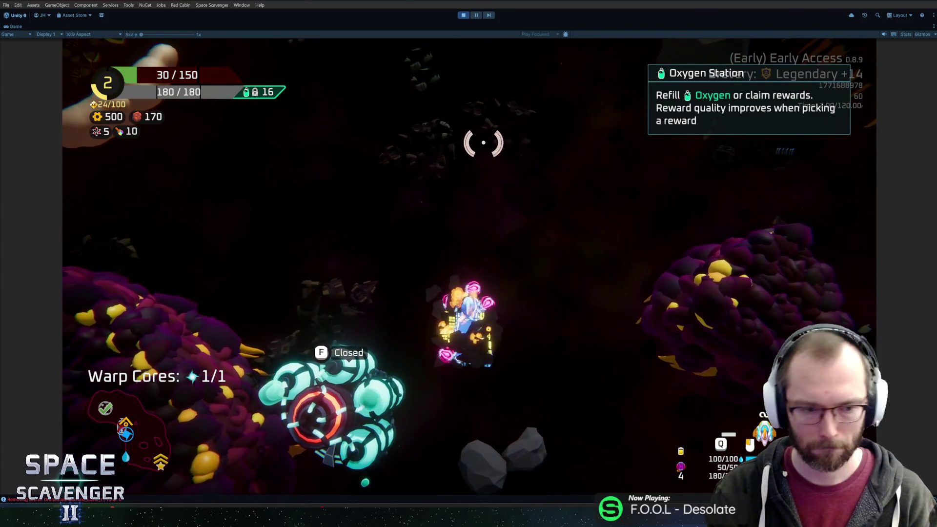
Step: Aim the laser at an asteroid, fly into the red nebula, and stop play mode
mouse_move(491, 157)
left_mouse_down()
mouse_move(466, 185)
mouse_move(393, 188)
left_mouse_up()
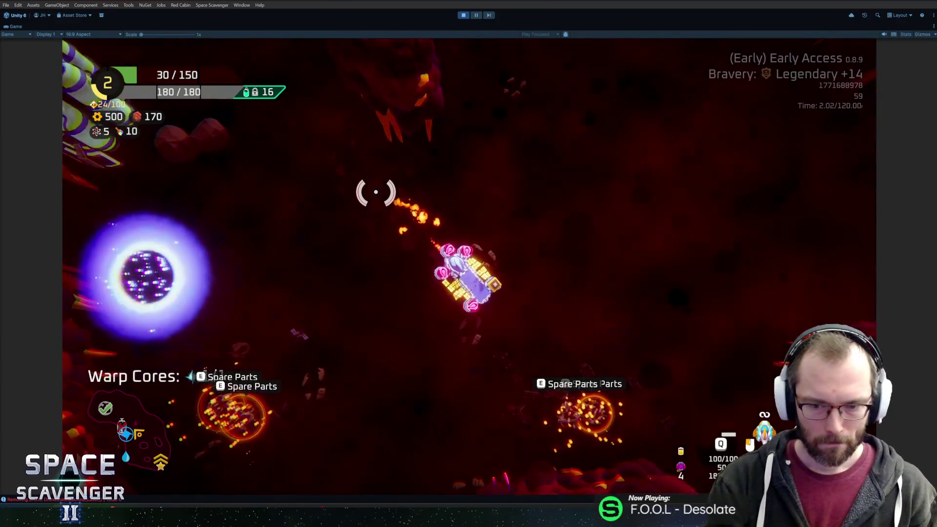
key("w")
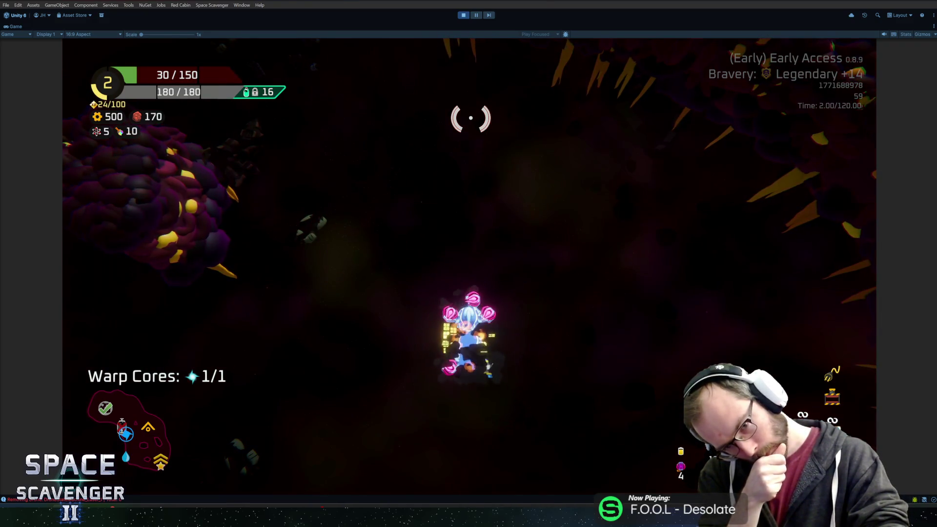
left_click(463, 15)
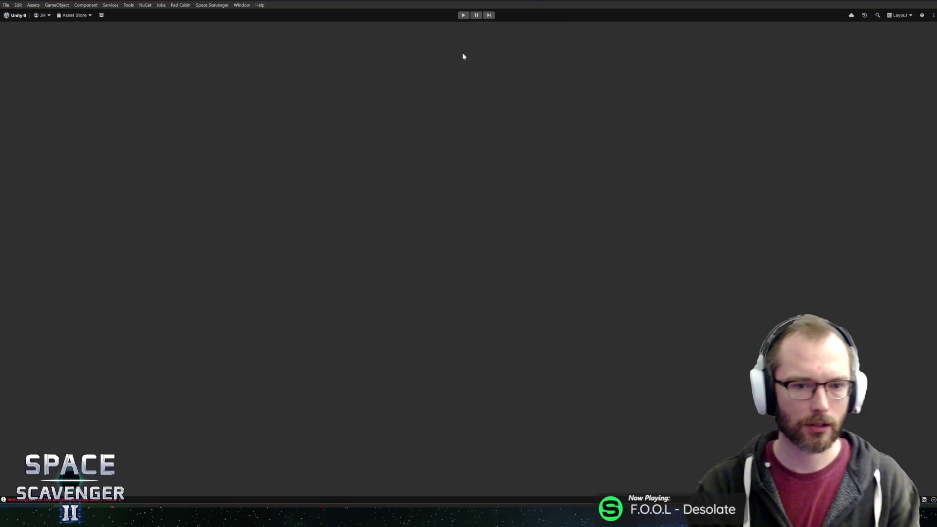
Step: In DroneStateMachine, review the push formula and select the minDistance declaration on line 228
key("alt+Tab")
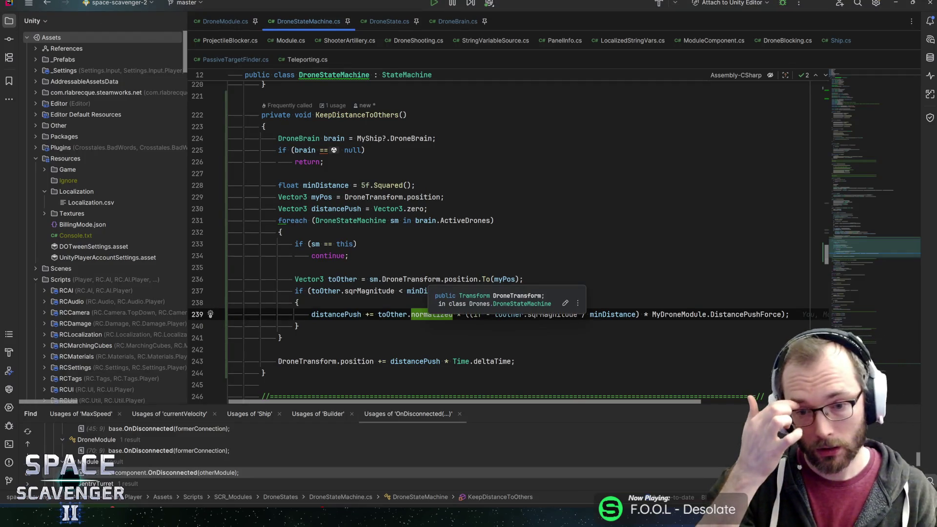
left_click(481, 314)
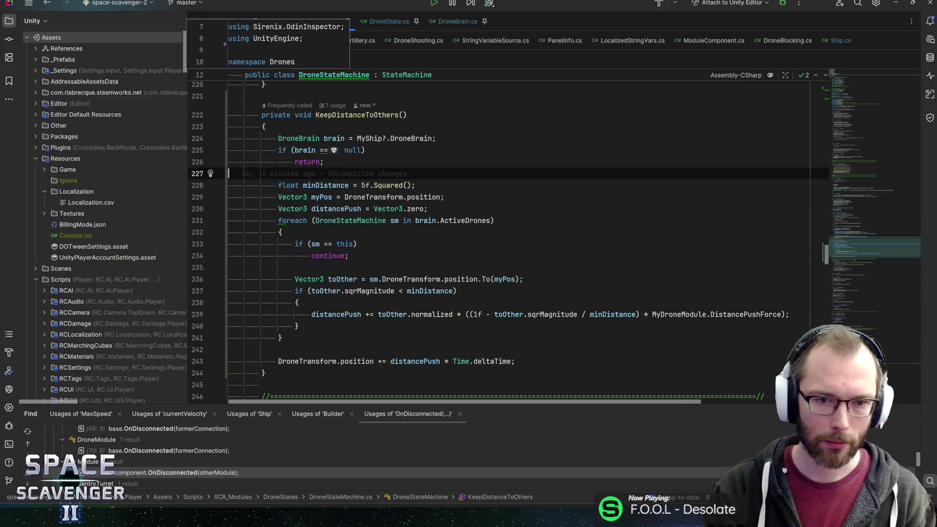
left_click(360, 184)
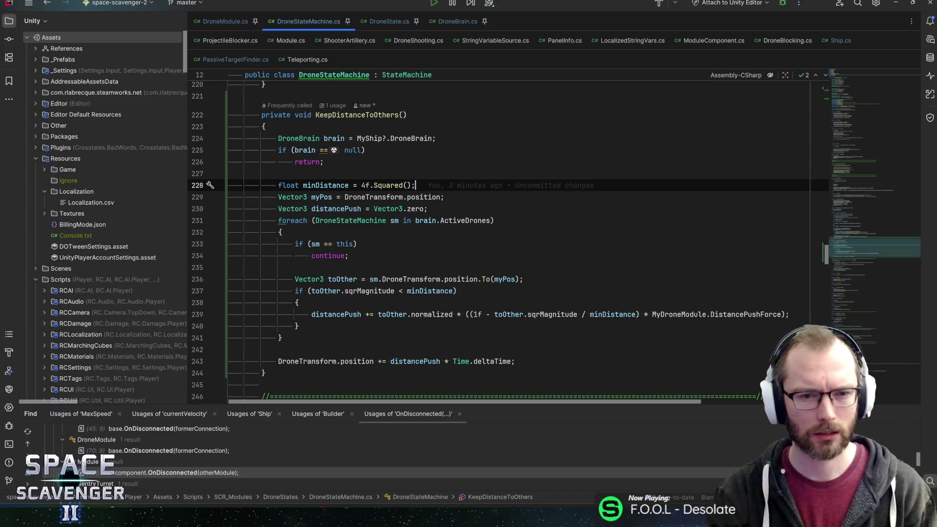
type("4")
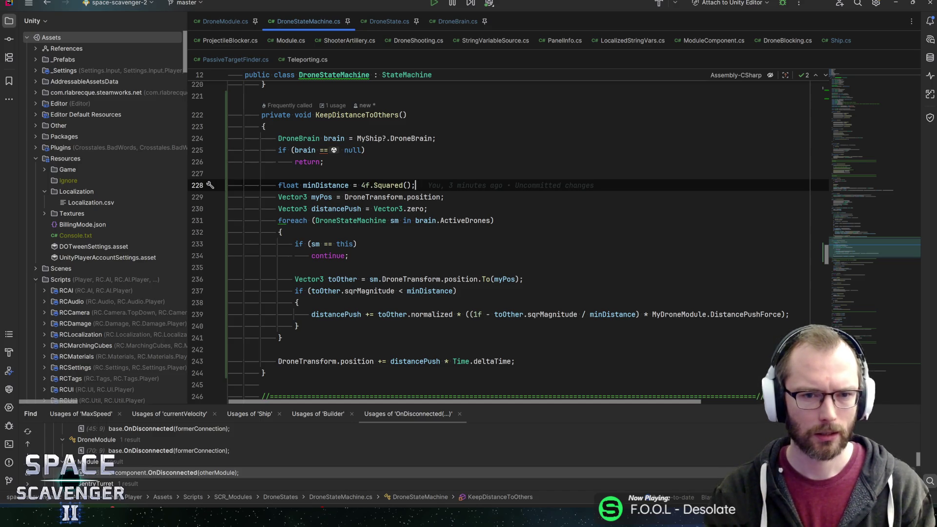
key("shift+Home")
key("shift+Home")
key("ctrl+c")
Step: Move the minDistance line into DroneBrain as a public const float with a capitalized name
key("BackSpace")
key("BackSpace")
left_click(301, 138, "ctrl")
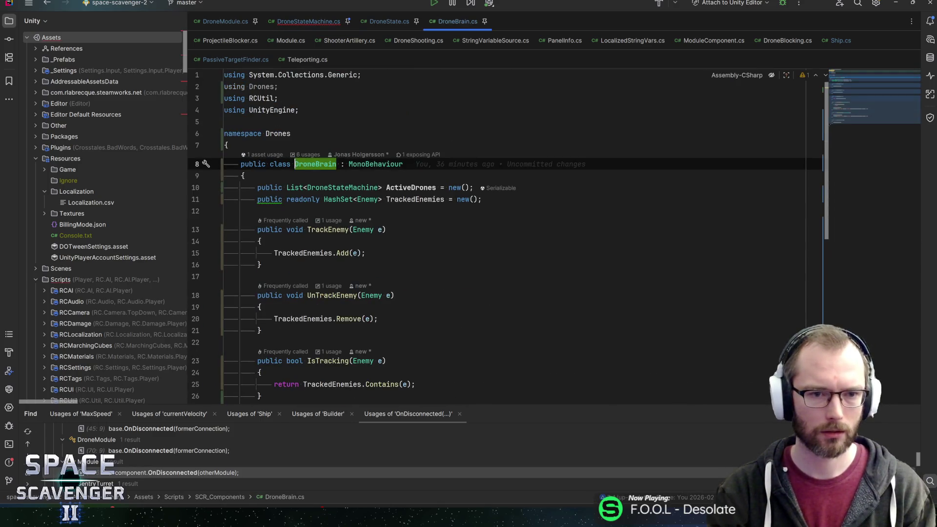
key("ctrl+v")
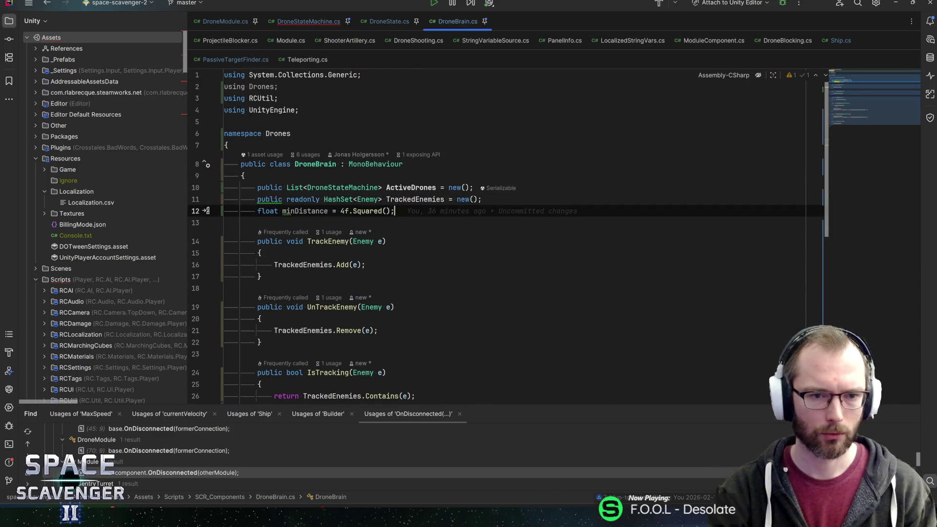
key("Home")
type("public c")
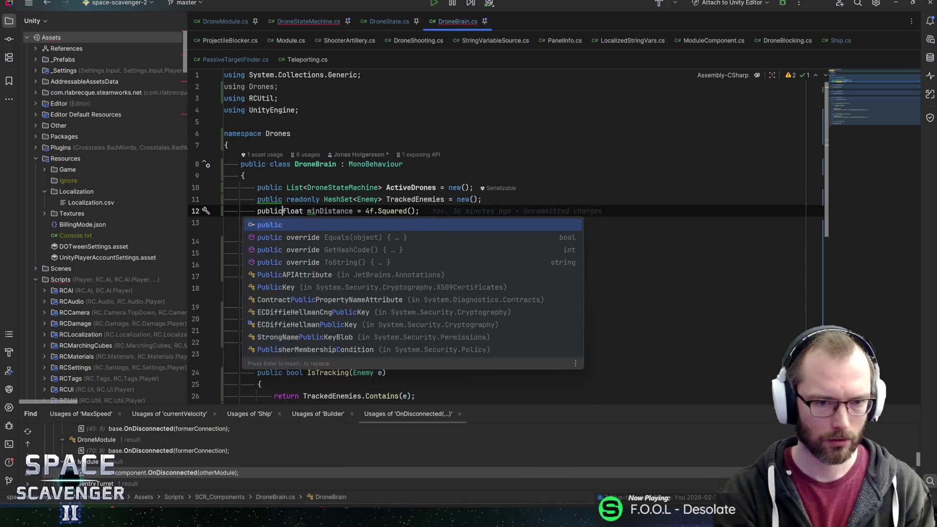
type("onst")
key("ctrl+Right")
key("ctrl+Right")
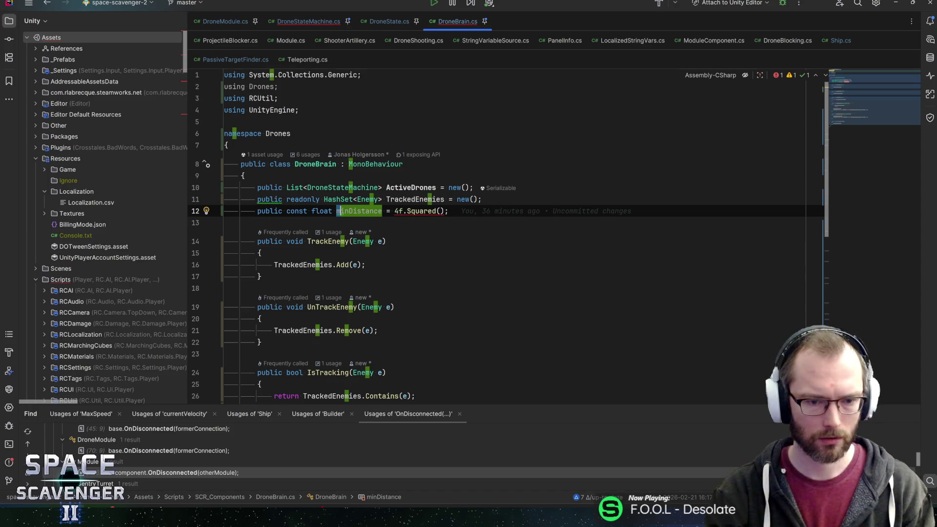
key("Delete")
type("M")
Step: Change the constant's value from 4f.Squared() to 4f * 4f
key("End")
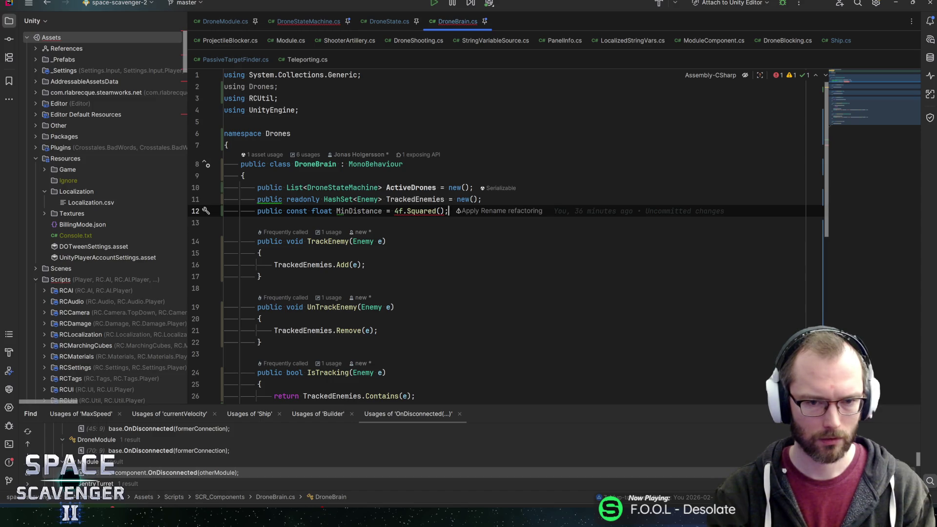
key("ctrl+Left")
key("ctrl+Left")
key("Left")
type("* 4f")
key("ctrl+shift+Right")
key("ctrl+shift+Right")
key("ctrl+shift+Right")
key("Delete")
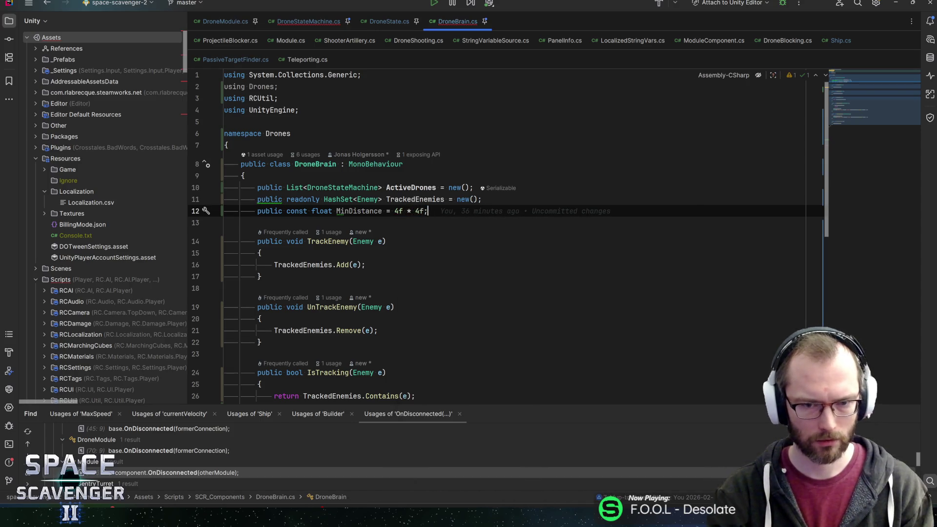
Step: Rename the constant to MIN_DISTANCE
key("ctrl+Left")
key("ctrl+Left")
key("ctrl+Left")
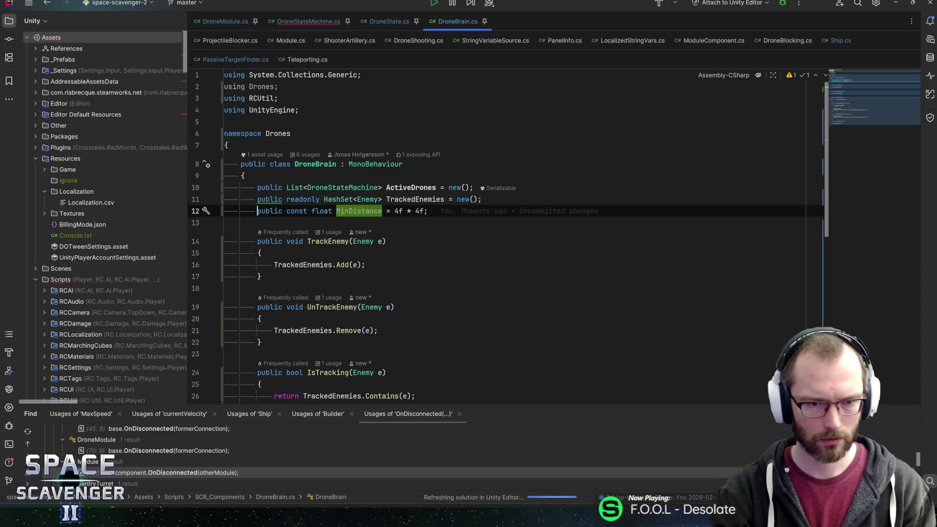
key("shift+F6")
type("MIN_DISTANCE")
key("Return")
Step: In DroneStateMachine, replace the unresolved minDistance on line 236 with brain.MIN
key("ctrl+alt+Left")
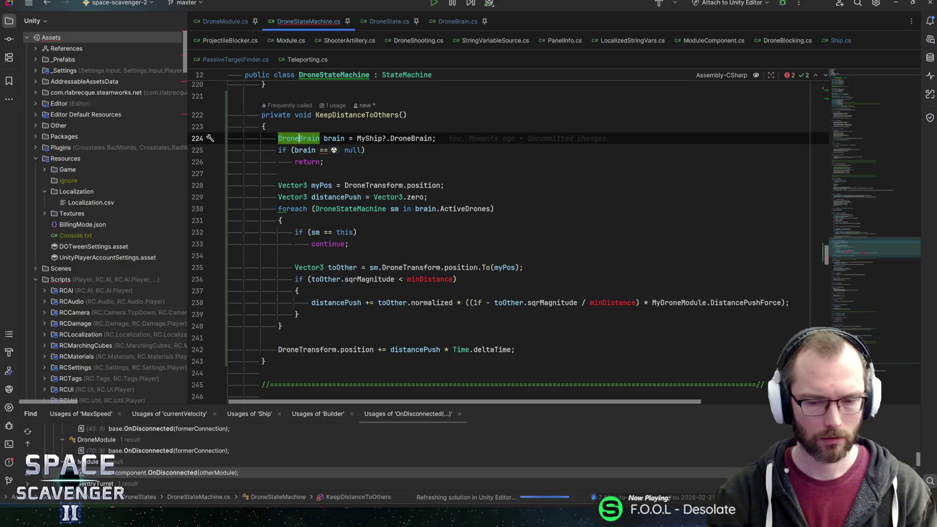
left_click(455, 279)
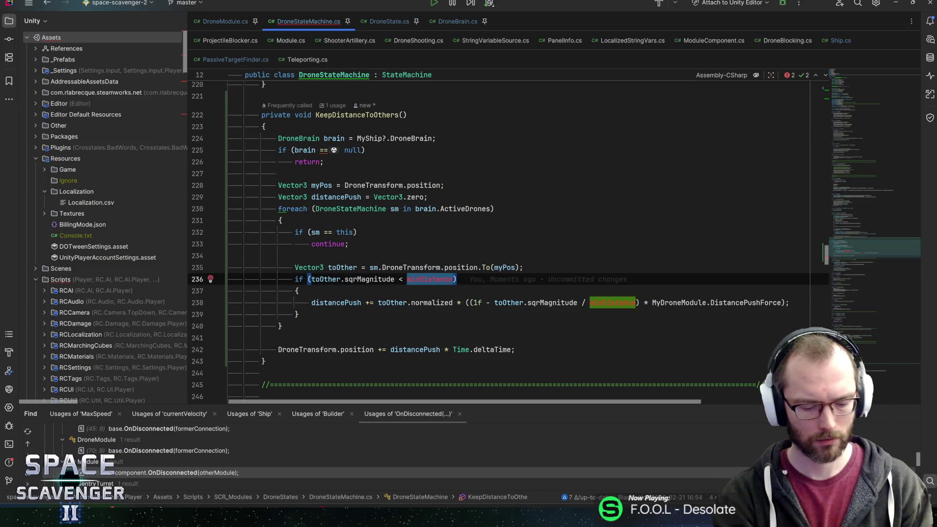
type("brain.min")
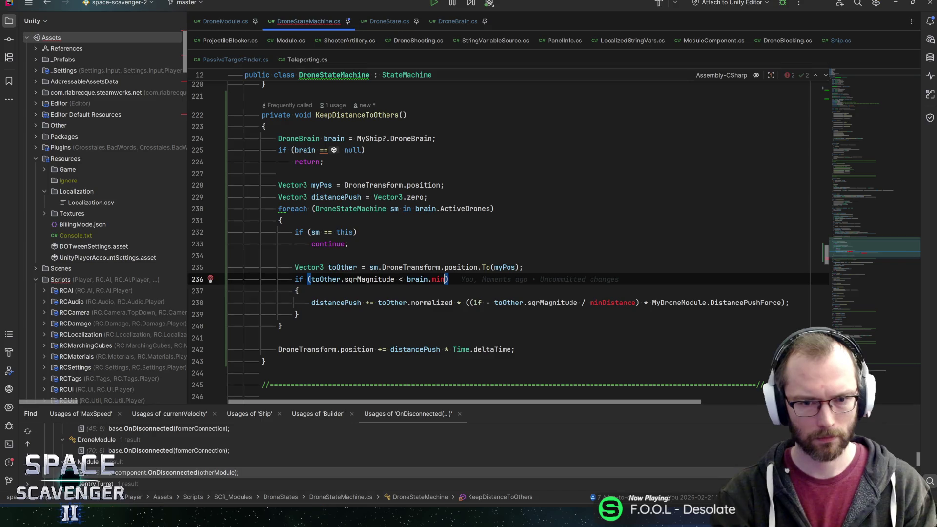
key("BackSpace")
key("BackSpace")
key("BackSpace")
type("MIN")
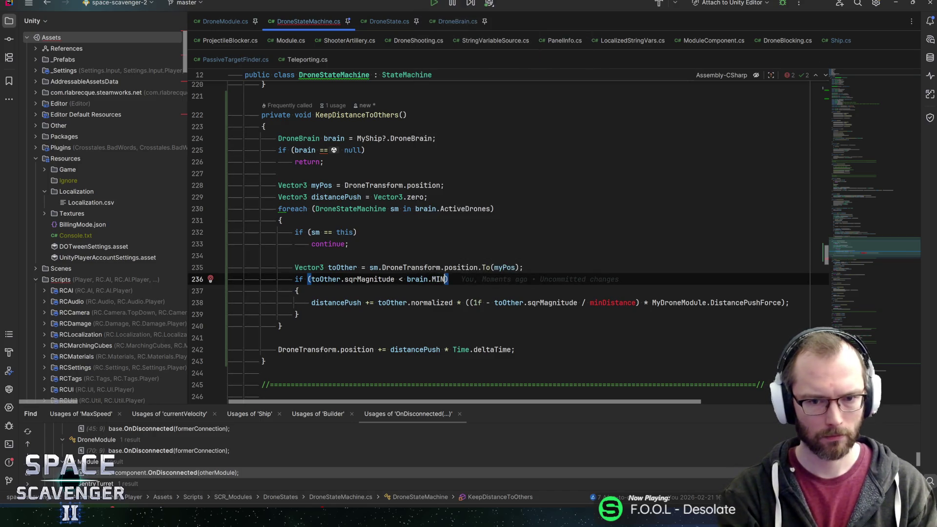
left_click(299, 138, "ctrl")
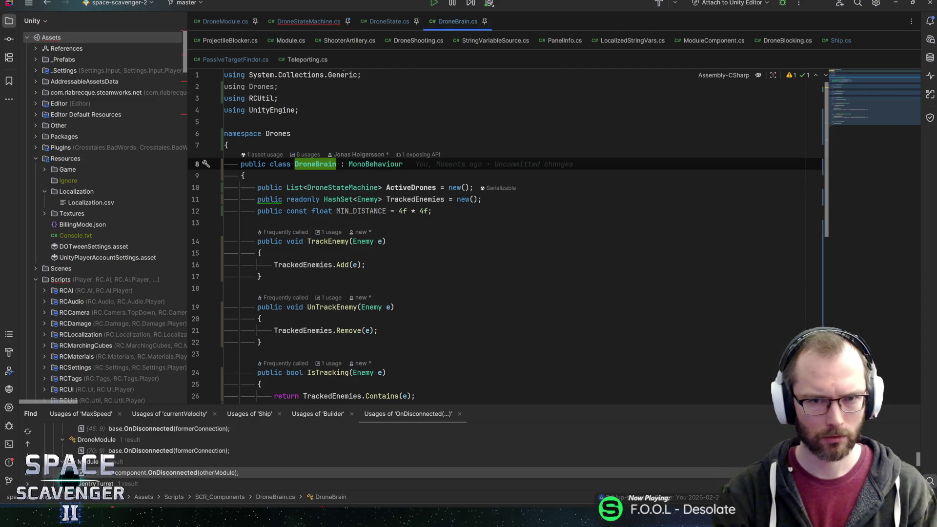
Step: Change the line 236 distance check to use DroneBrain.MIN_DISTANCE
key("ctrl+alt+Left")
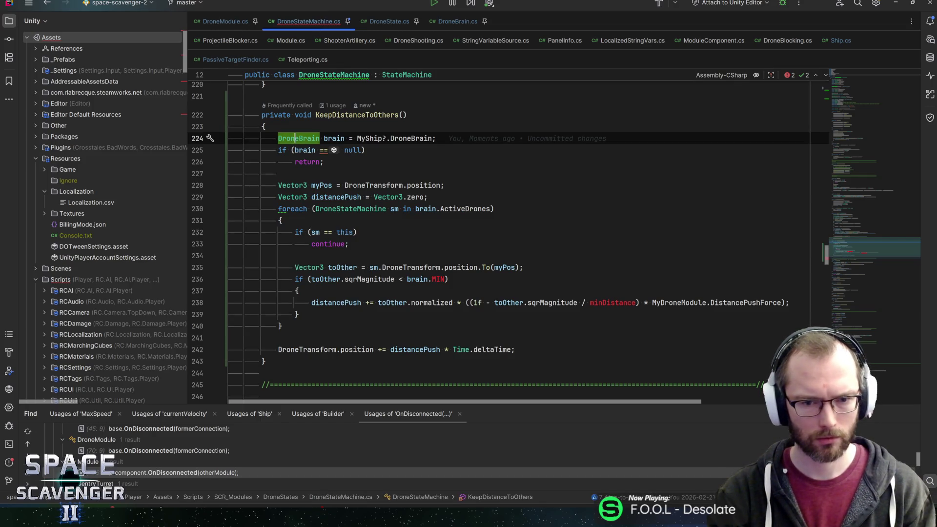
left_click(407, 279)
type("DroneBrain.")
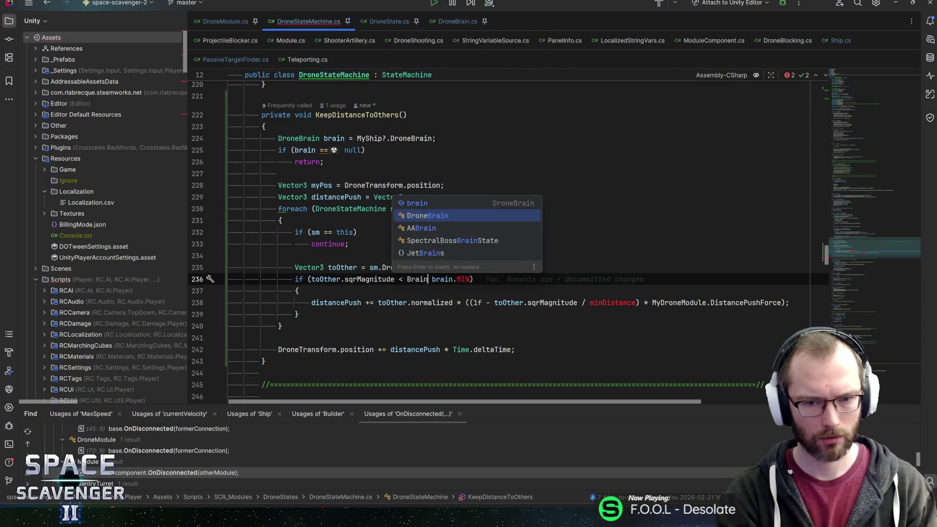
type("min")
key("Return")
key("ctrl+shift+Right")
key("ctrl+shift+Right")
key("ctrl+shift+Right")
key("Delete")
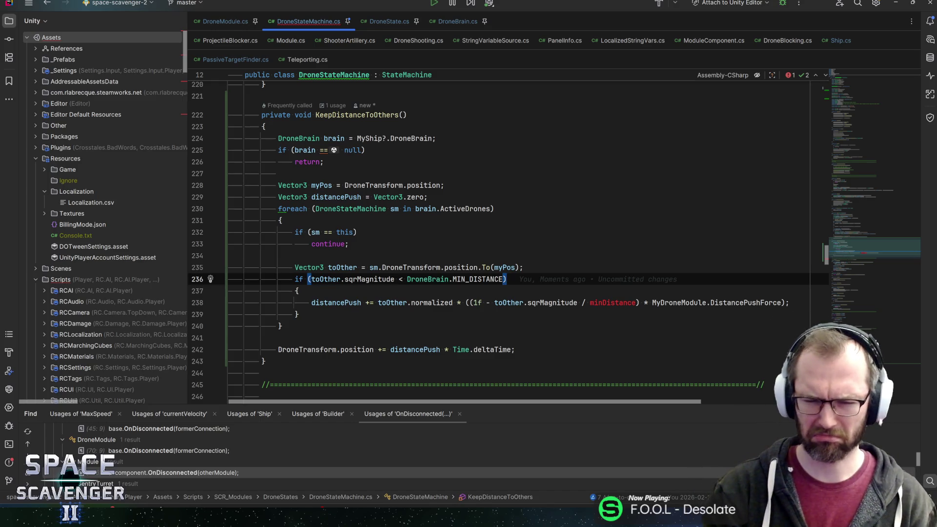
Step: Replace minDistance in the push formula with DroneBrain.MIN_DISTANCE
key("ctrl+shift+Left")
key("ctrl+shift+Left")
key("ctrl+shift+Left")
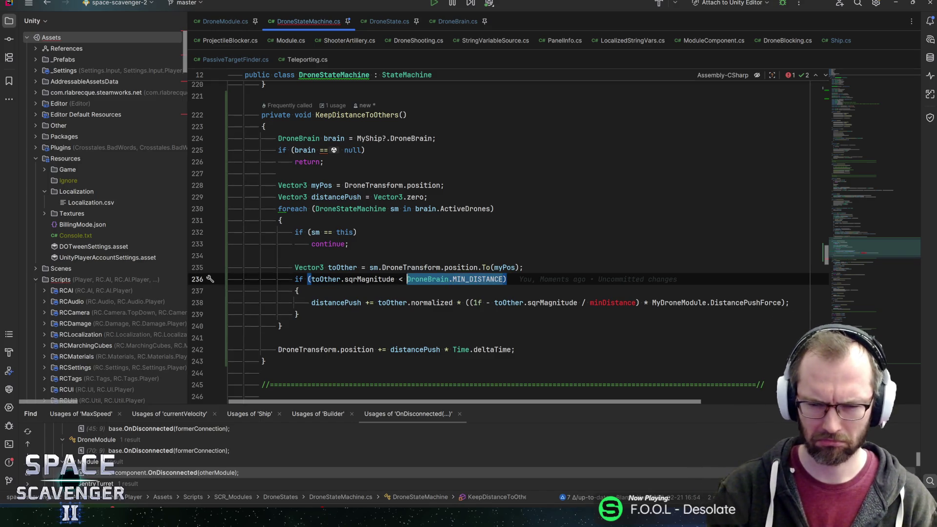
key("ctrl+c")
double_click(612, 303)
key("ctrl+v")
Step: Inspect the MIN_DISTANCE declaration in DroneBrain and return to KeepDistanceToOthers
left_click(478, 279)
key("ctrl+b")
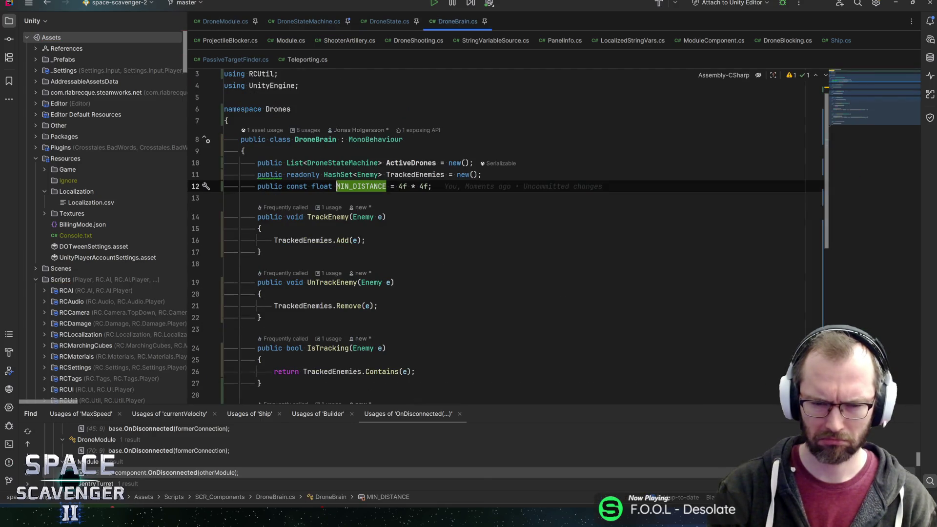
key("Down")
key("Up")
key("ctrl+alt+Left")
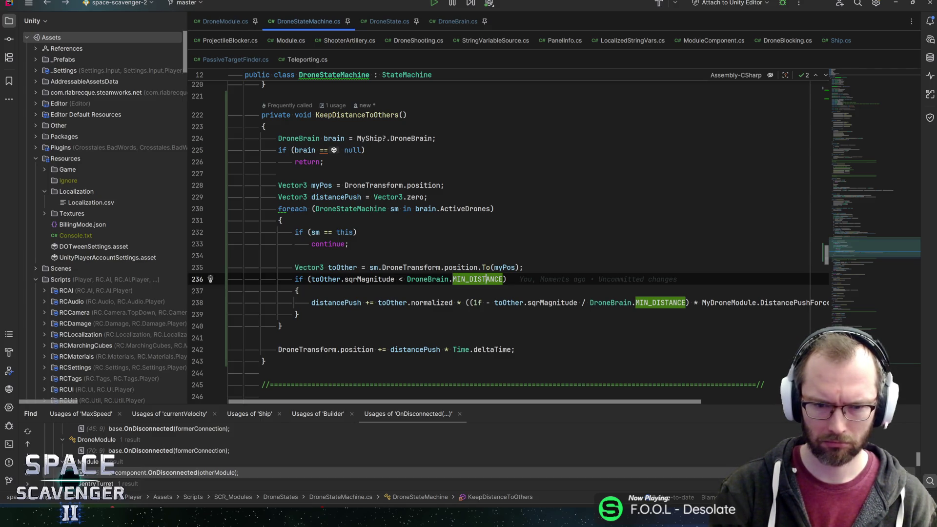
left_click(503, 279)
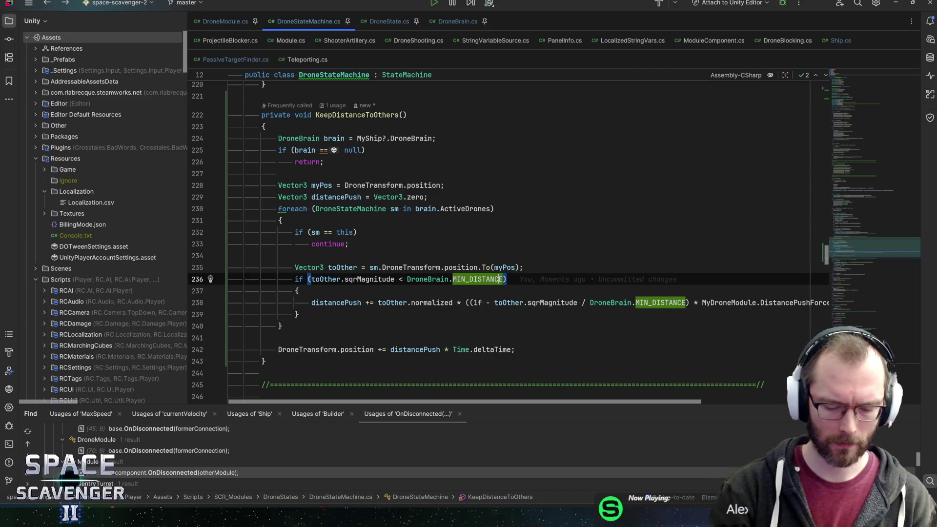
Step: Set MIN_DISTANCE to 4f and add MIN_DISTANCE_SQR = MIN_DISTANCE * MIN_DISTANCE in DroneBrain
key("ctrl+b")
key("ctrl+d")
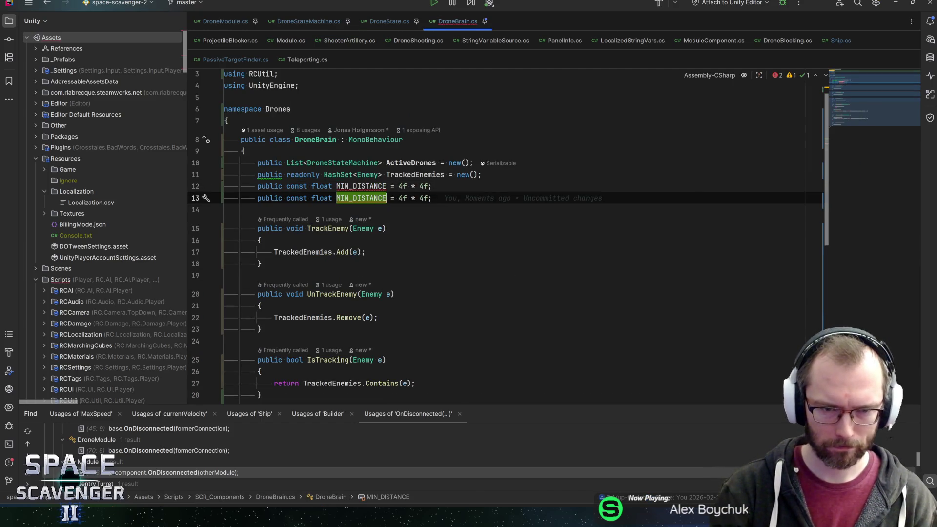
type("_SQR")
left_click(408, 185)
key("Delete")
key("Delete")
key("Delete")
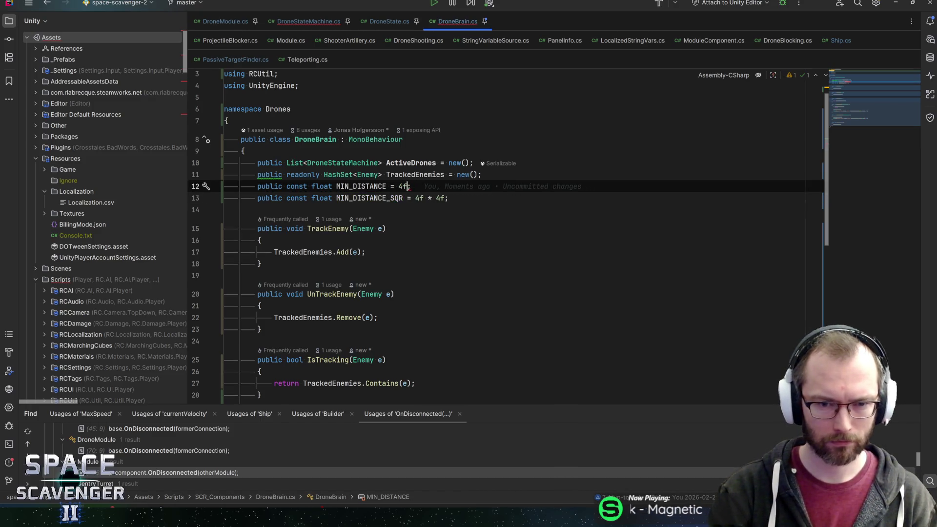
left_click(398, 186)
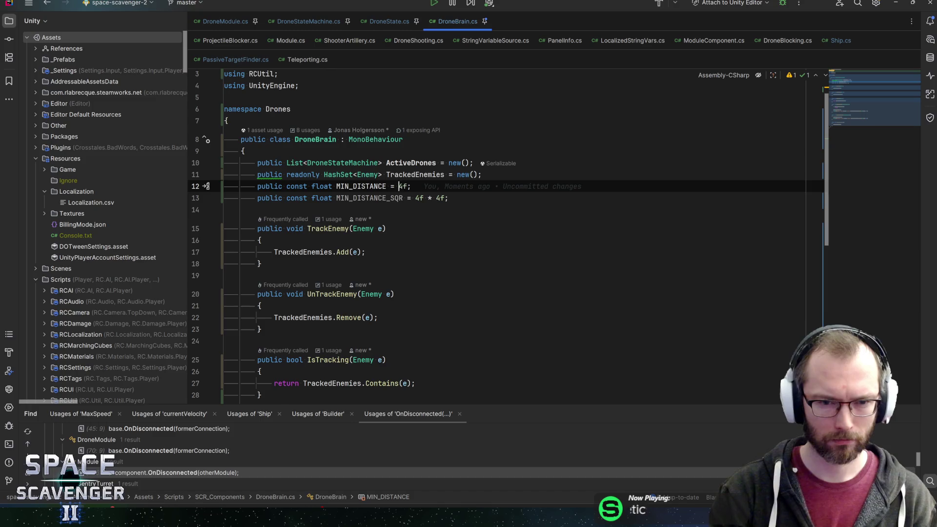
left_click(411, 198)
left_click_drag(415, 197, 445, 198)
type("MIN_DISTANCE * MIN_DISTANCE")
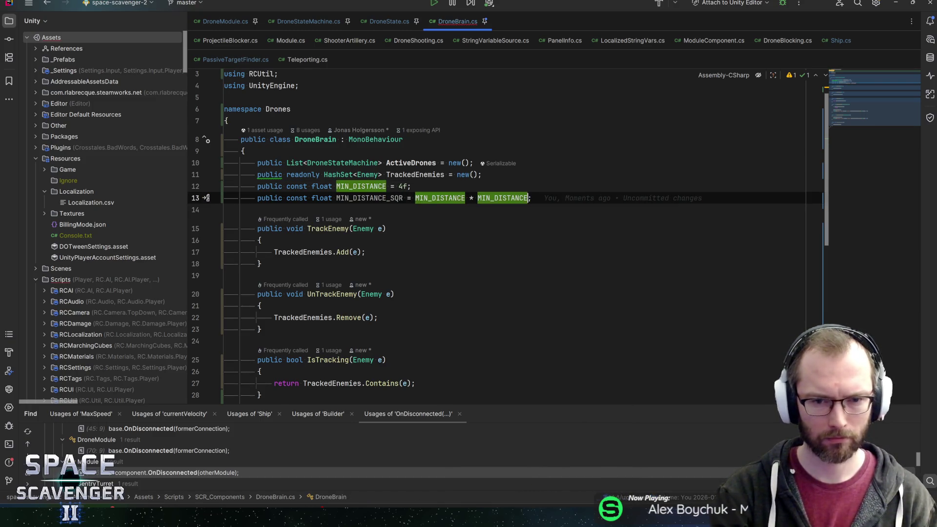
Step: Make the separation check and push formula in DroneStateMachine use MIN_DISTANCE_SQR
left_click(361, 186)
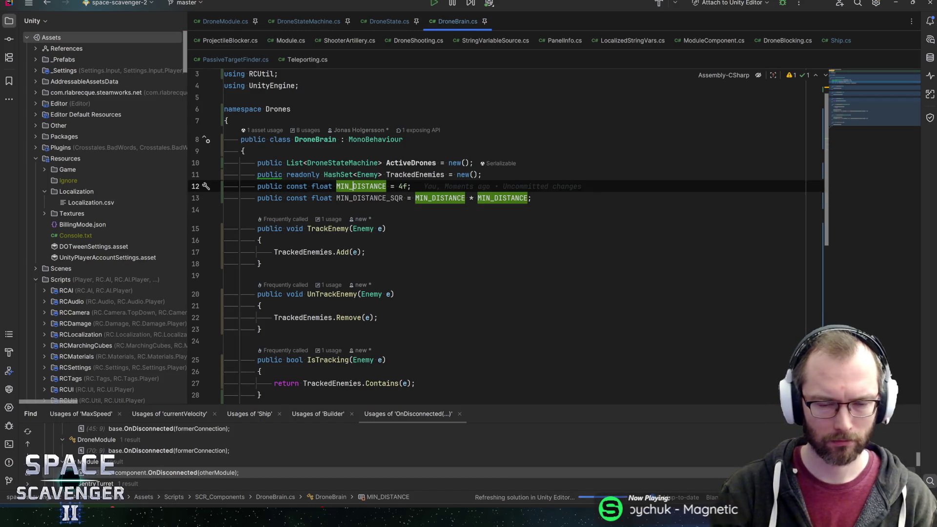
key("alt+F7")
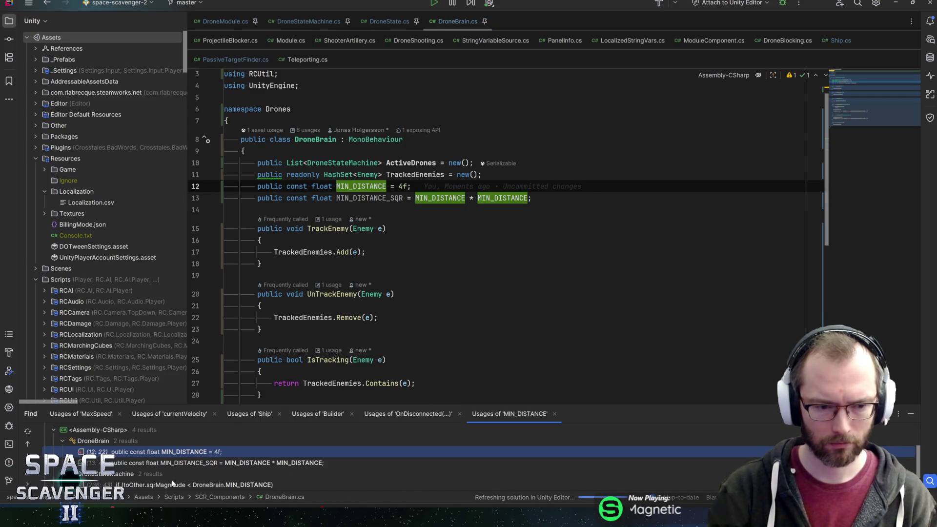
double_click(172, 484)
key("Right")
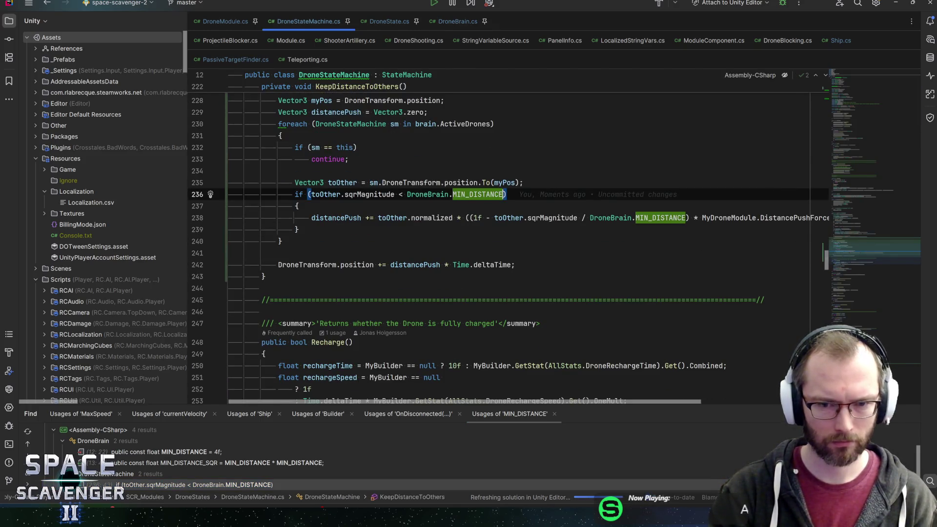
type("_")
key("Return")
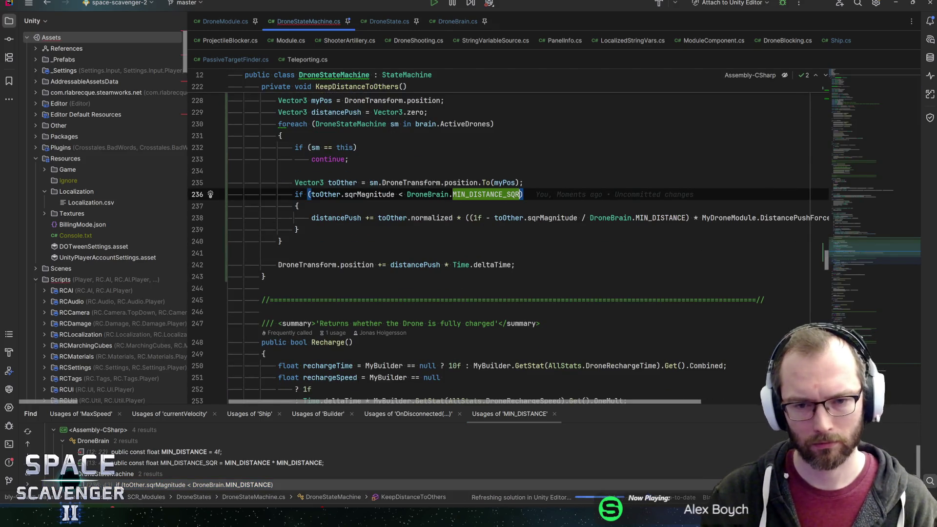
left_click(470, 218)
double_click(662, 218)
key("ctrl+v")
key("Down")
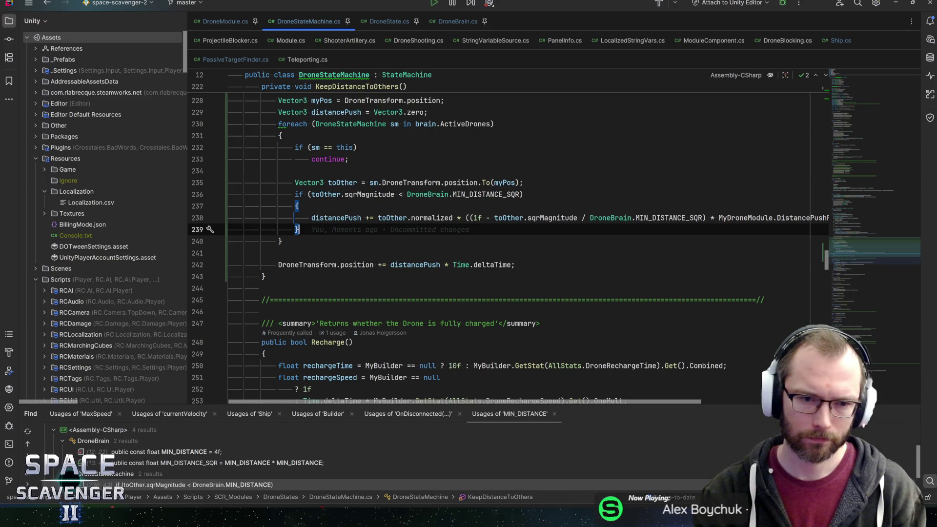
Step: Comment out the distance-push position update and let Unity recompile
left_click(515, 264)
key("ctrl+slash")
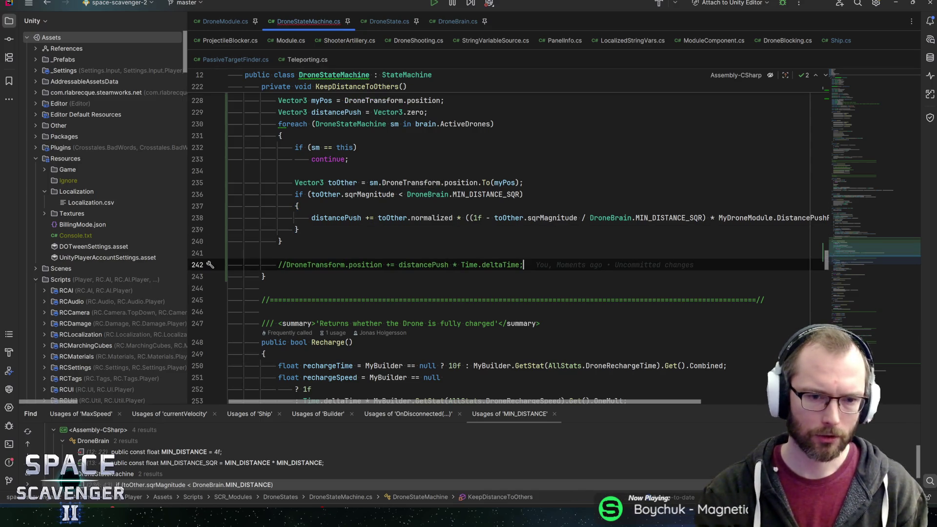
key("alt+Tab")
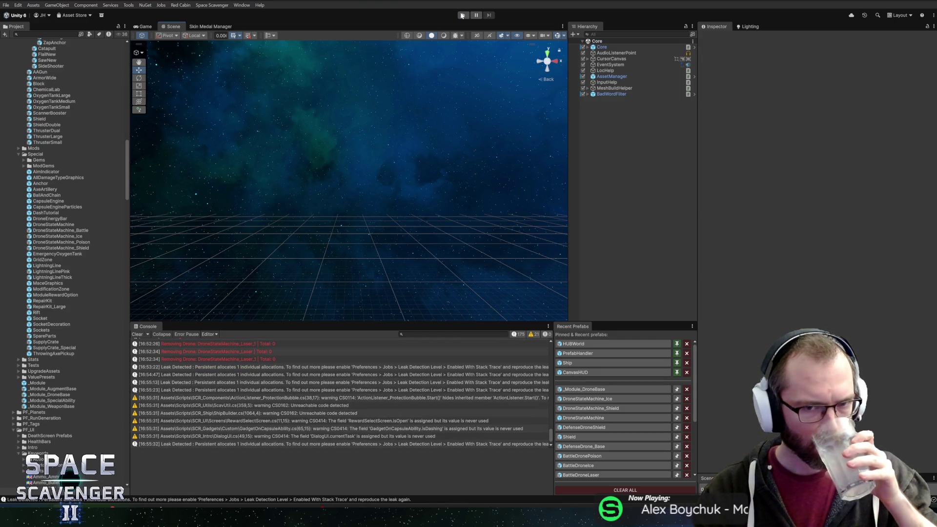
Step: Start play mode maximized and spawn BattleDronePoison from the debug console
left_click(461, 15)
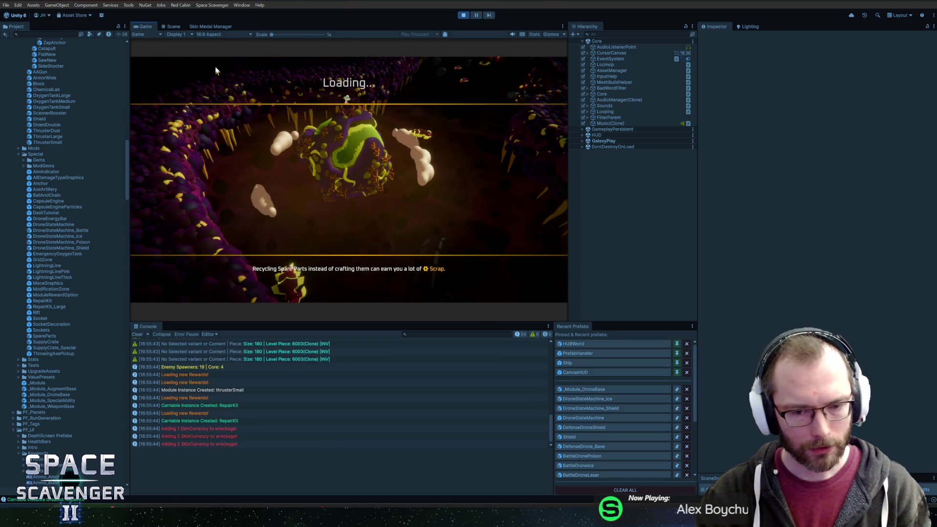
key("shift+space")
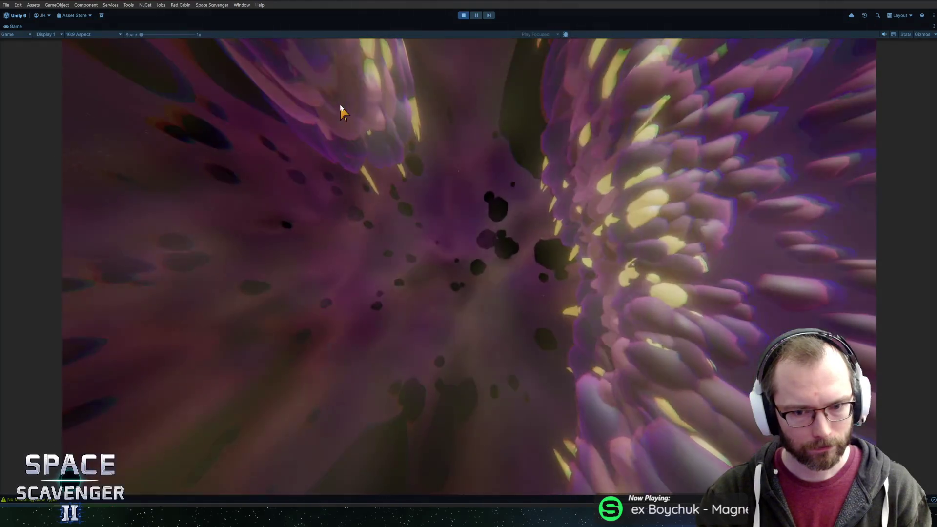
key("grave")
type("spawn BattleDronePoison")
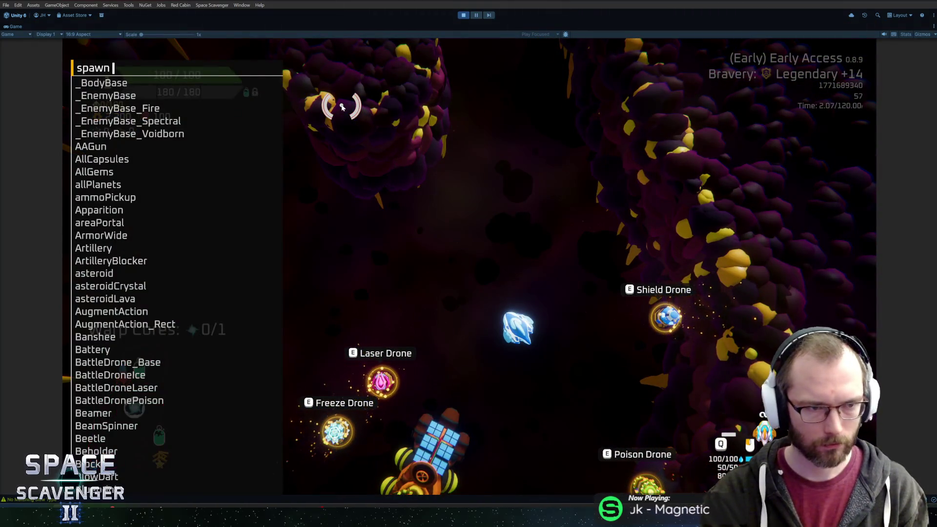
key("Return")
key("w")
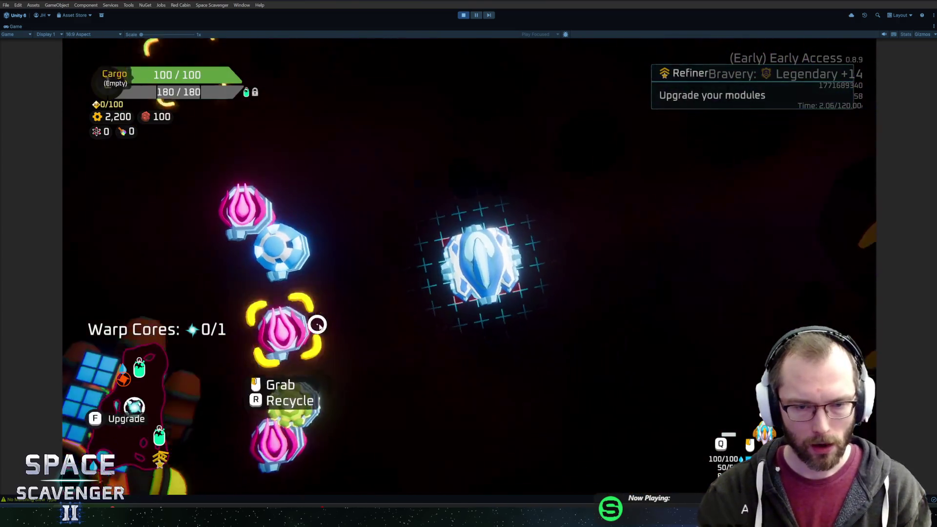
Step: Fit pink drone modules to the ship's top and left and a Laser Drone on the right
left_click(317, 324)
left_click(312, 251)
left_click(299, 268)
left_click(322, 278)
left_click(217, 378)
left_click(544, 293)
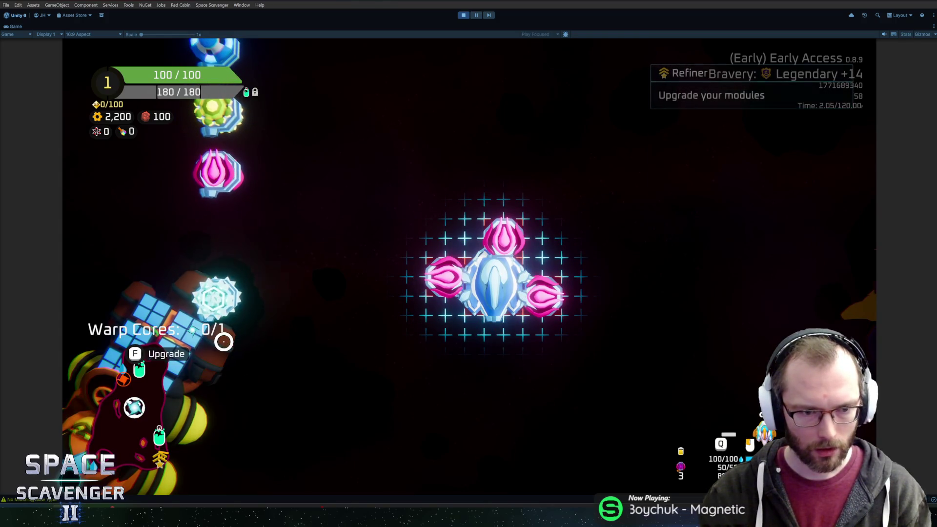
left_click(219, 303)
left_click(230, 295)
key("Tab")
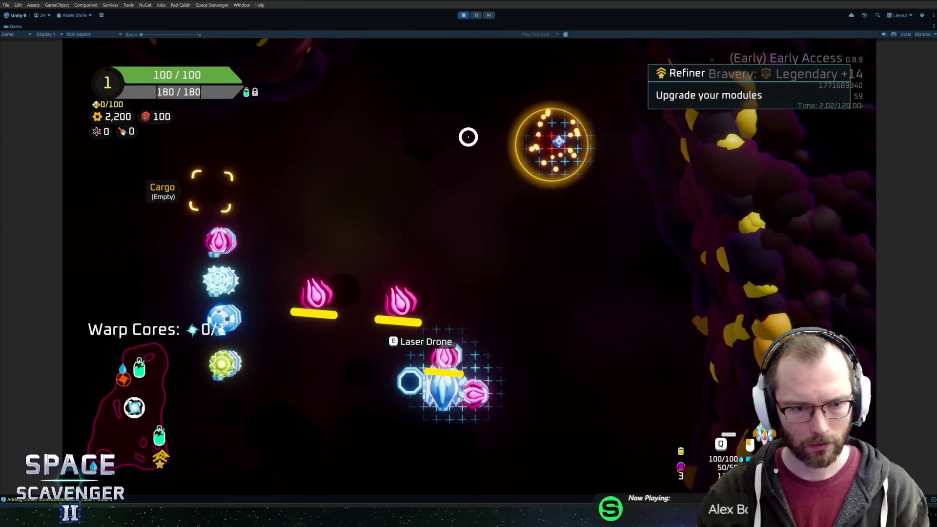
left_click(215, 238)
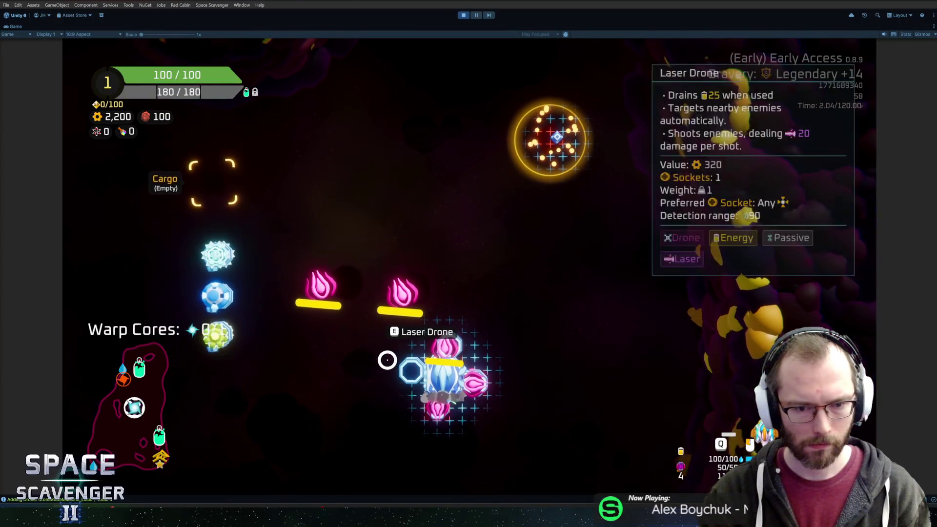
left_click(390, 351)
left_click(439, 396)
Step: Enable ship infiniteAmmo through the debug console
key("grave")
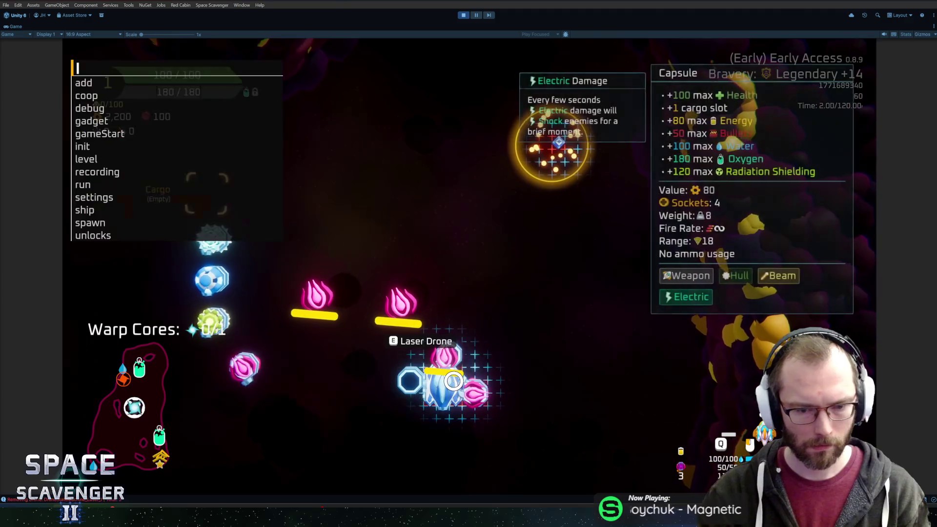
type("debug in")
key("BackSpace")
key("BackSpace")
key("BackSpace")
type("ship ")
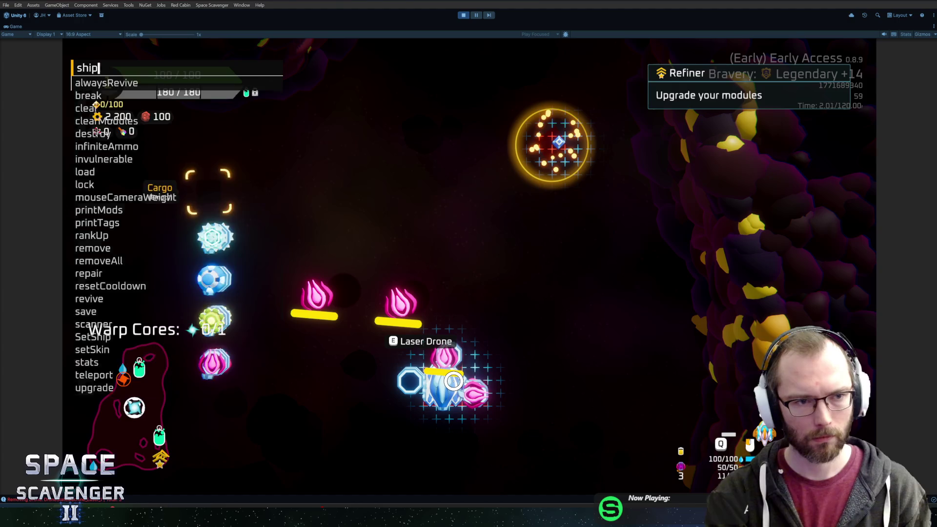
type("infin")
key("Tab")
key("Return")
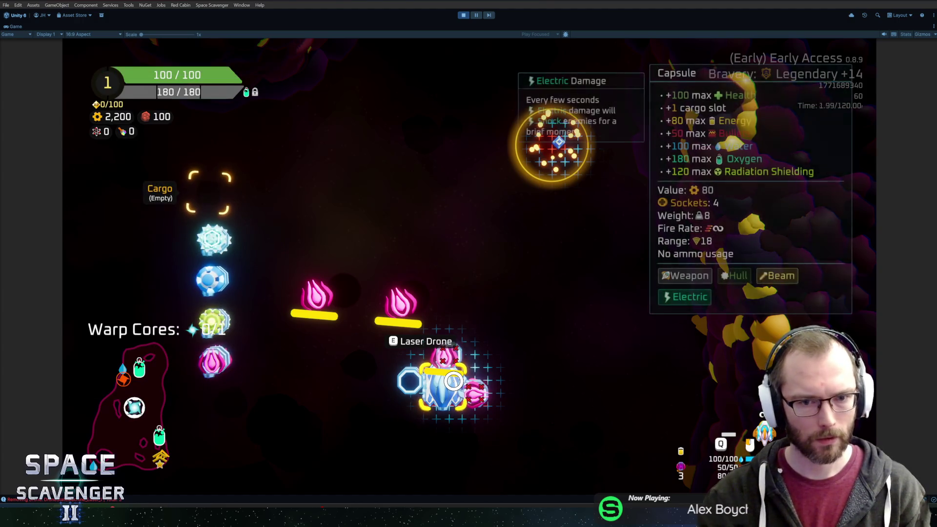
Step: Attach a Laser Drone to the ship's bottom, fly, and stop play mode
left_click(214, 360)
left_click(439, 400)
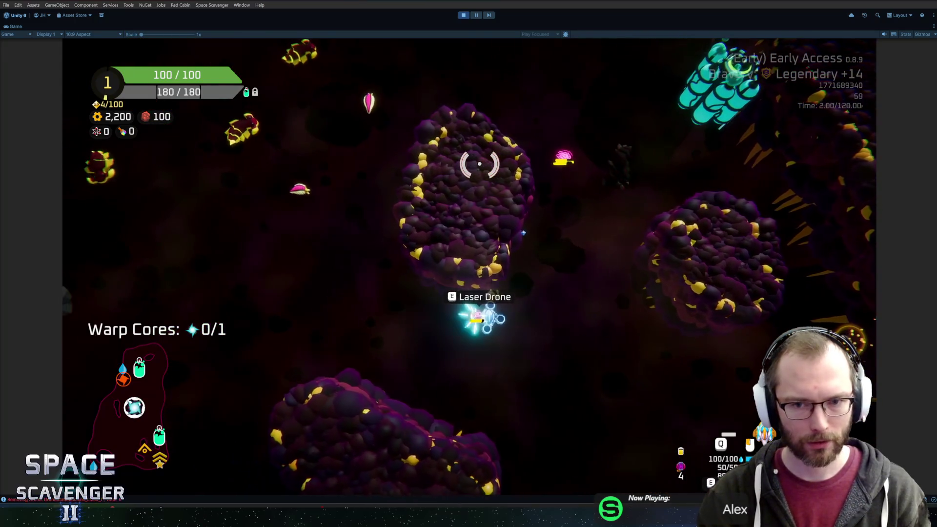
key("ctrl+p")
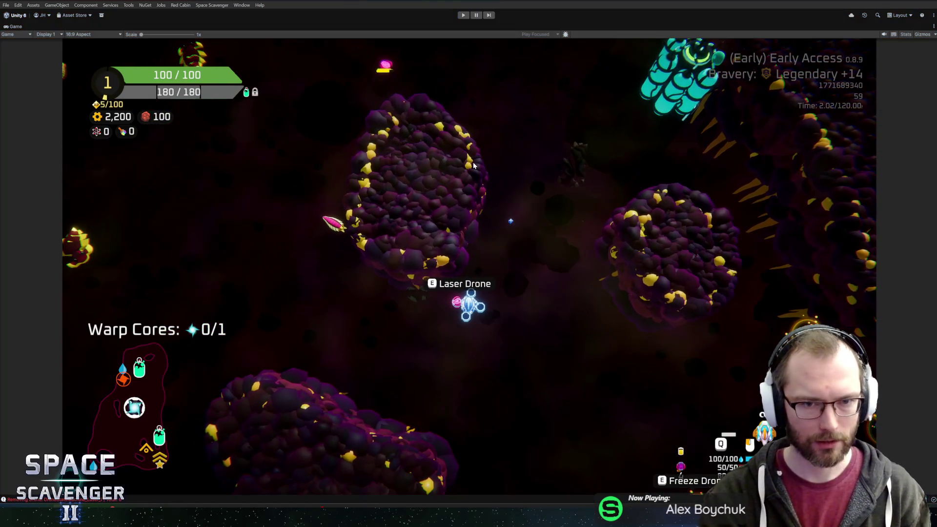
Step: Uncomment the distance-push position update and save DroneStateMachine.cs
key("alt+Tab")
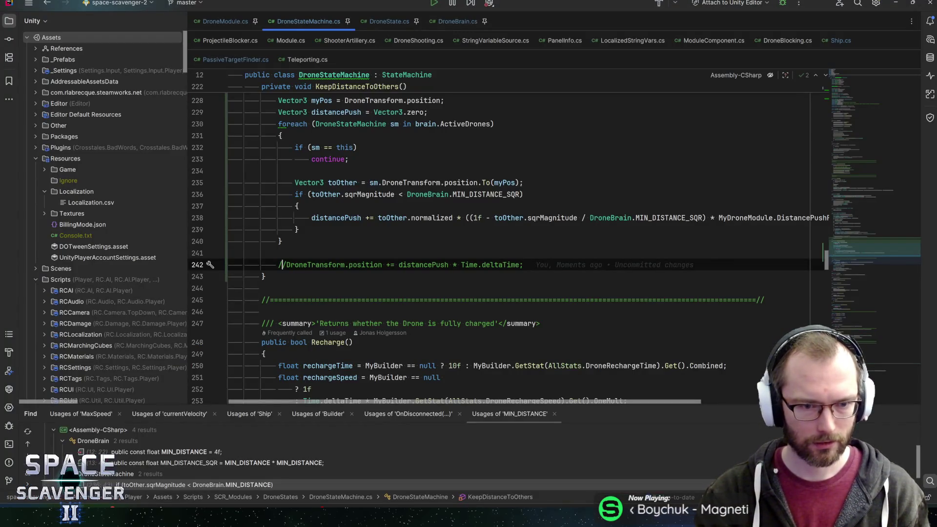
key("Delete")
key("Delete")
key("End")
key("ctrl+s")
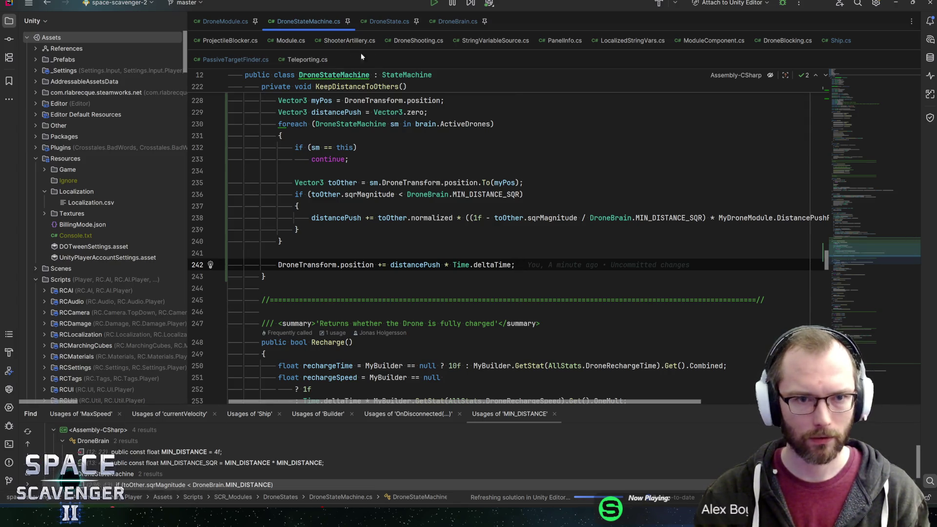
Step: Raise the Move agility clamp on line 212 from FlatMult.F(1f) to FlatMult.F(2.5f)
scroll(488, 243, "up", 8)
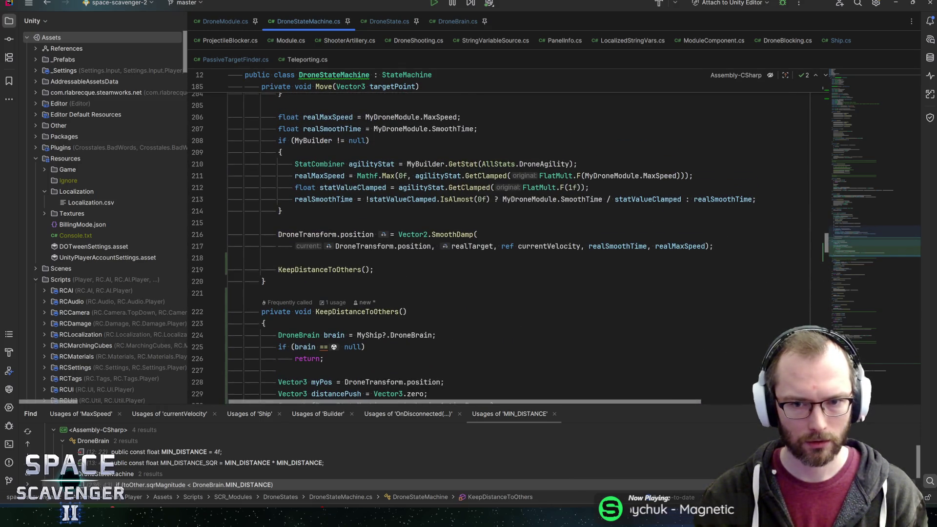
left_click(568, 187)
double_click(570, 187)
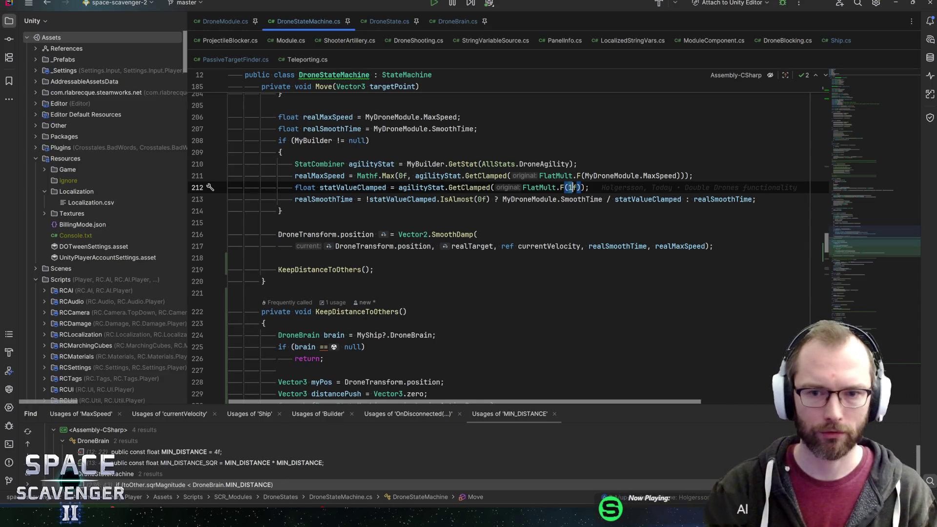
type("2.5")
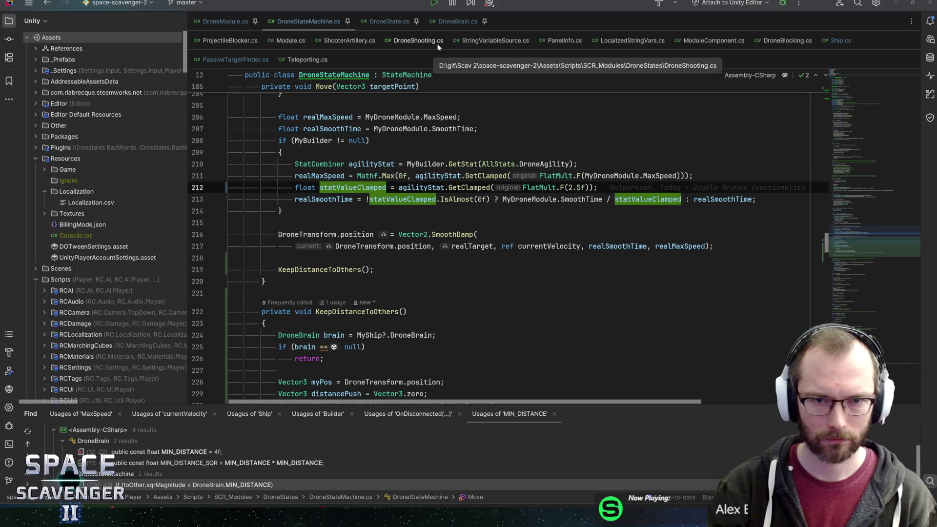
key("alt+Tab")
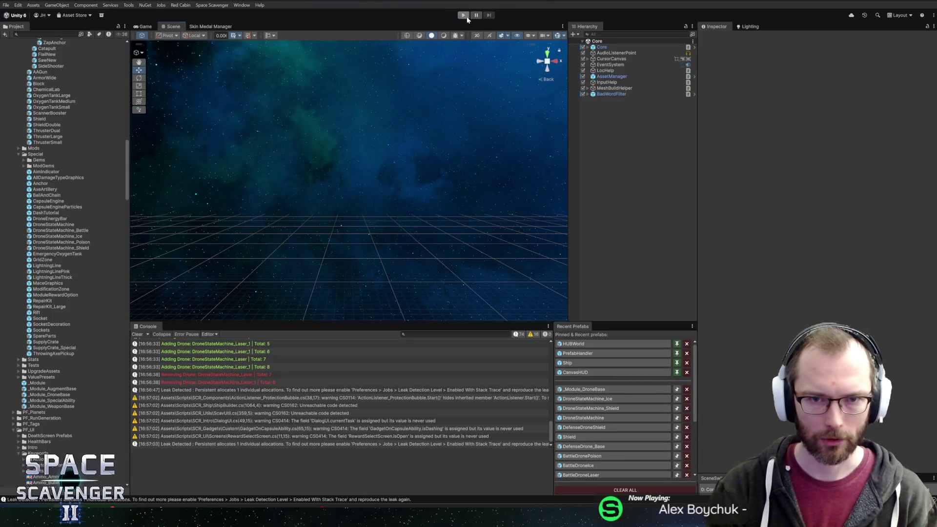
Step: Start play mode with the Game view maximized and attach the pink laser drone to the ship
left_click(463, 15)
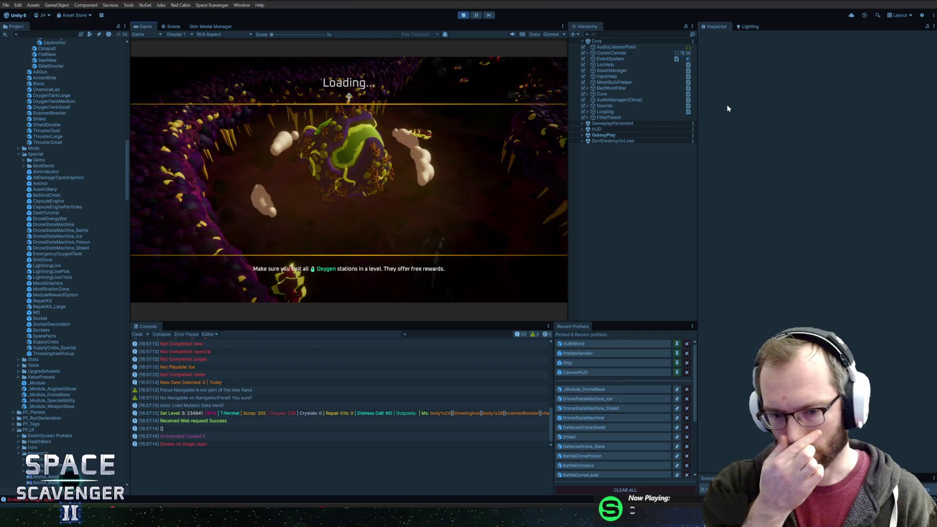
double_click(143, 27)
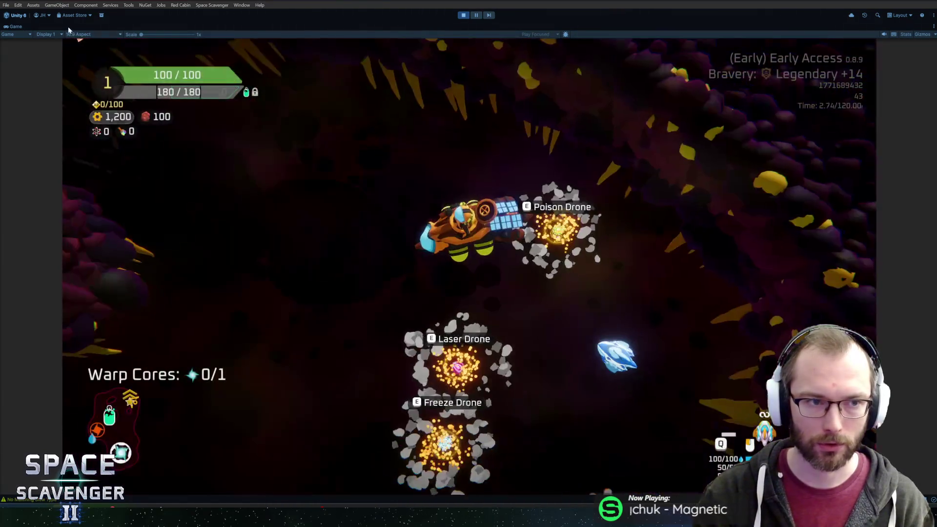
mouse_move(220, 255)
left_mouse_down()
mouse_move(435, 234)
mouse_move(442, 224)
left_mouse_up()
Step: Spawn a shield drone, enable infiniteAmmo and spawn two more laser drones from the debug console
key("Return")
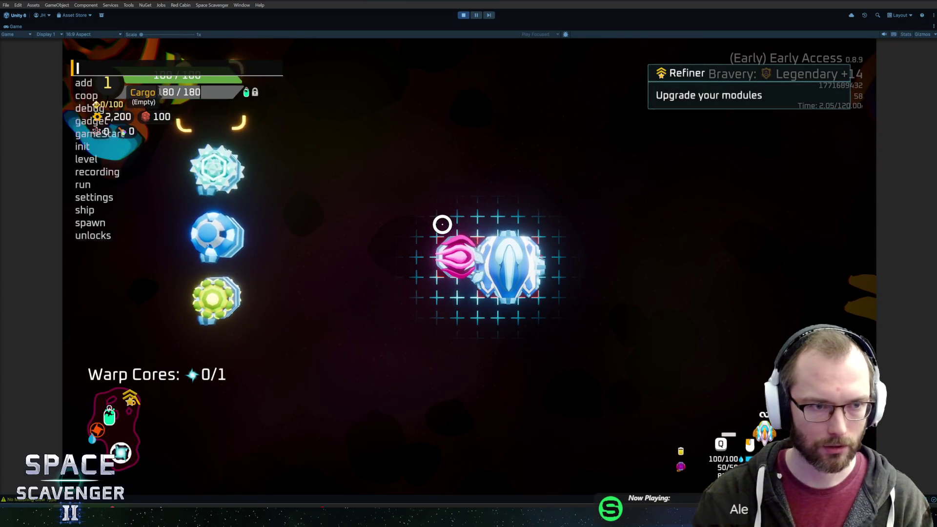
type("ship infin")
key("Tab")
key("Return")
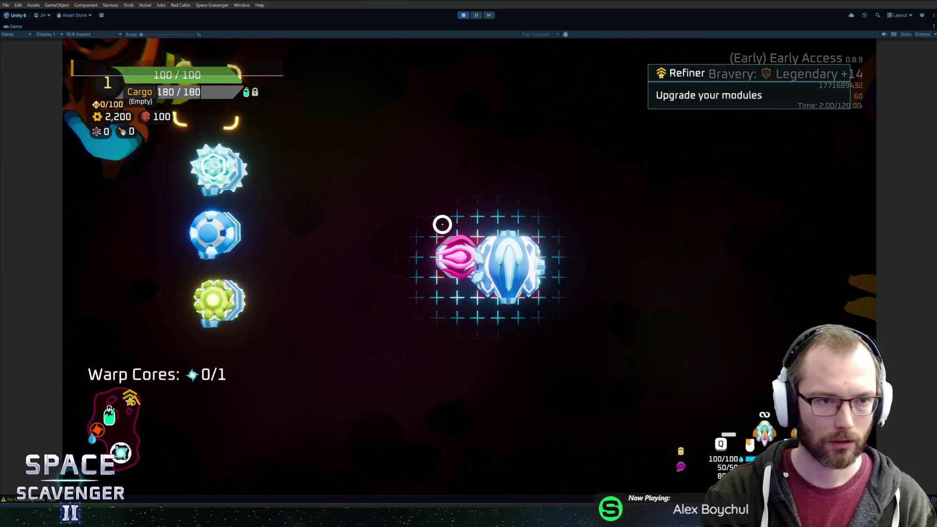
key("Up")
key("Up")
key("Return")
key("Up")
key("Return")
Step: Attach three laser drones above, below and on the right side of the ship
left_click_drag(222, 363, 245, 377)
left_click(510, 220)
left_click(215, 397)
left_click(493, 317)
left_click(215, 366)
left_click(554, 274)
Step: Fly the ship down through the cave, past the Oxygen Station and green asteroid, into open space
key("q")
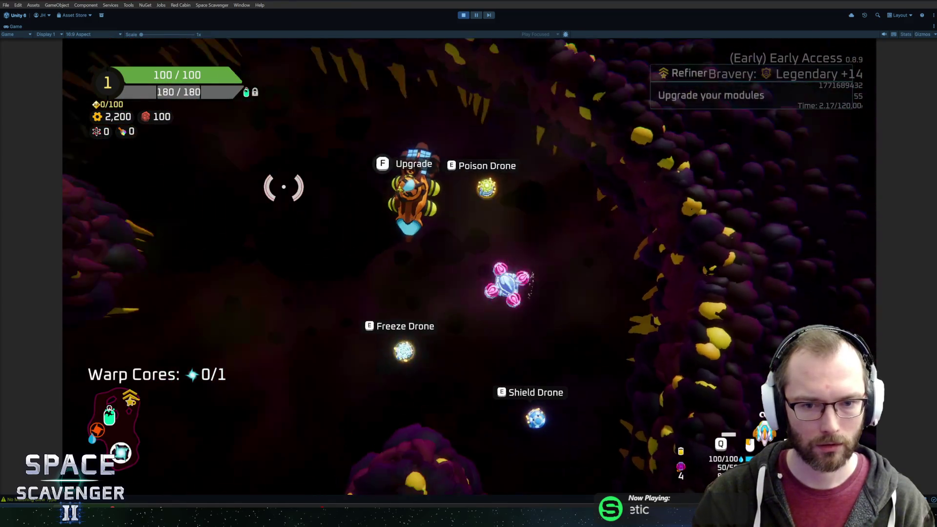
key("s")
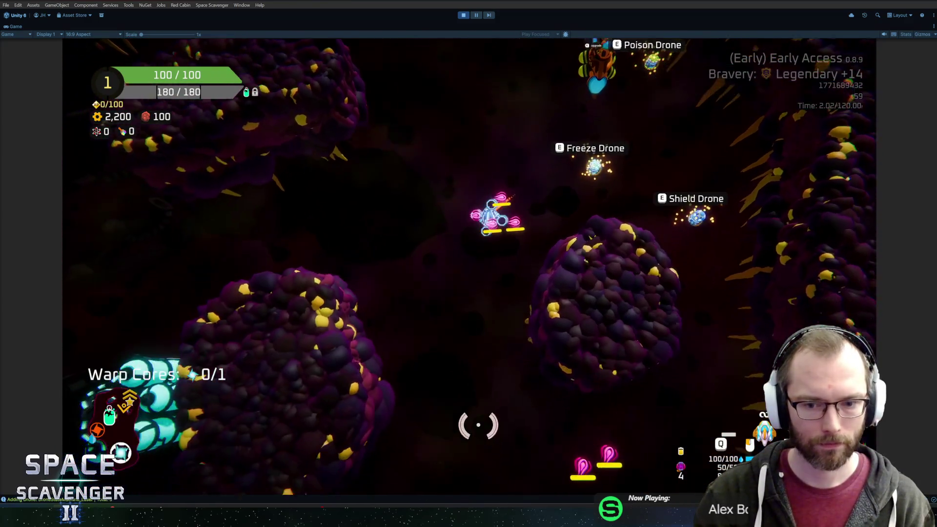
key("a")
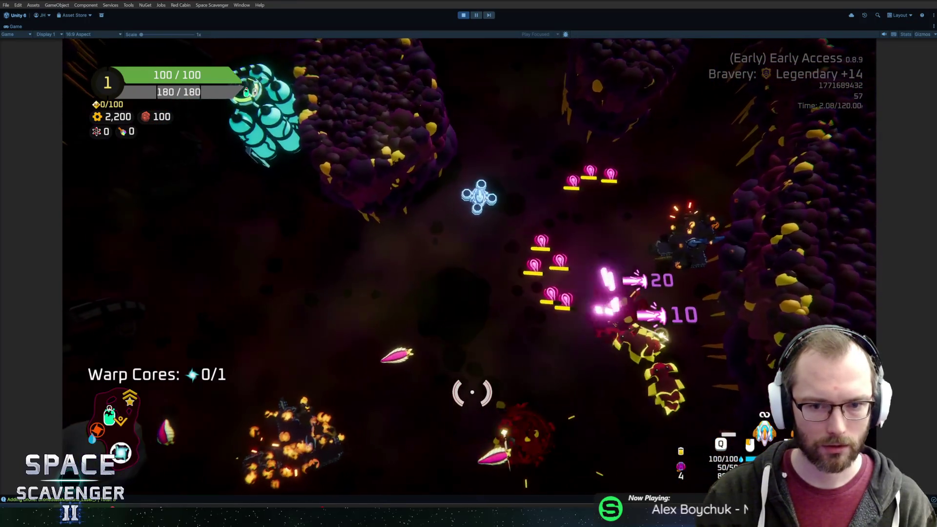
key("s")
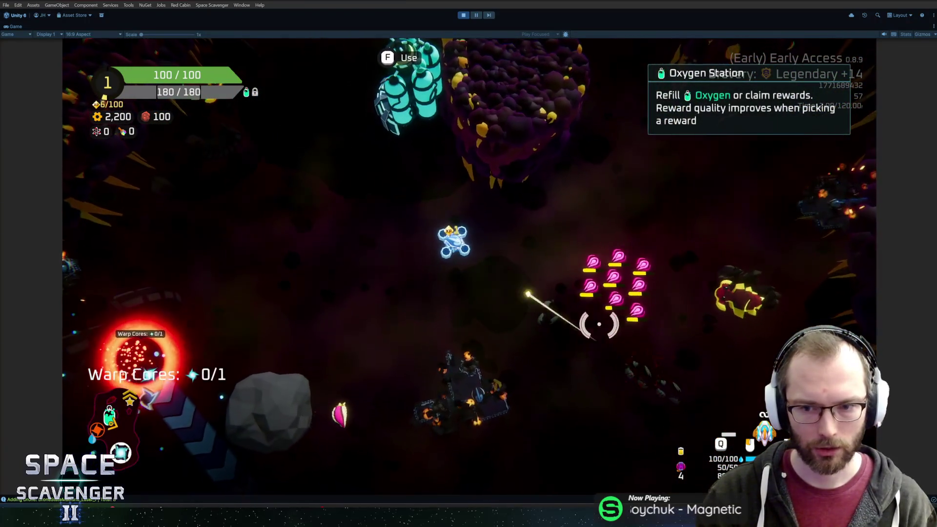
key("s")
key("d")
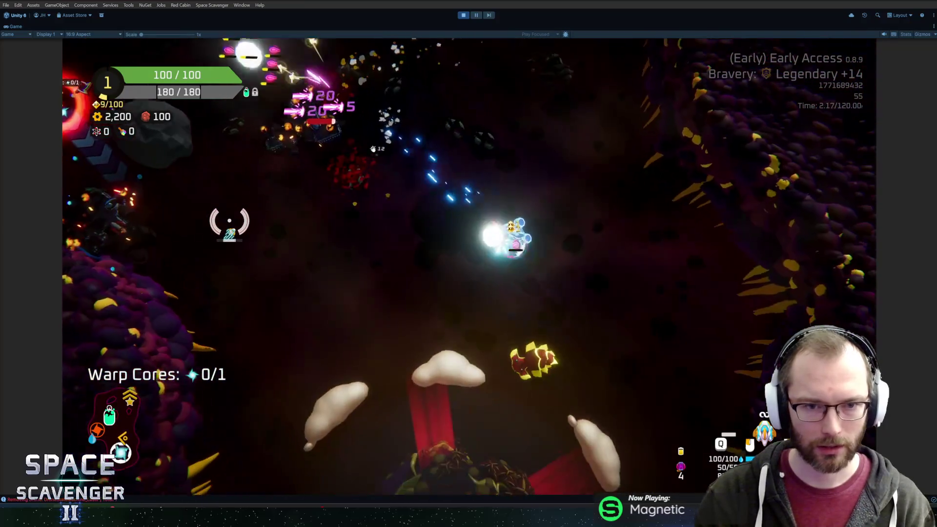
key("s")
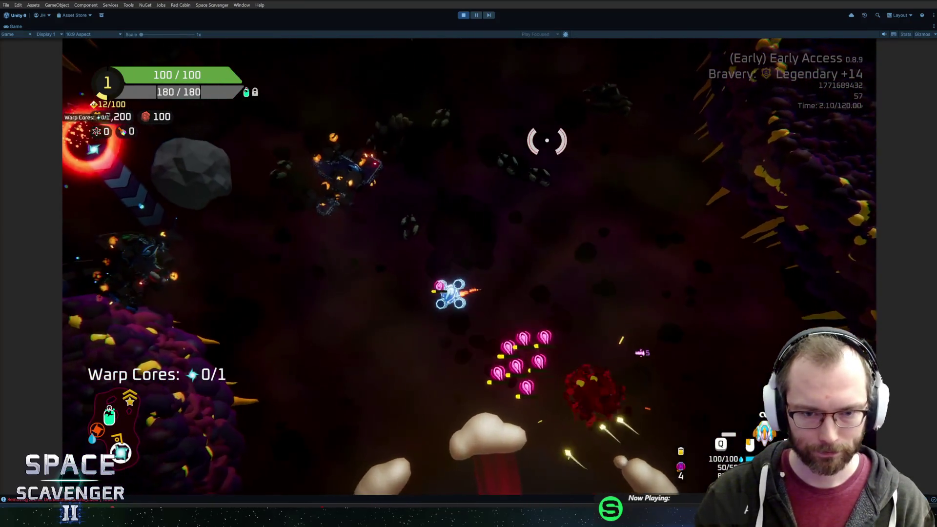
key("s")
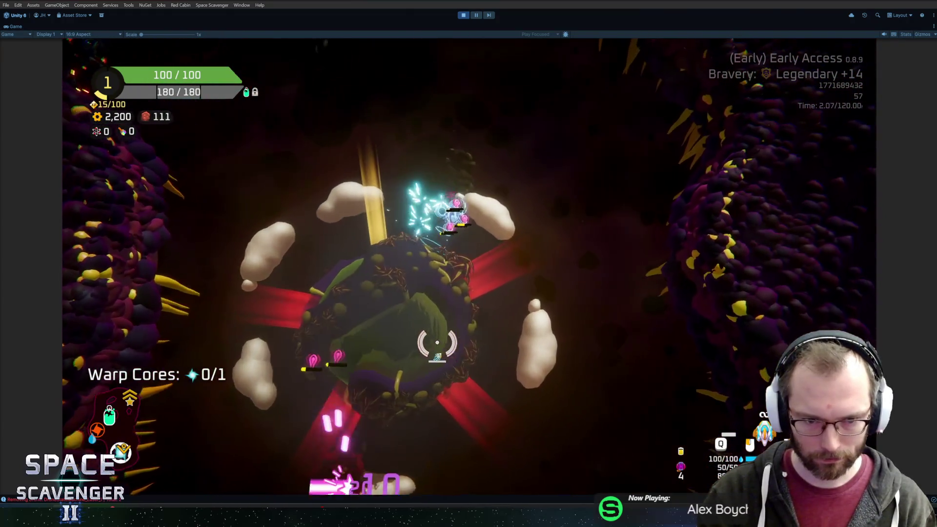
key("d")
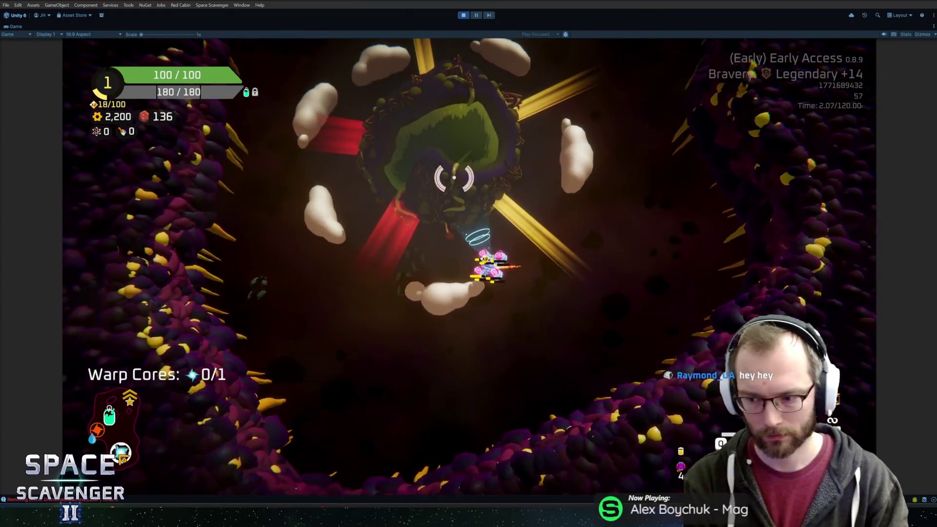
key("w")
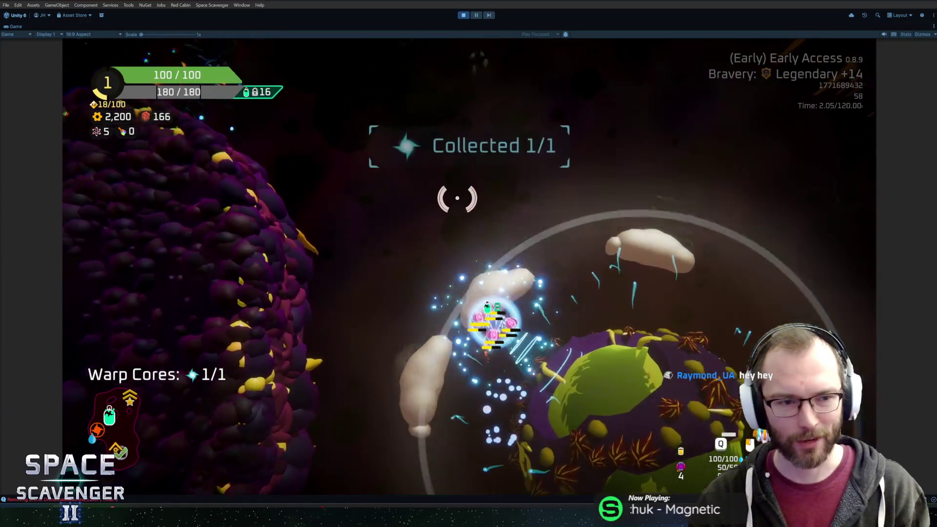
key("w")
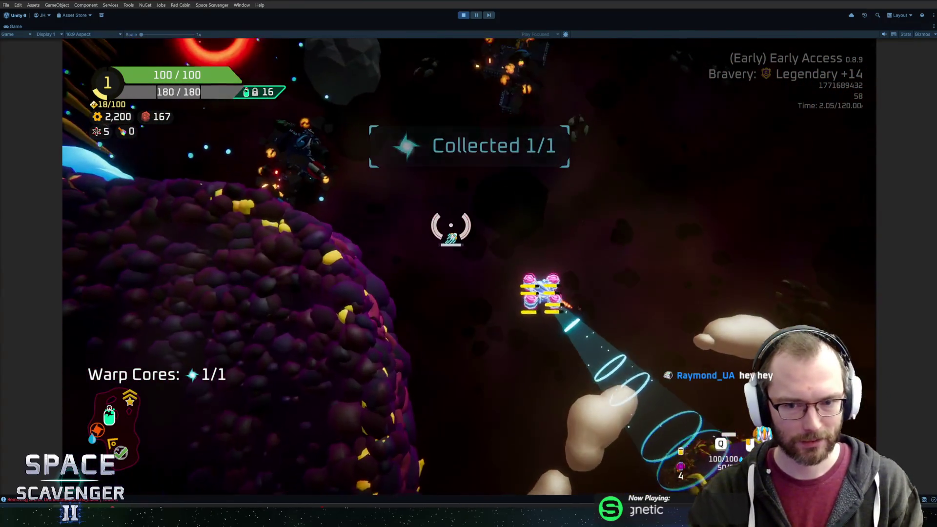
key("a")
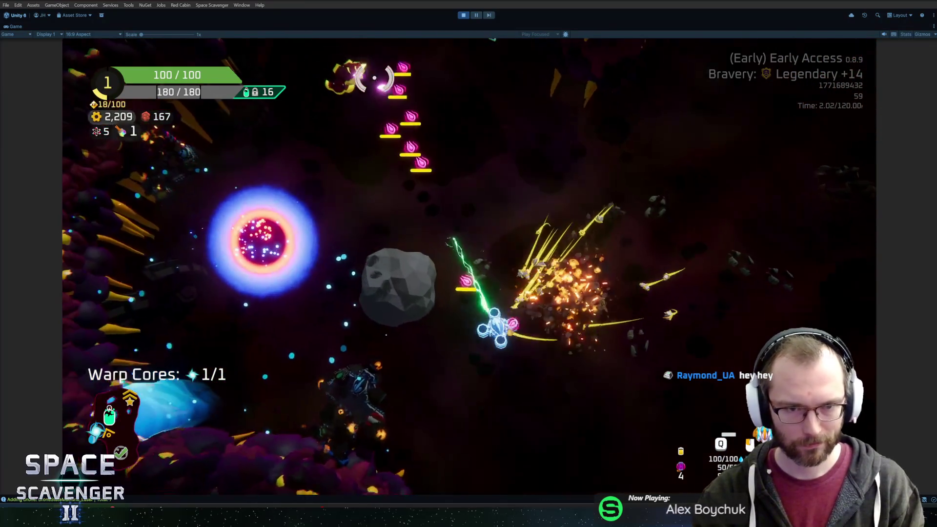
Step: Run 'ship rankUp' in the debug console to raise the ship to Rank 2
key("grave")
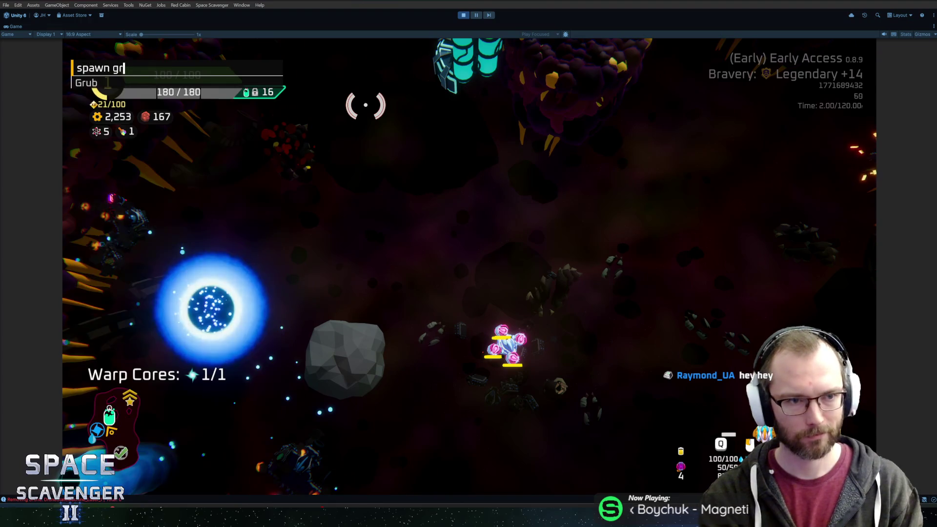
key("d")
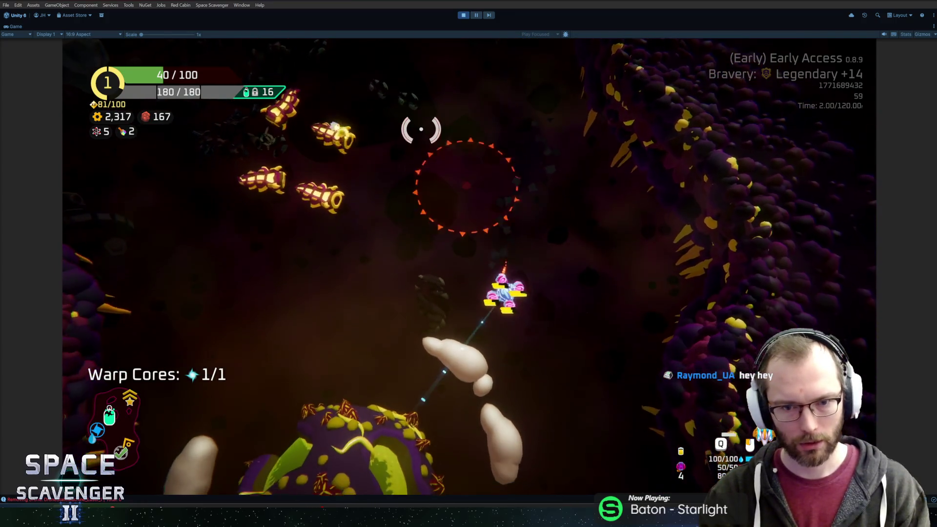
key("grave")
type("ship u")
key("BackSpace")
type("rankUp")
key("Return")
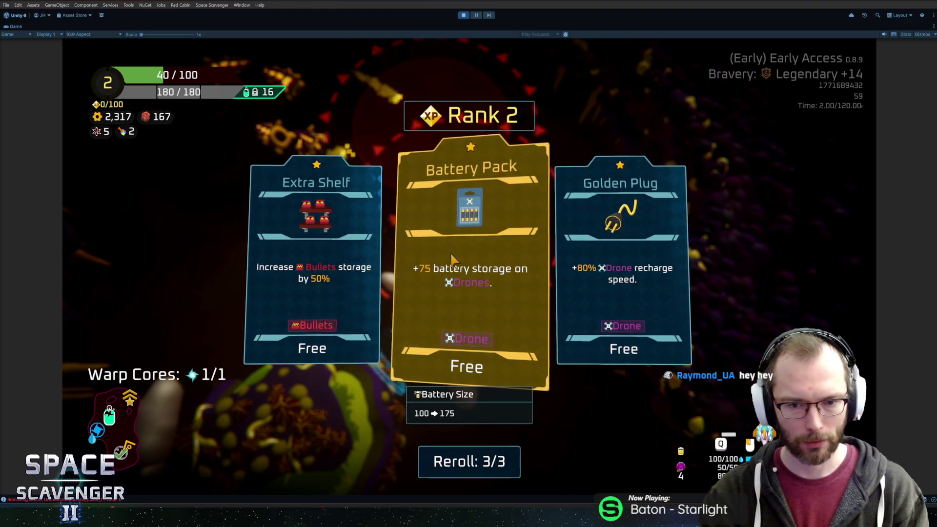
Step: Take the Battery Pack and the next rank's upgrade card, then launch the Boss Battle node
left_click(453, 258)
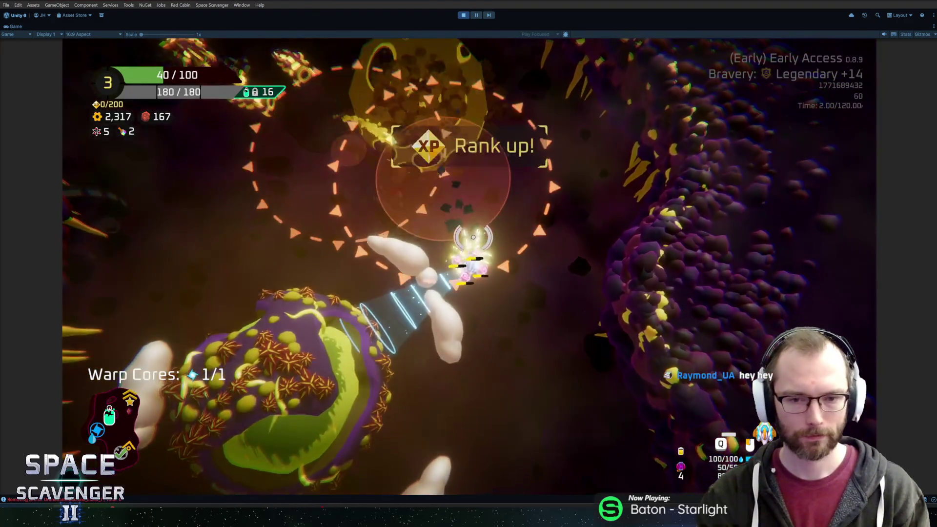
left_click(462, 161)
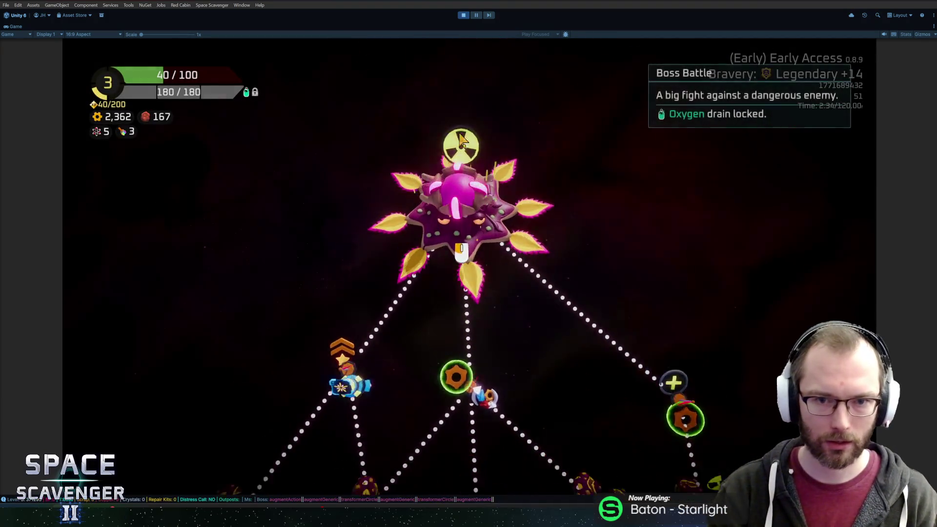
left_click(461, 142)
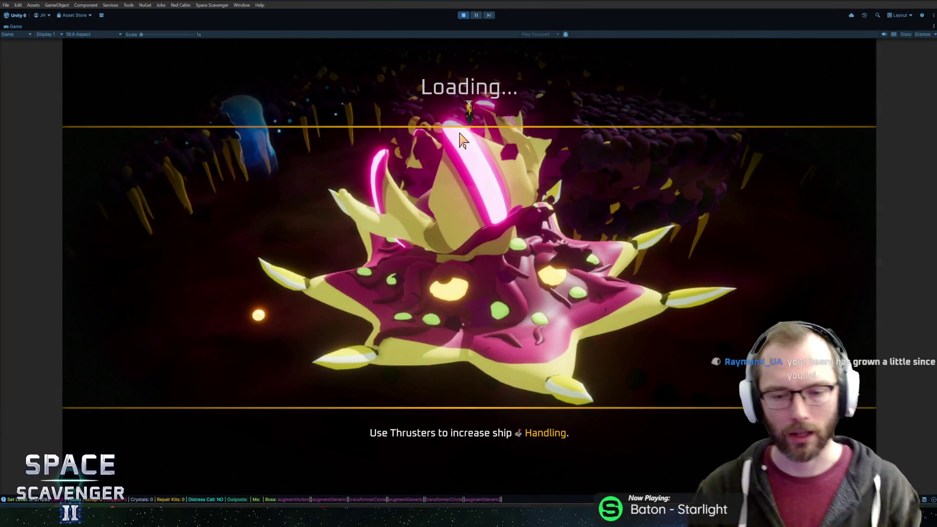
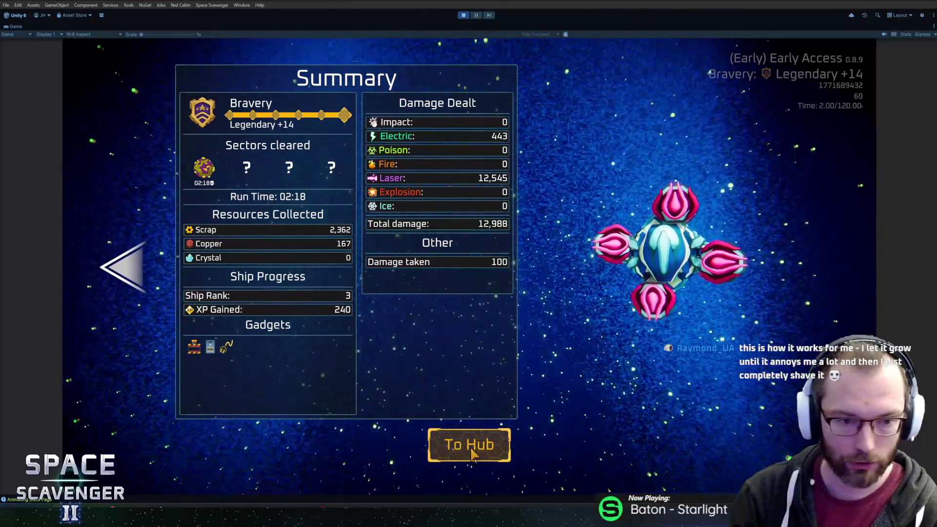
Step: From the run summary, go to the hub and research Tesla Coil, Zap Anchor and Frost Shotgun at the science station
left_click(438, 444)
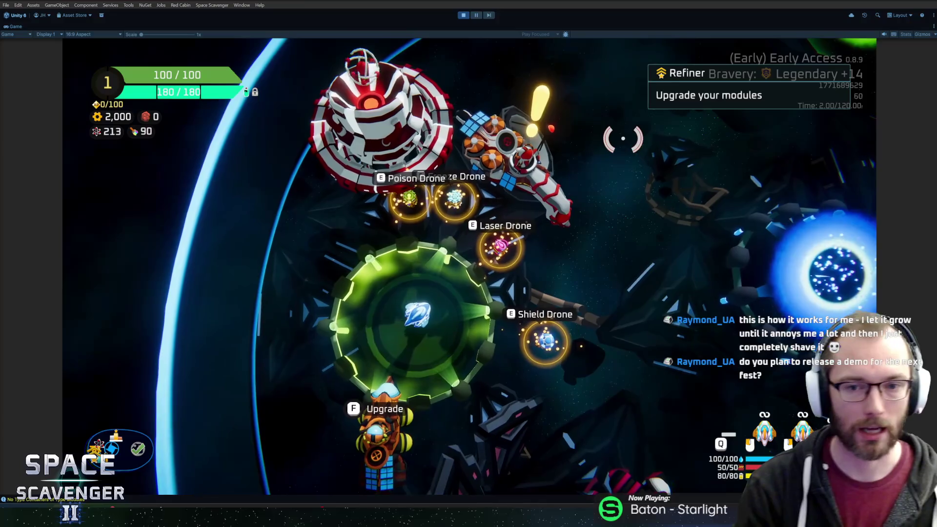
key("f")
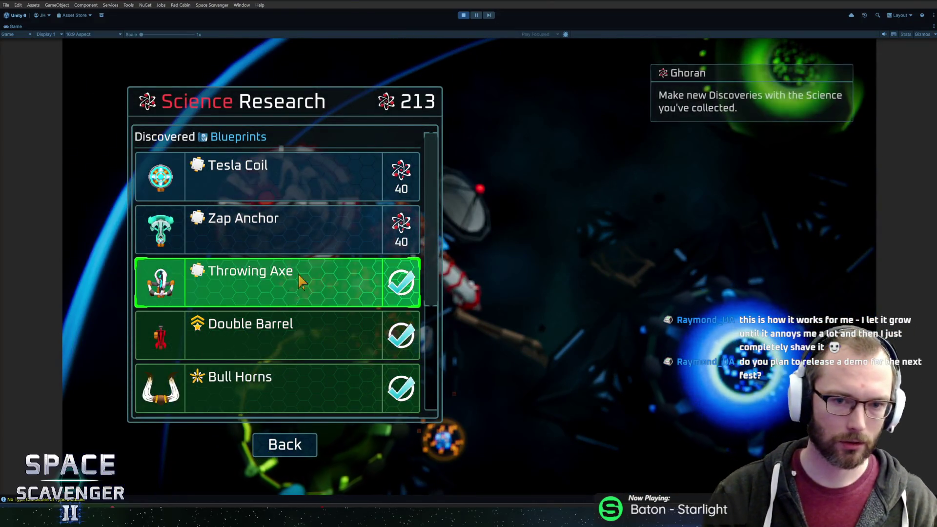
scroll(288, 278, "down", 3)
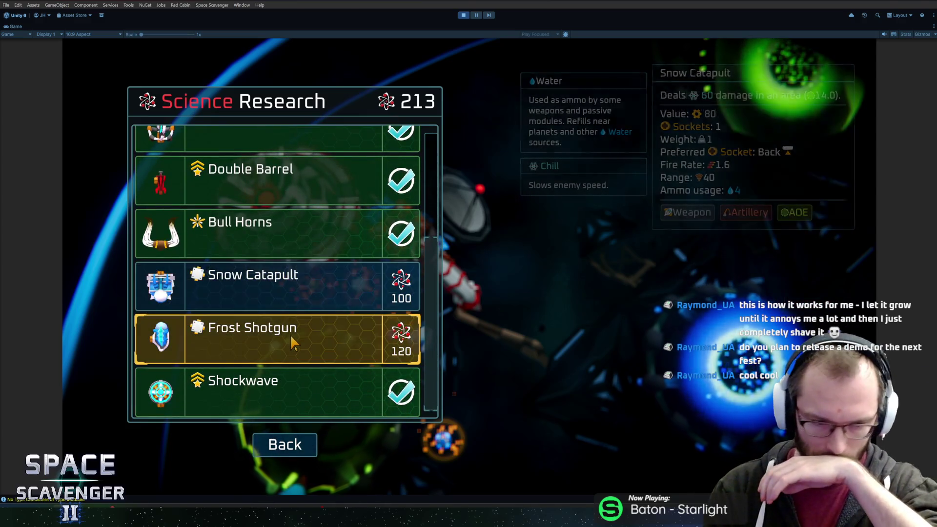
scroll(302, 322, "up", 3)
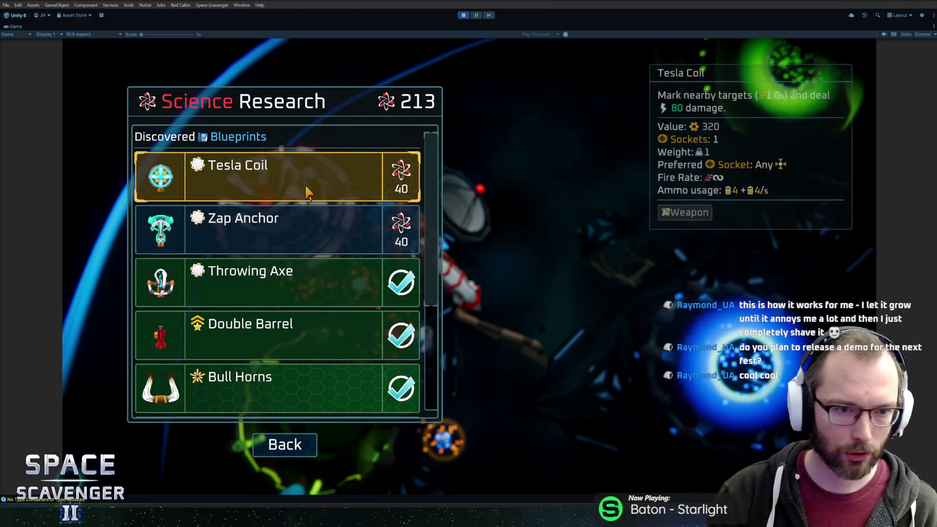
left_click(306, 186)
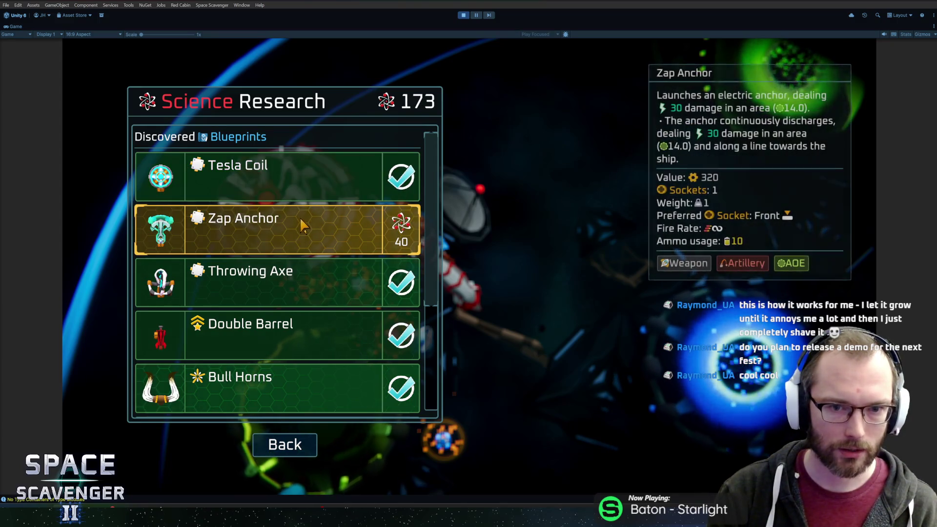
left_click(300, 217)
scroll(309, 251, "down", 3)
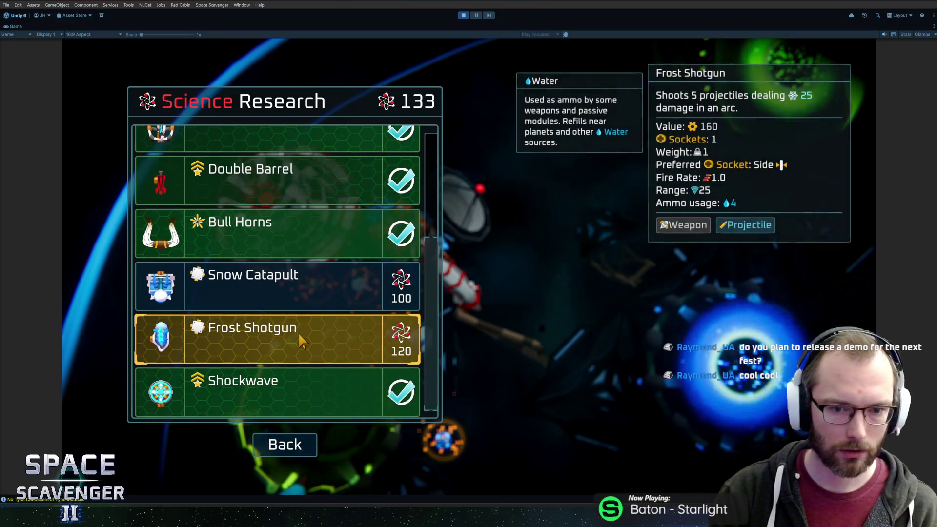
left_click(301, 340)
key("Escape")
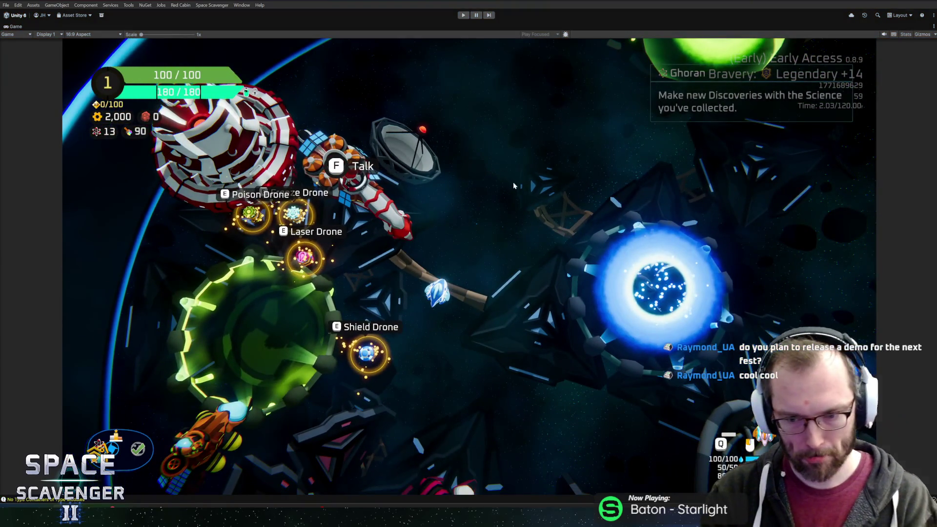
Step: Exit Play mode and open the _Module_DroneBase and DroneStateMachine_Shield prefabs
key("ctrl+p")
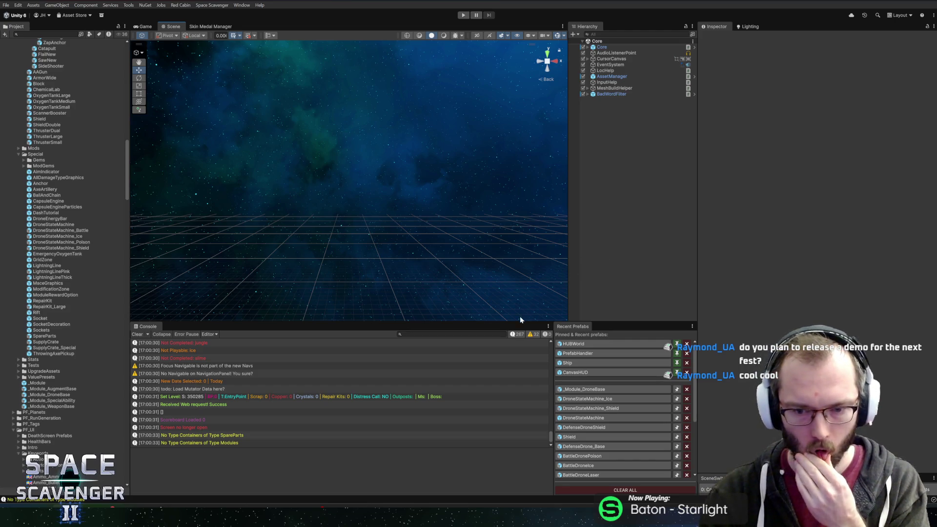
left_click(584, 391)
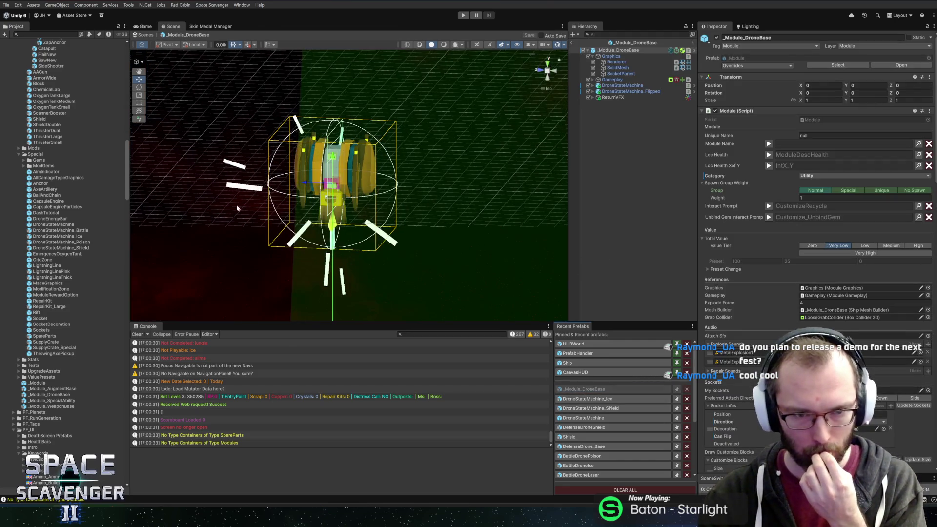
mouse_move(537, 195)
left_mouse_down()
mouse_move(474, 212)
mouse_move(435, 236)
mouse_move(497, 177)
mouse_move(429, 186)
mouse_move(456, 186)
left_mouse_up()
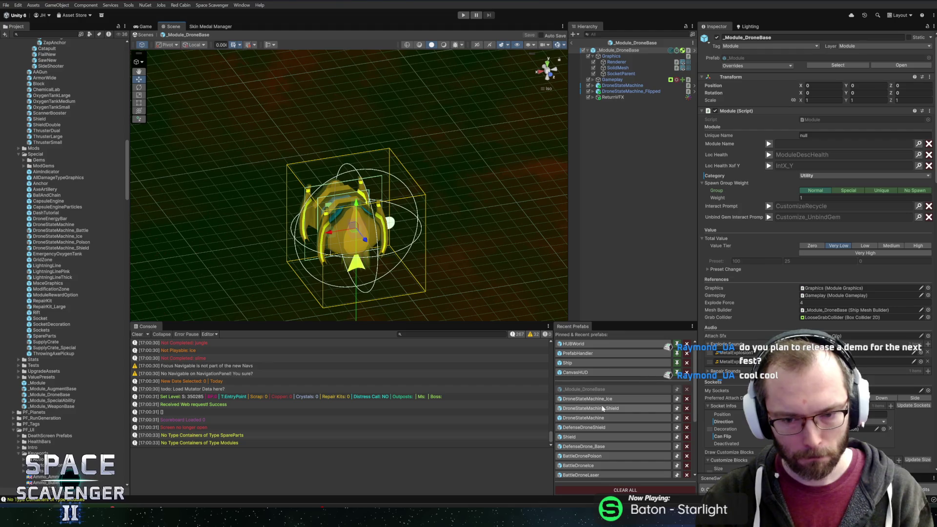
left_click(603, 409)
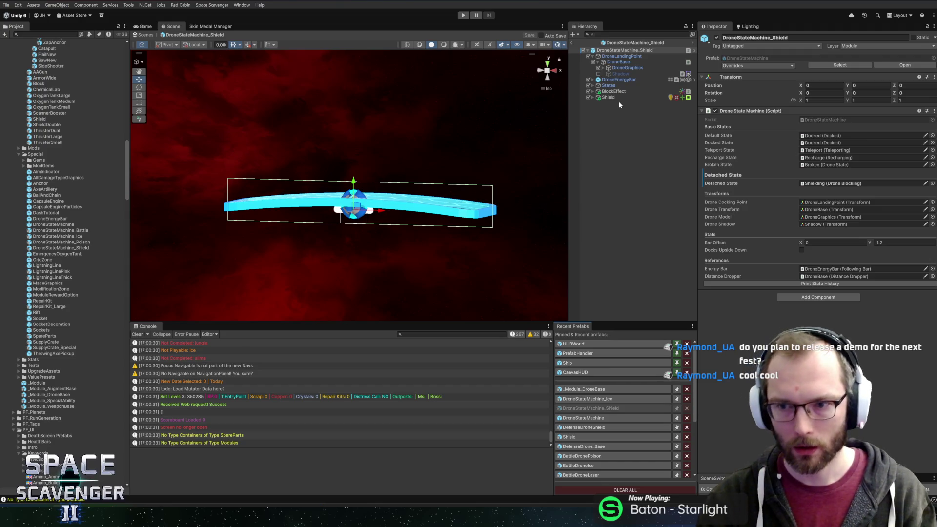
Step: Select States > Shielding and open its Drone Blocking script for editing
left_click(615, 56)
left_click(616, 51)
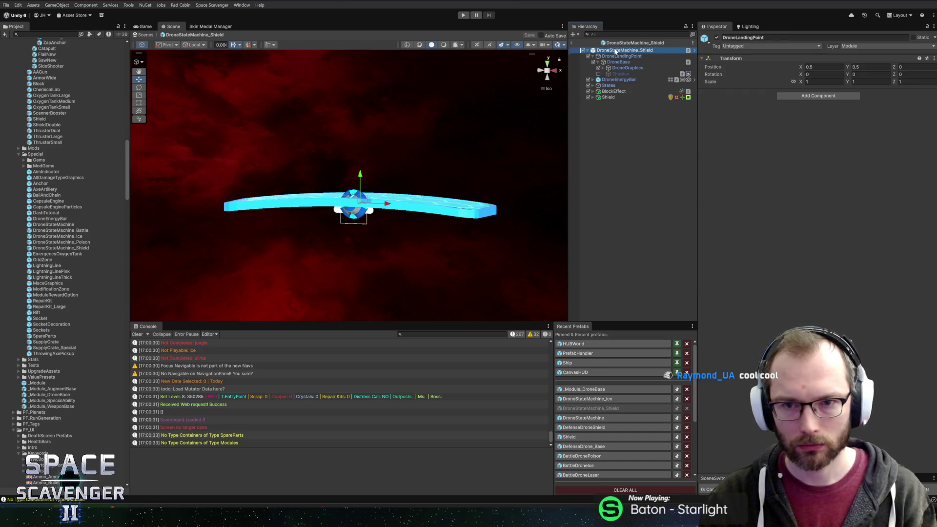
left_click(611, 87)
left_click(593, 85)
left_click(613, 115)
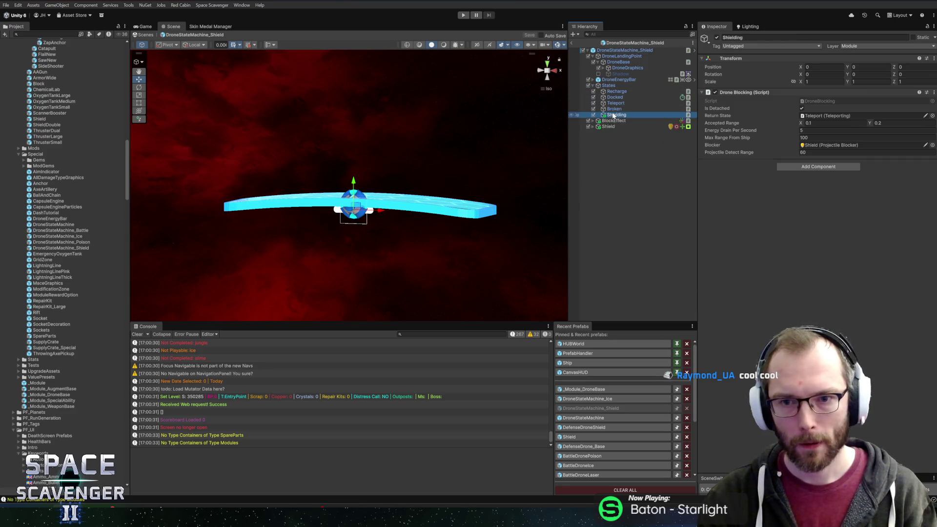
right_click(803, 91)
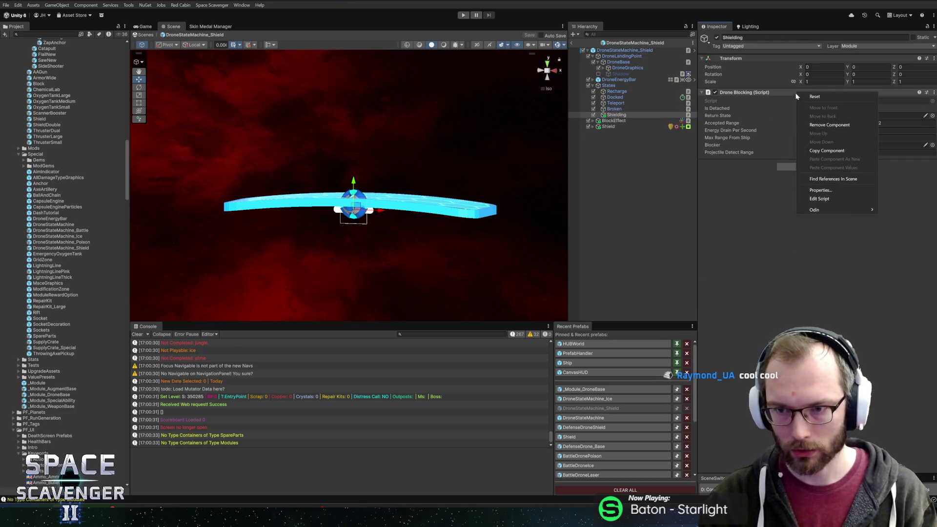
left_click(823, 199)
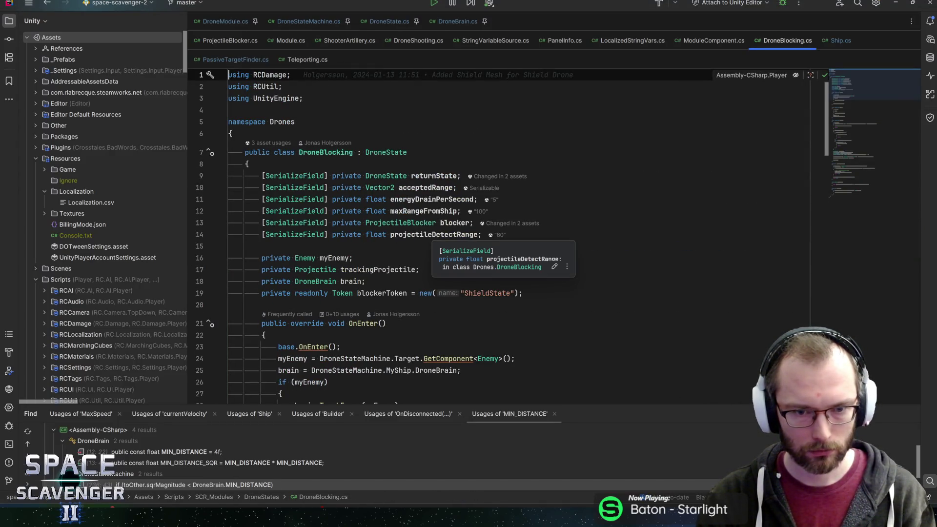
Step: Search DroneBlocking for maxRangeFromShip and jump to where it is used on line 48
double_click(424, 210)
key("ctrl+f")
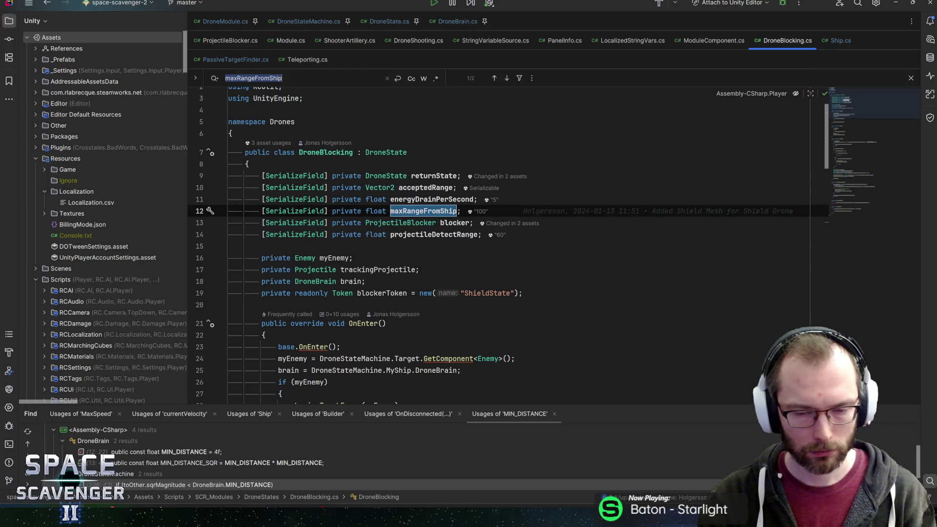
key("Return")
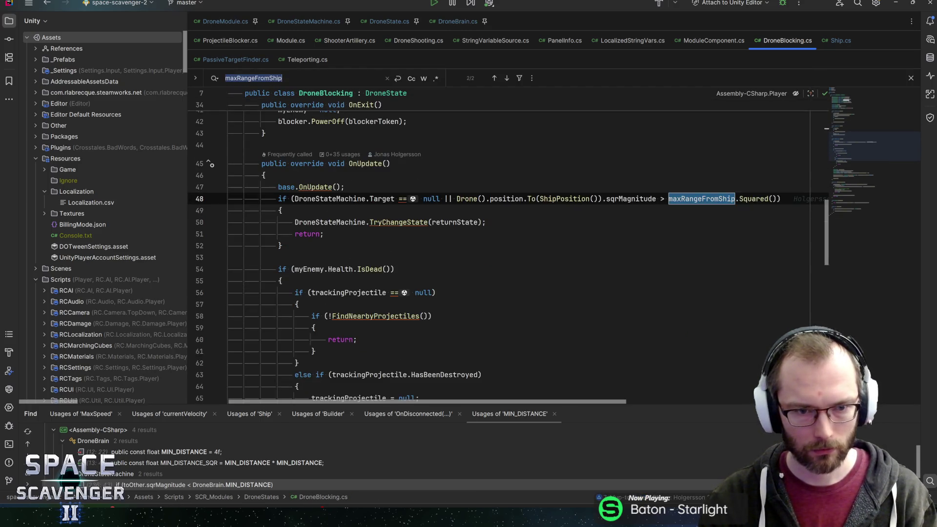
left_click(330, 198)
scroll(507, 244, "down", 3)
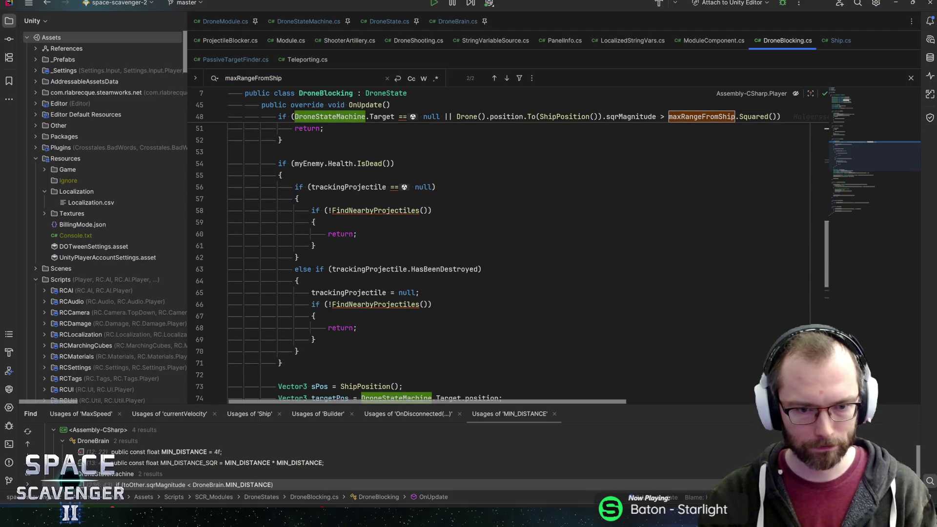
scroll(507, 244, "down", 4)
Step: Read the targetPoint, blocker and DroneStateMachine usages on lines 73–79, then return to Unity
left_click(403, 245)
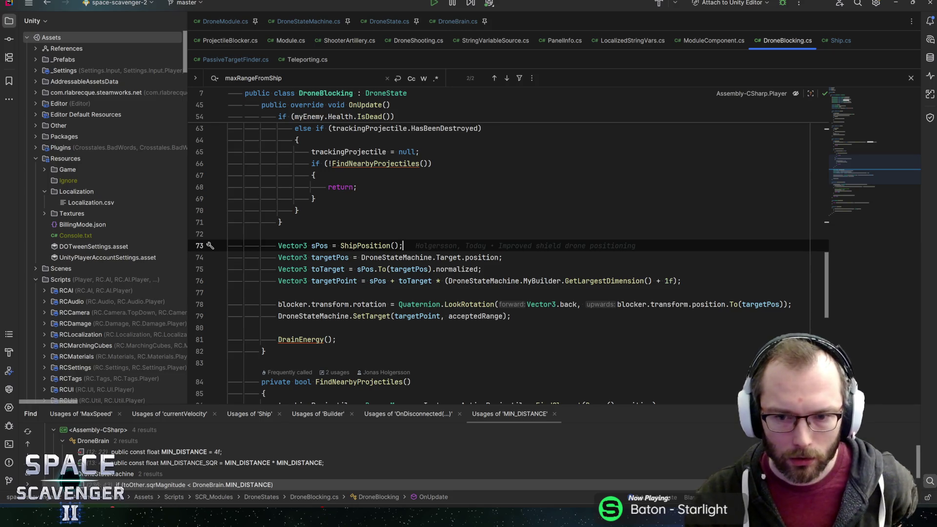
left_click(336, 280)
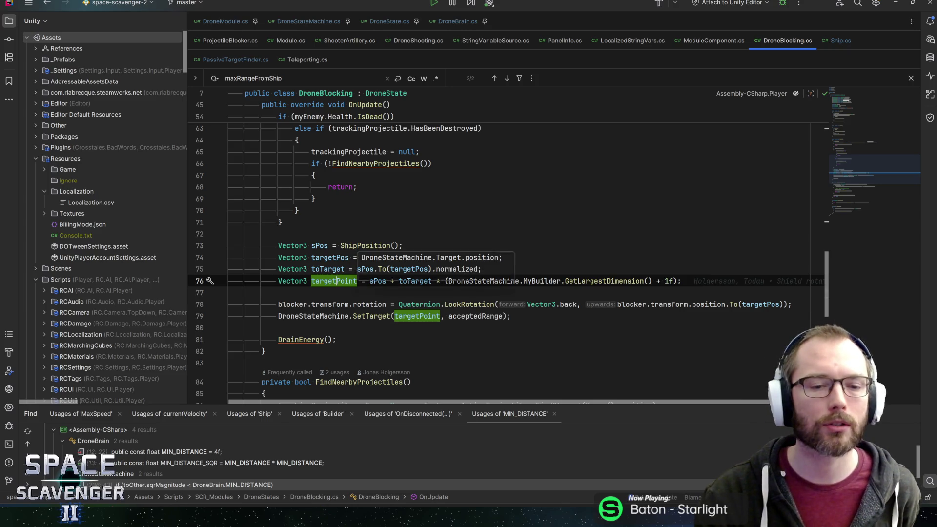
mouse_move(362, 254)
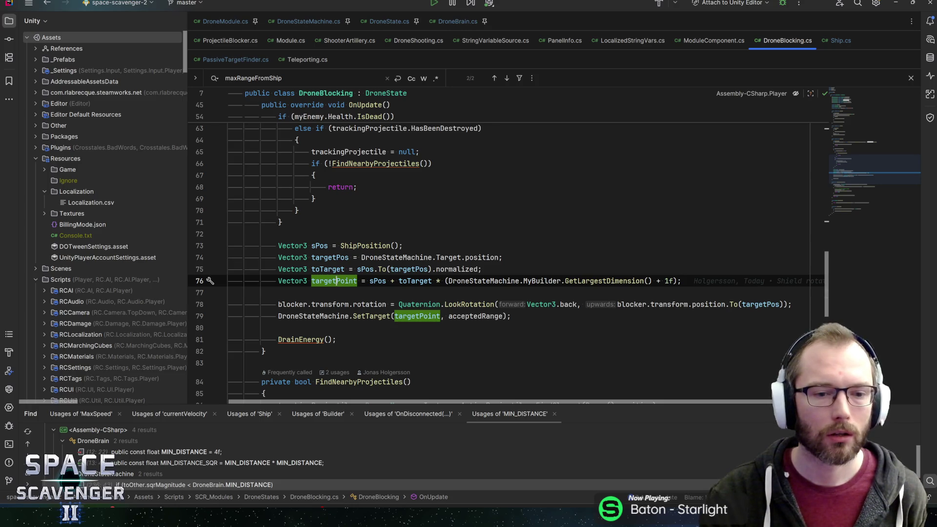
left_click(294, 304)
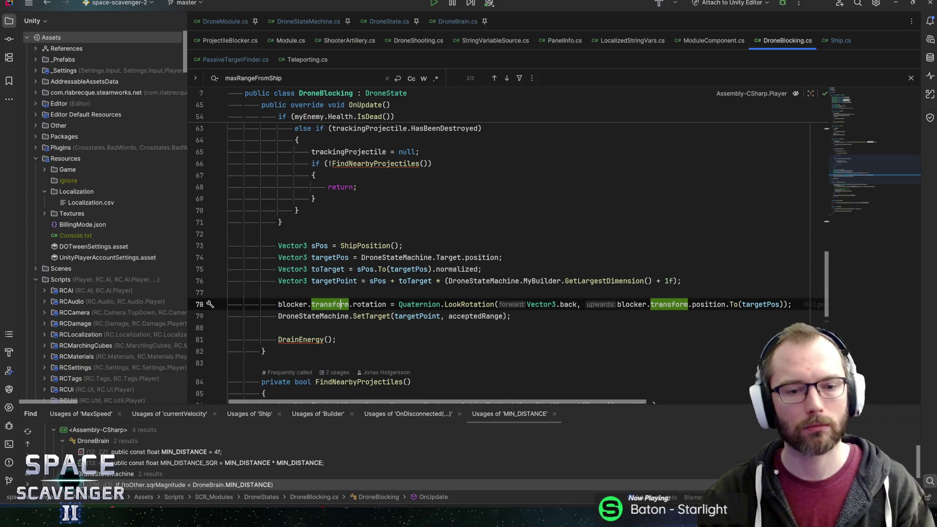
left_click(341, 316)
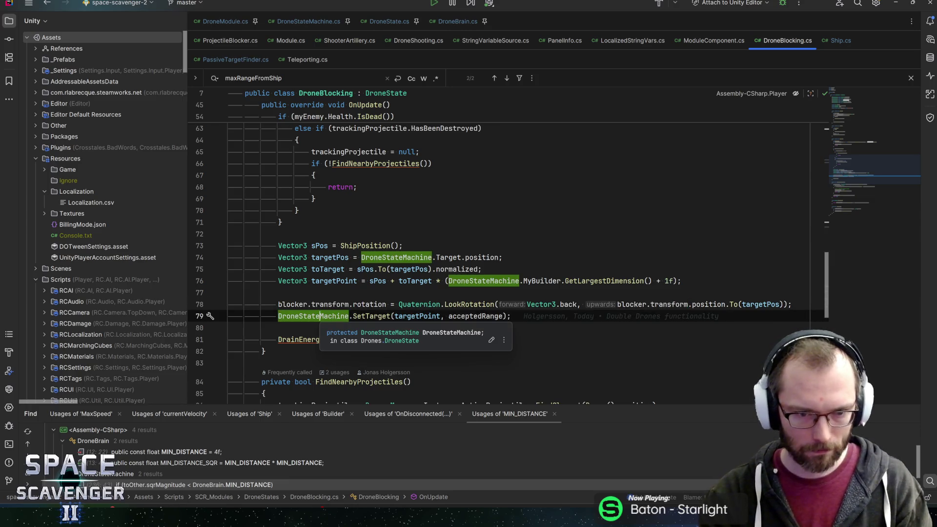
key("Up")
key("Up")
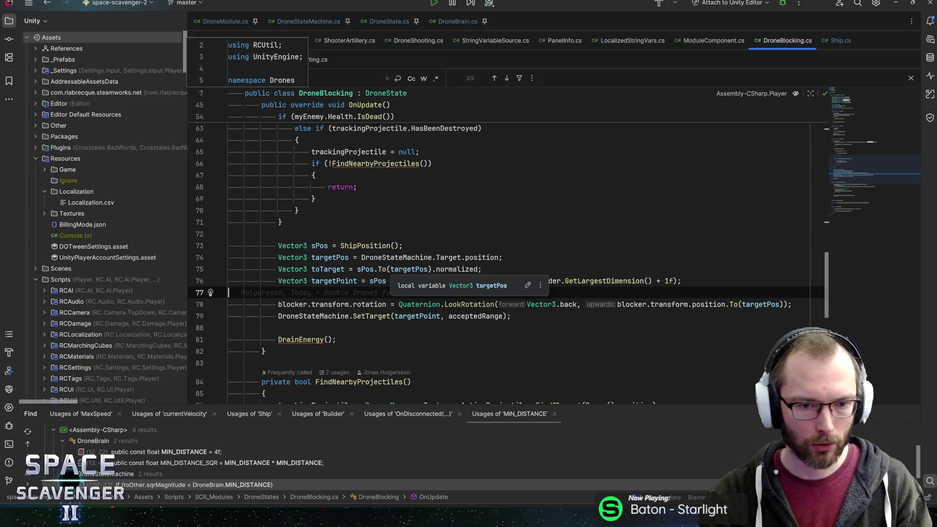
key("Down")
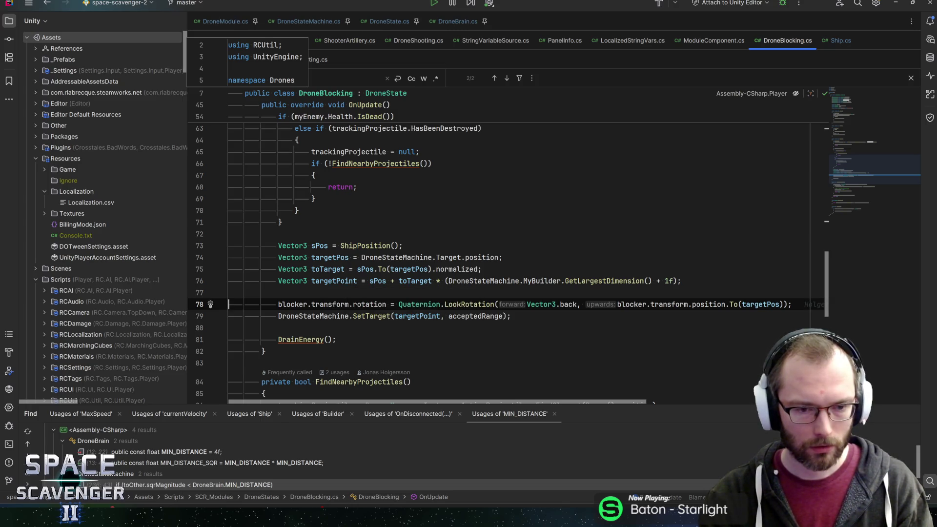
left_click(313, 316)
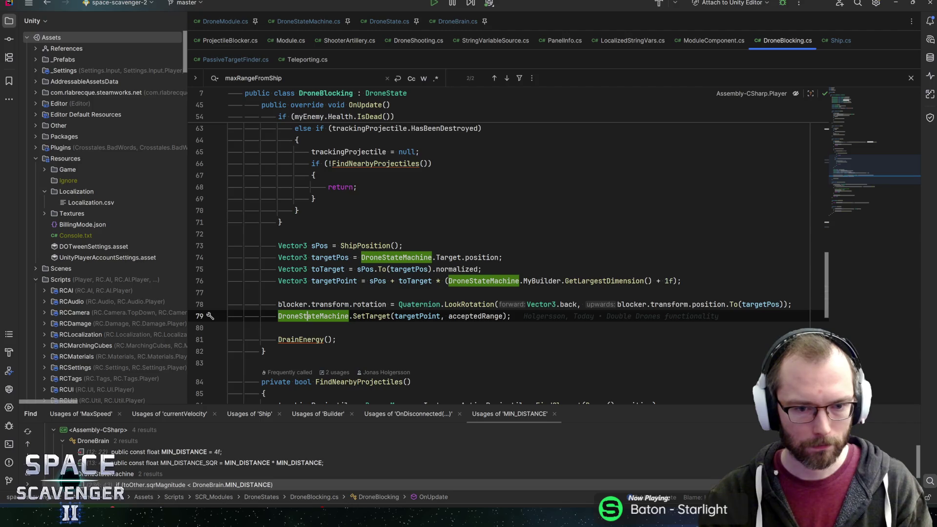
mouse_move(313, 315)
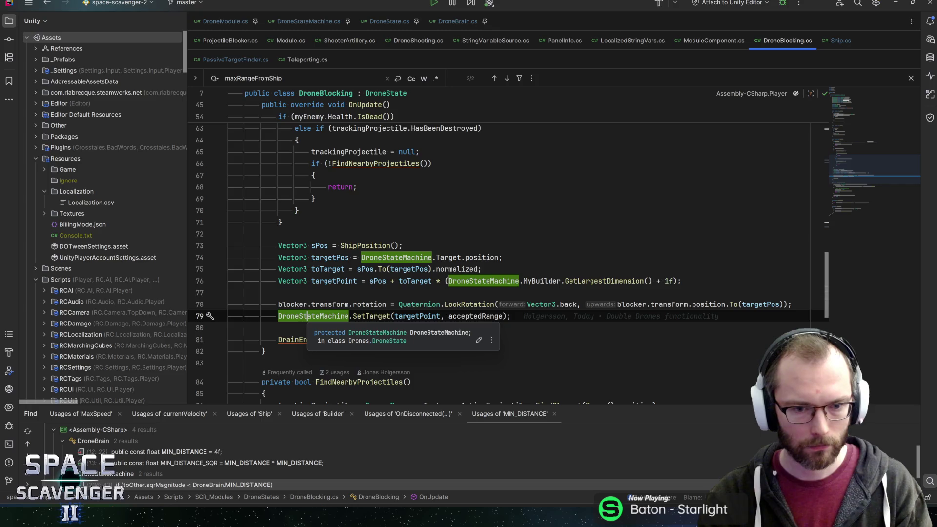
key("alt+Tab")
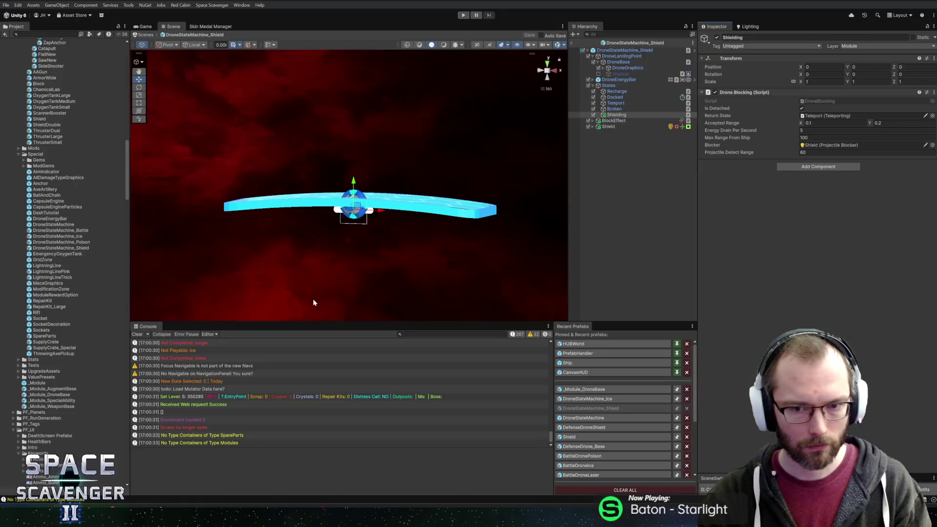
Step: Check the Shield's Match Transform, save DroneStateMachine_Shield, leave Prefab Mode and enter Play mode
left_click(612, 126)
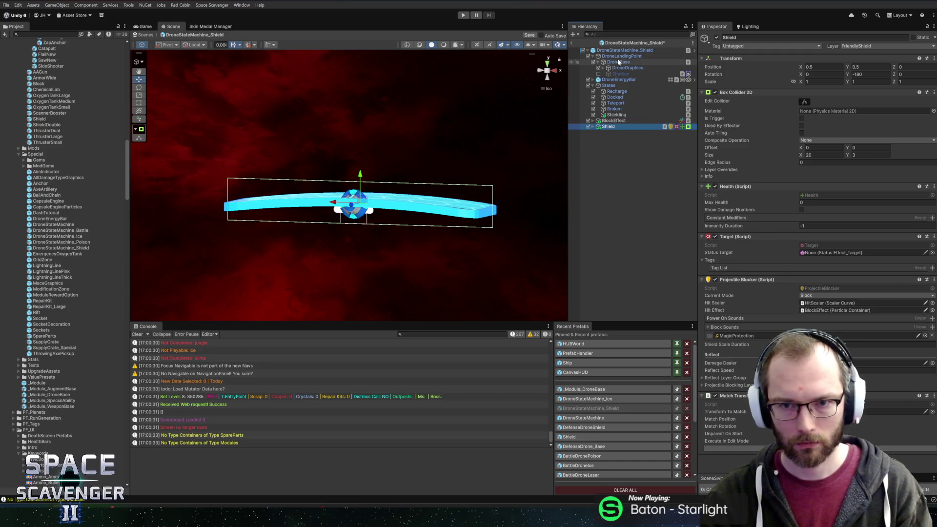
left_click(732, 396)
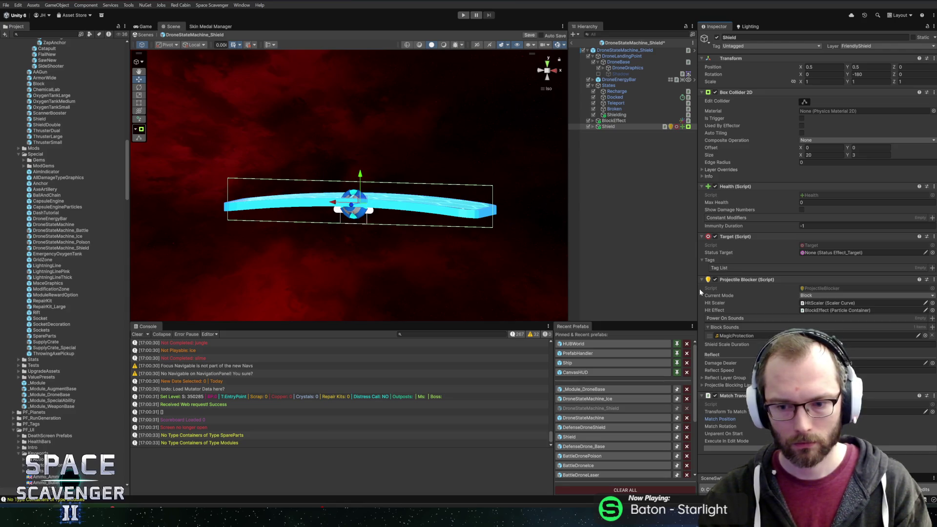
key("ctrl+s")
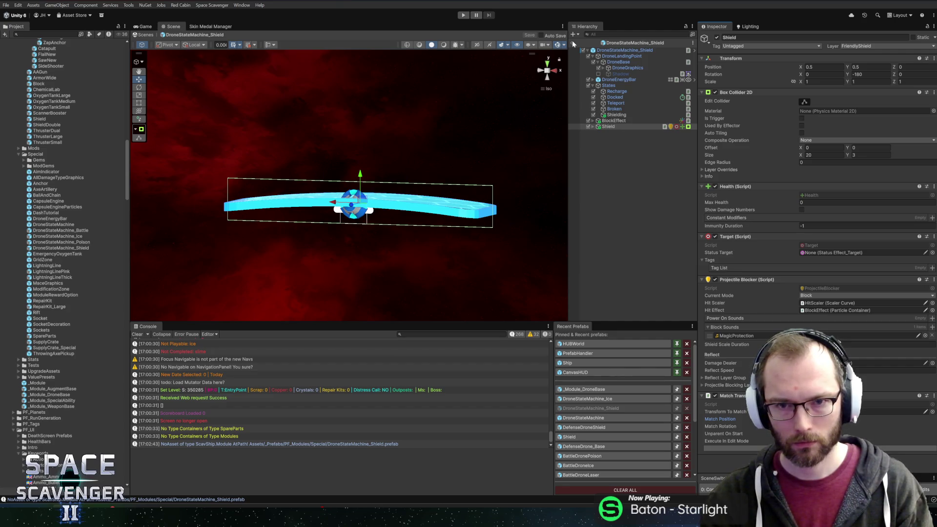
left_click(573, 44)
left_click(465, 18)
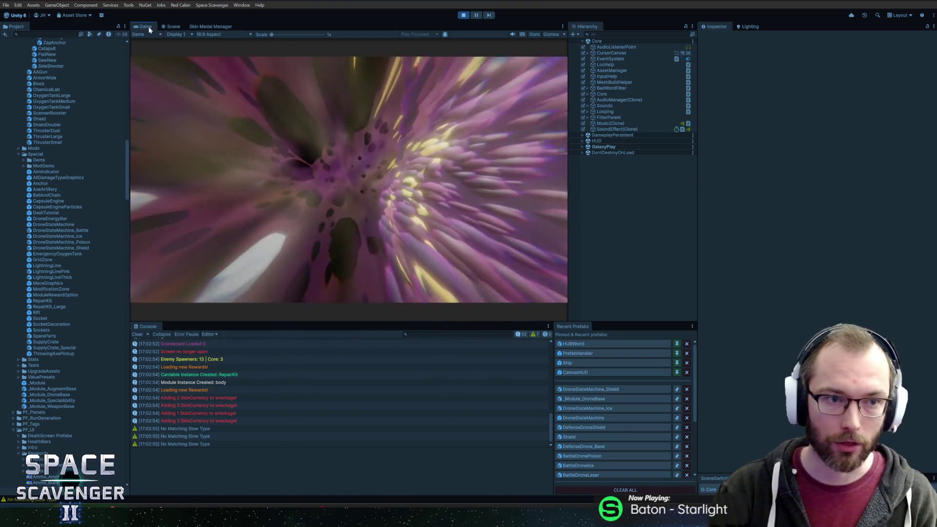
Step: Maximize the Game view and attach two pink drones to the ship grid, spawning the second via console
double_click(148, 27)
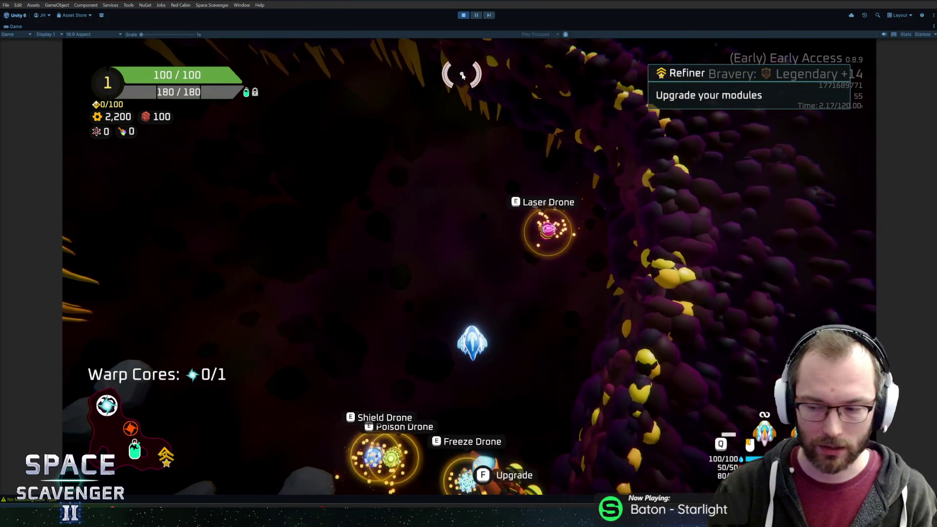
key("Tab")
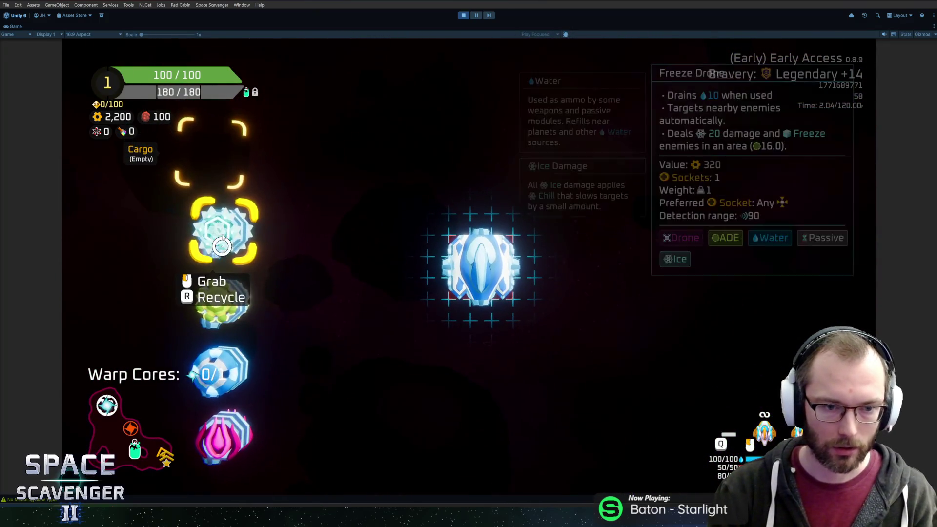
scroll(228, 232, "up", 1)
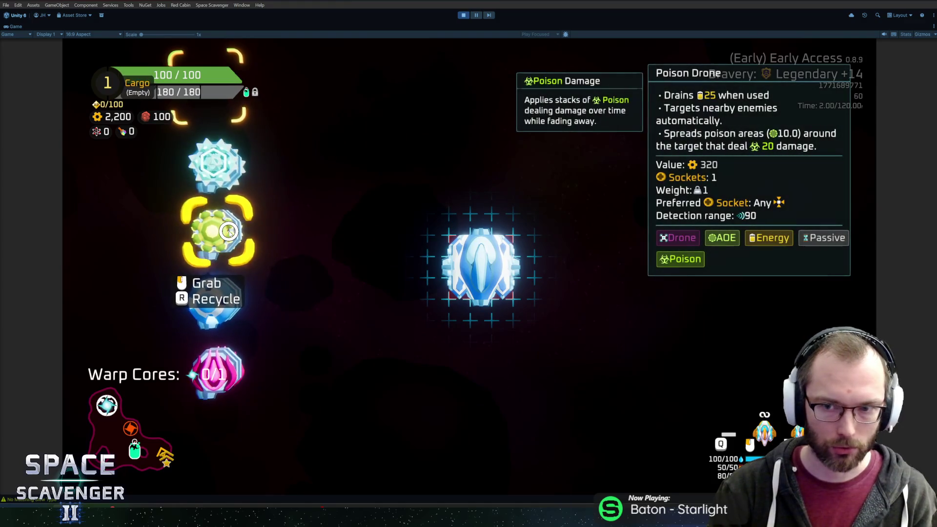
left_click_drag(223, 364, 456, 258)
key("grave")
key("Up")
key("Return")
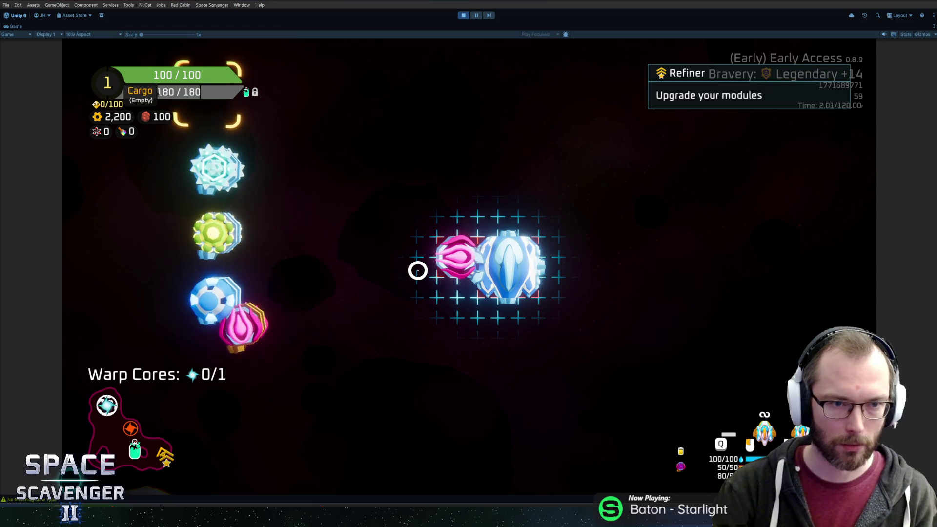
mouse_move(194, 361)
left_mouse_down()
mouse_move(612, 316)
mouse_move(539, 268)
left_mouse_up()
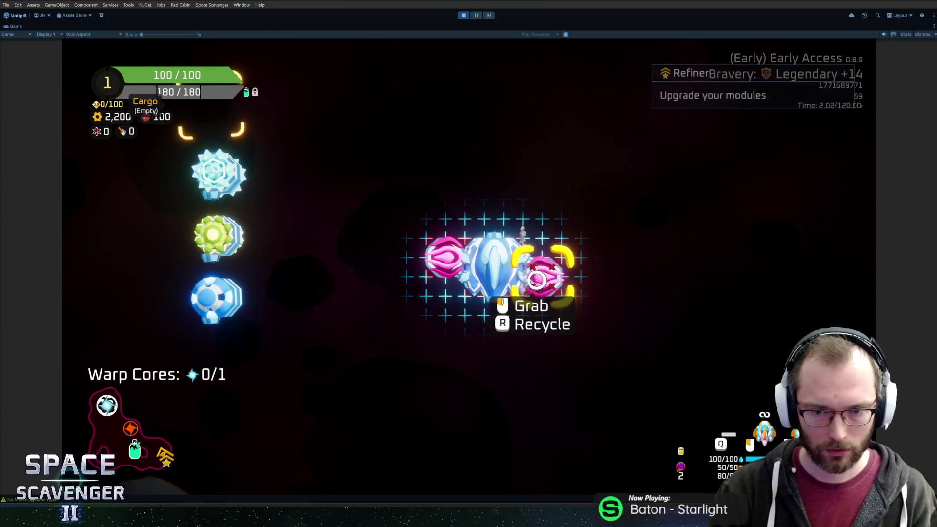
key("Escape")
Step: Fly to the oxygen station and attach the blue body module reward to the ship
key("s")
key("a")
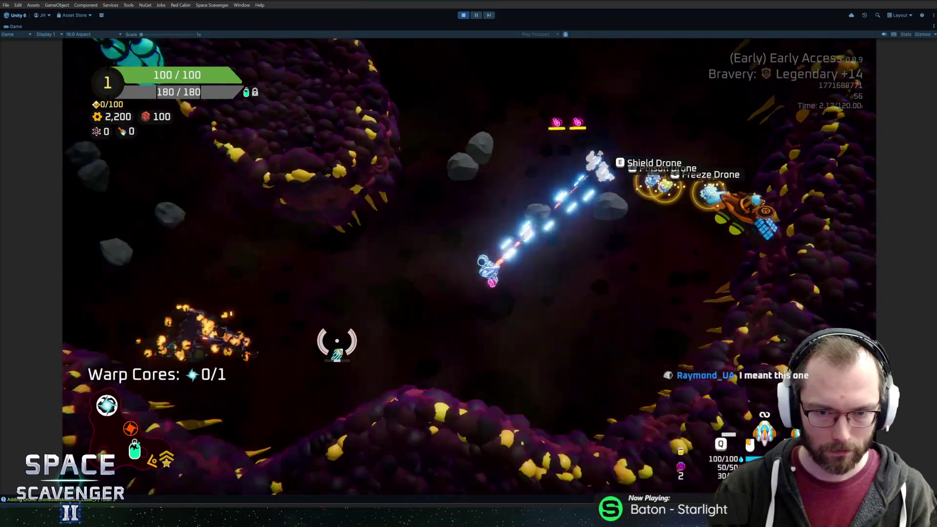
key("w")
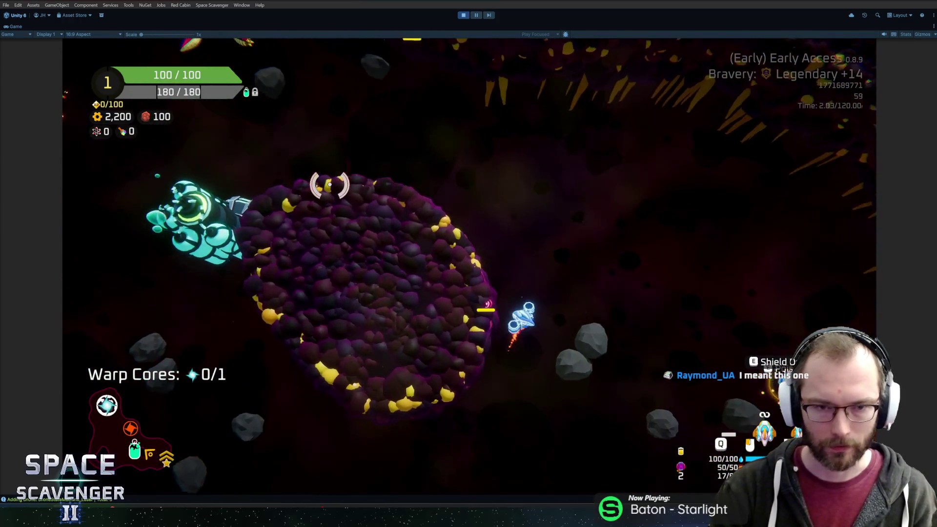
key("a")
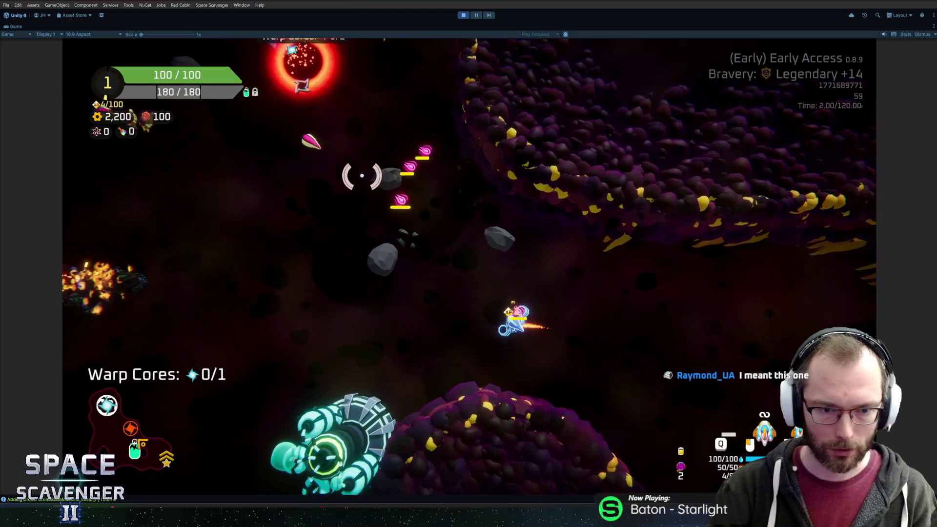
key("e")
left_click(595, 415)
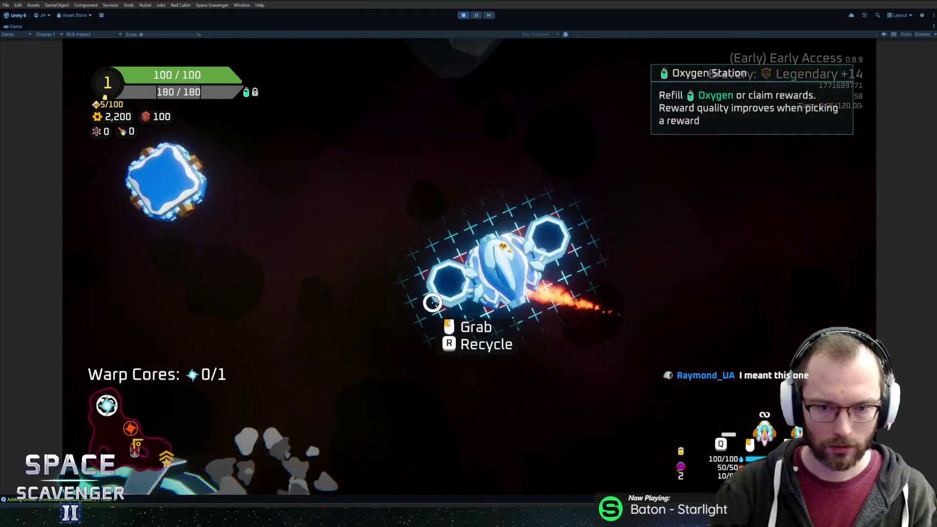
left_click_drag(226, 229, 521, 325)
left_click(521, 325)
Step: Fly through the asteroid field, spawn a Shield Drone from the console and attach it beside the ship
key("a")
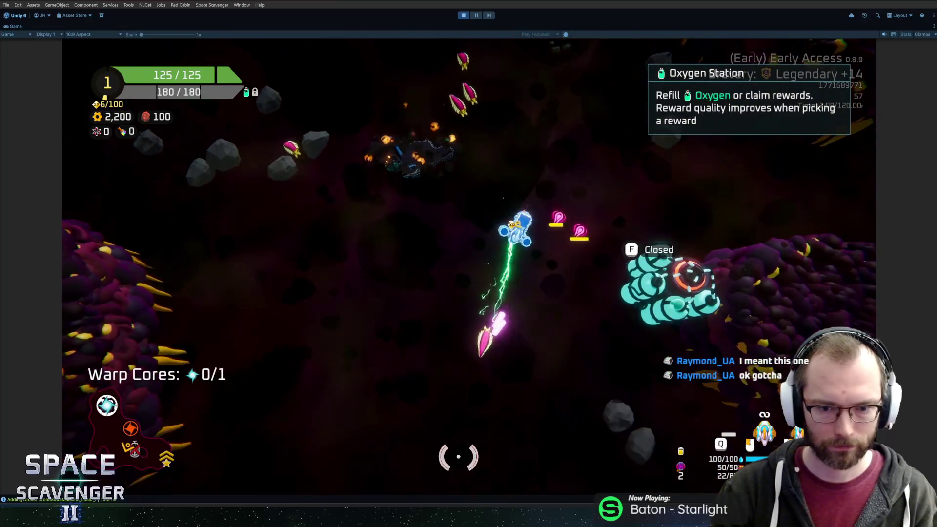
key("a")
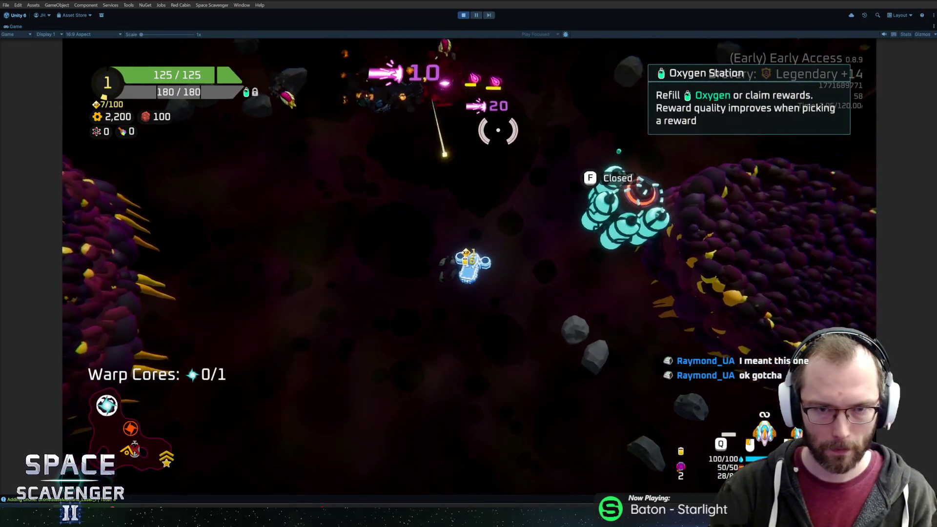
key("w")
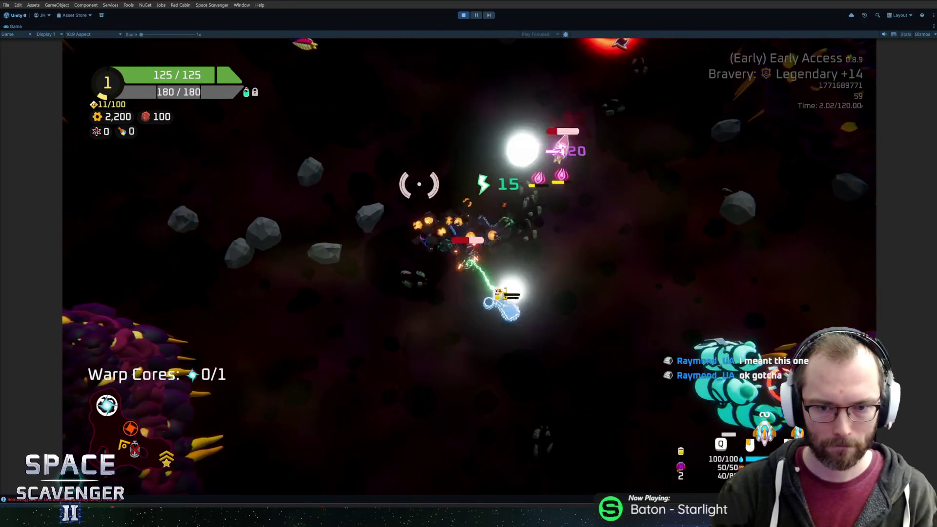
key("w")
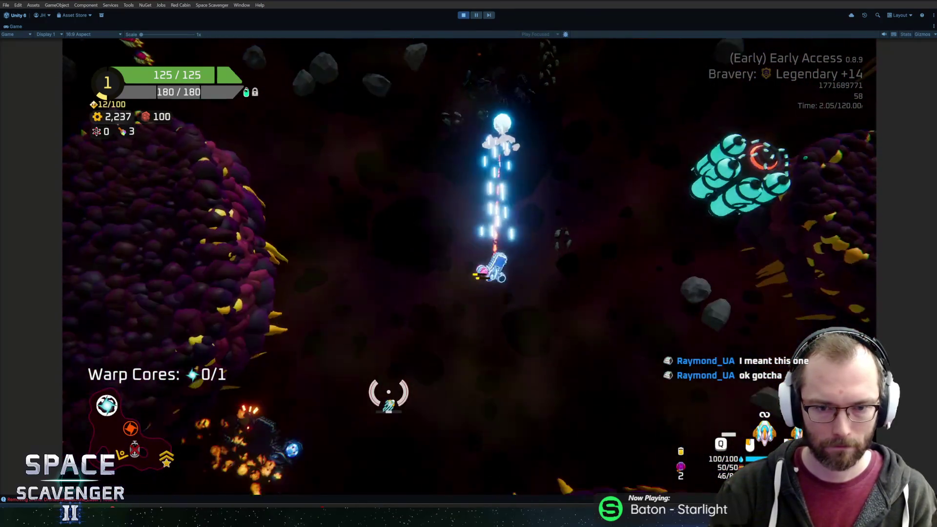
key("a")
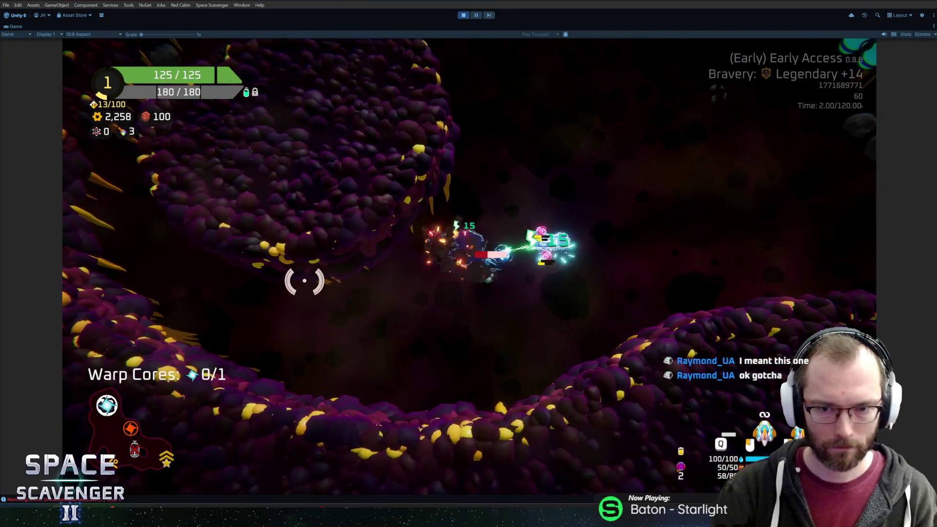
key("grave")
type("spawn")
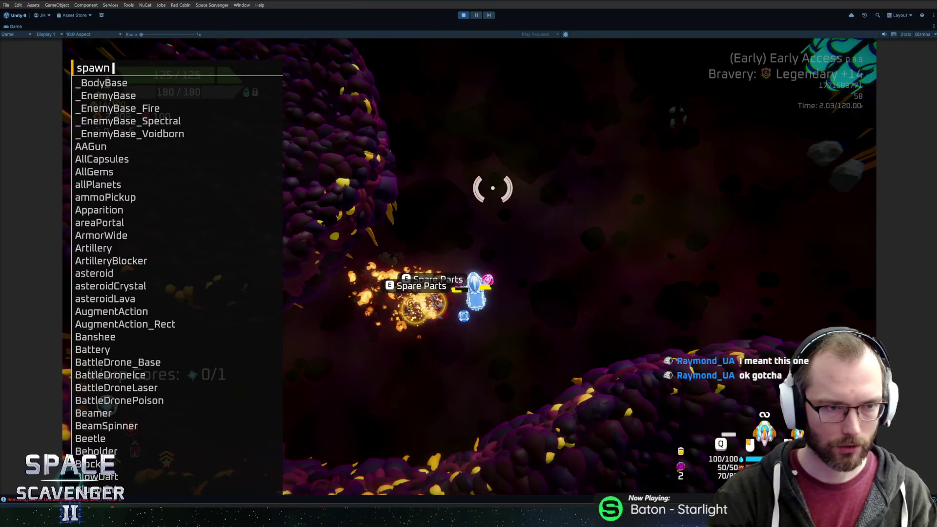
key("Return")
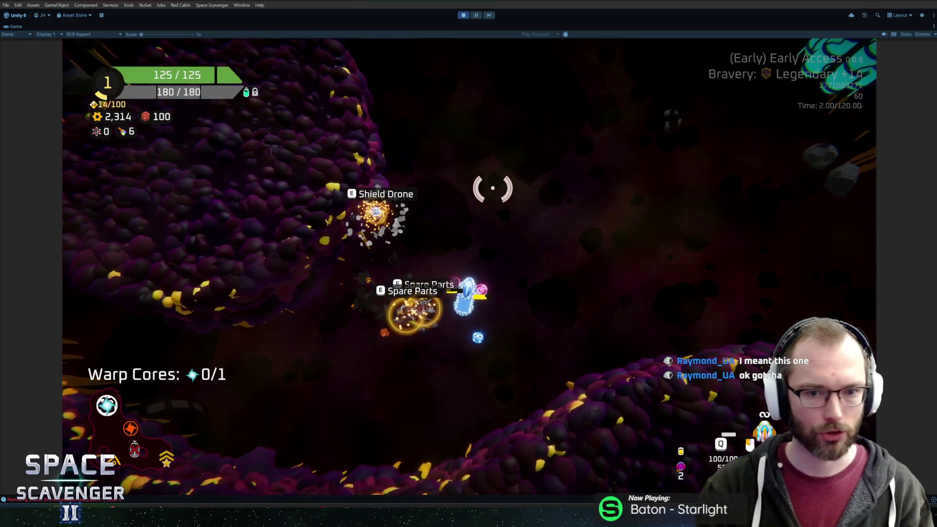
key("e")
left_click(458, 256)
key("e")
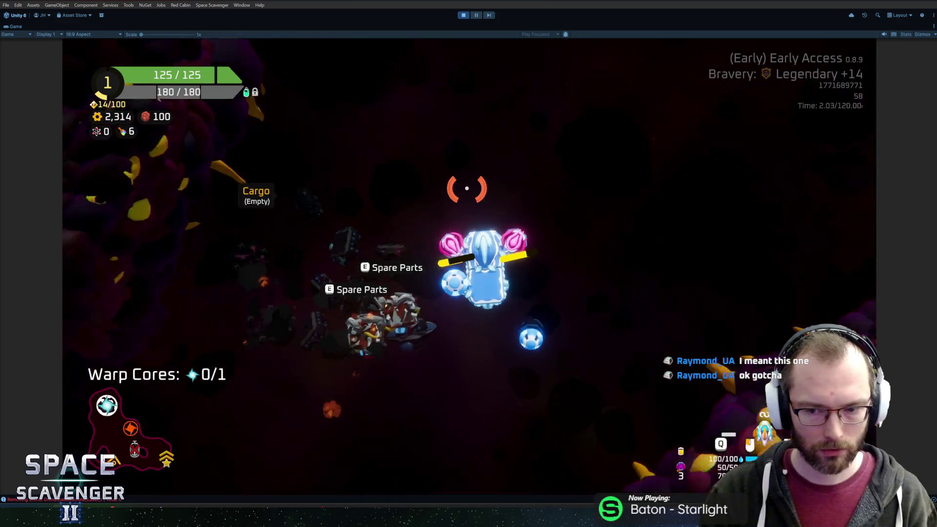
Step: Spawn several Stingrays with the 'spawn sting' console command, repeating it twice
key("grave")
type("spawn sting")
key("Return")
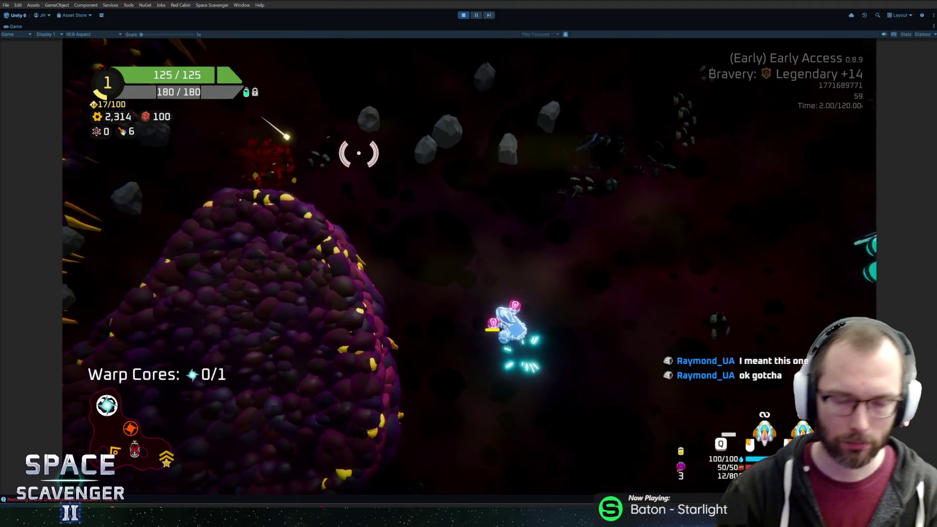
key("grave")
key("Up")
key("Return")
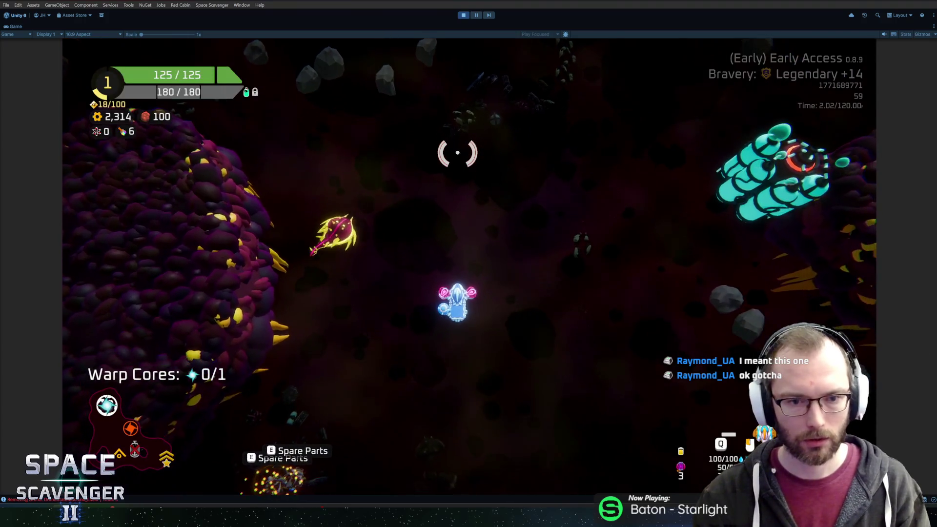
key("grave")
key("Up")
key("Return")
Step: Fly around fighting the Stingrays, head toward the Spare Parts drops, then pause the game
key("w")
key("d")
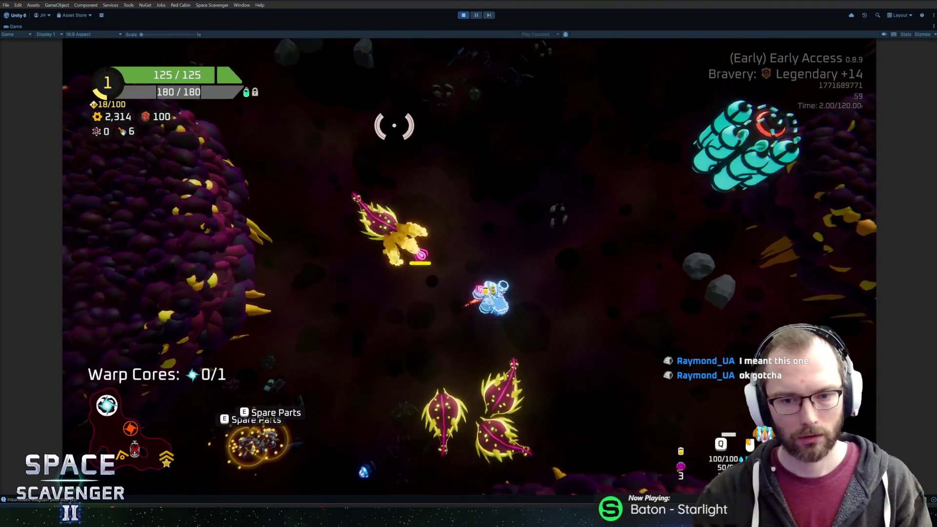
key("w")
key("a")
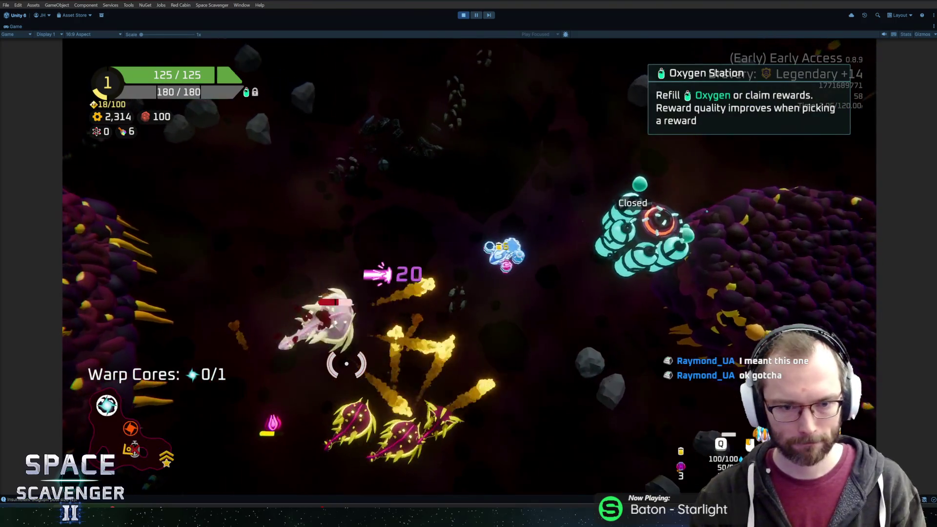
key("s")
key("a")
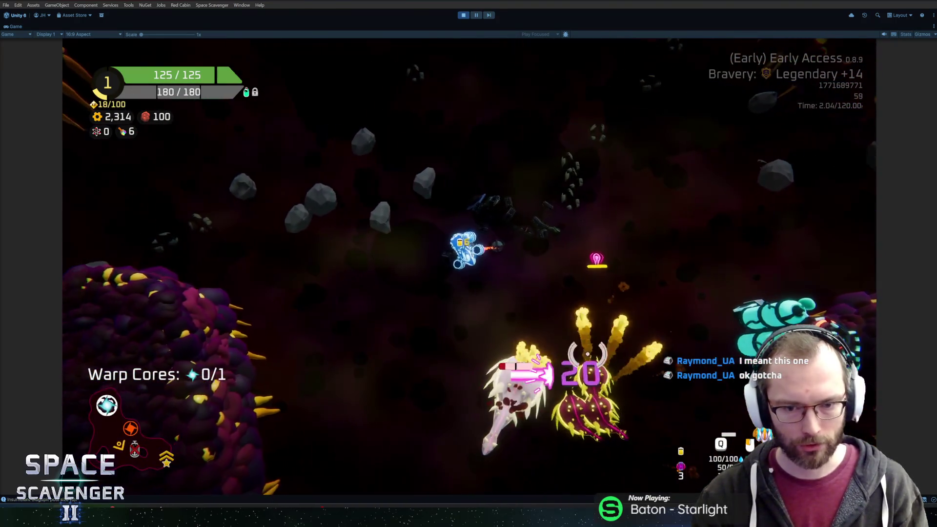
key("s")
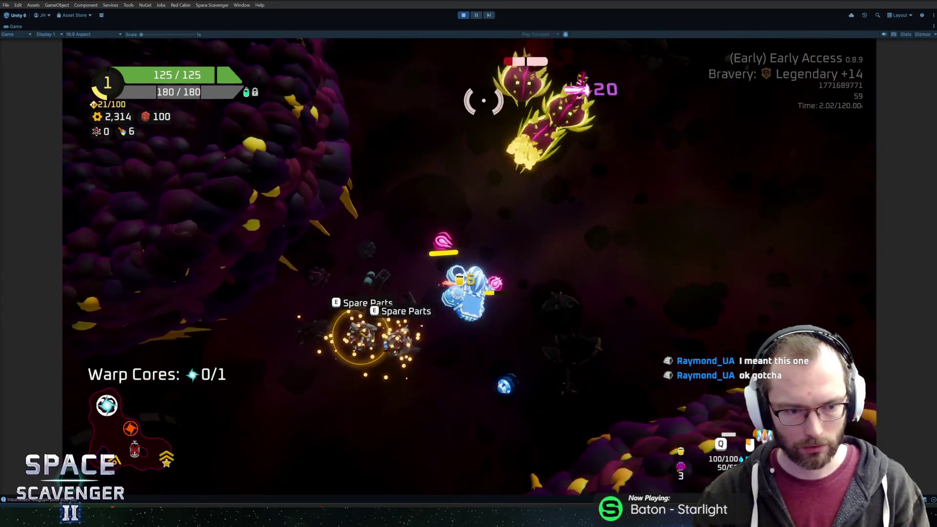
left_click(477, 15)
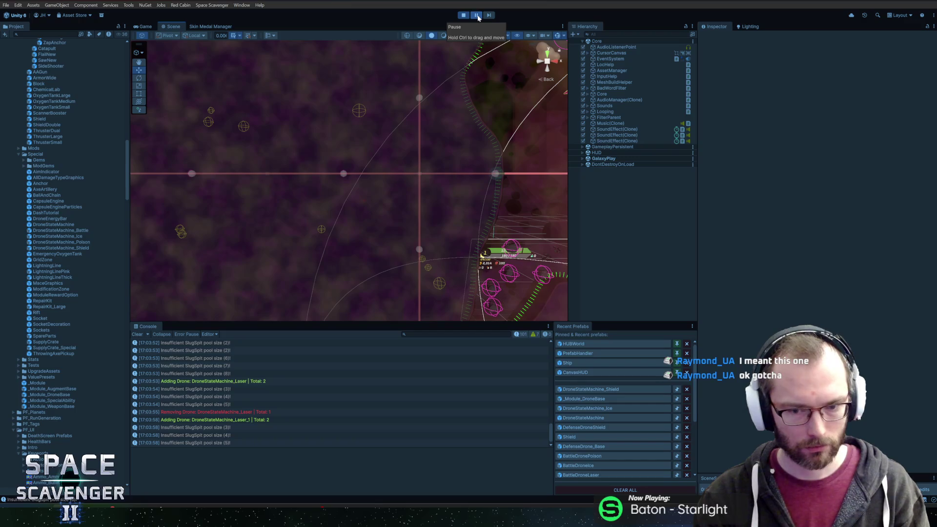
Step: Resume and maximize the game, then recycle the pink laser drones on the build grid for scrap
left_click(476, 16)
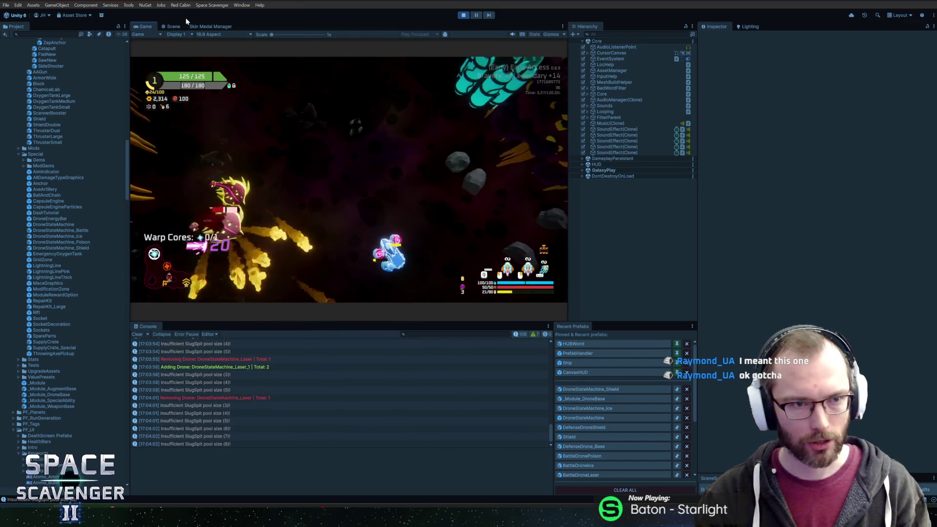
key("shift+space")
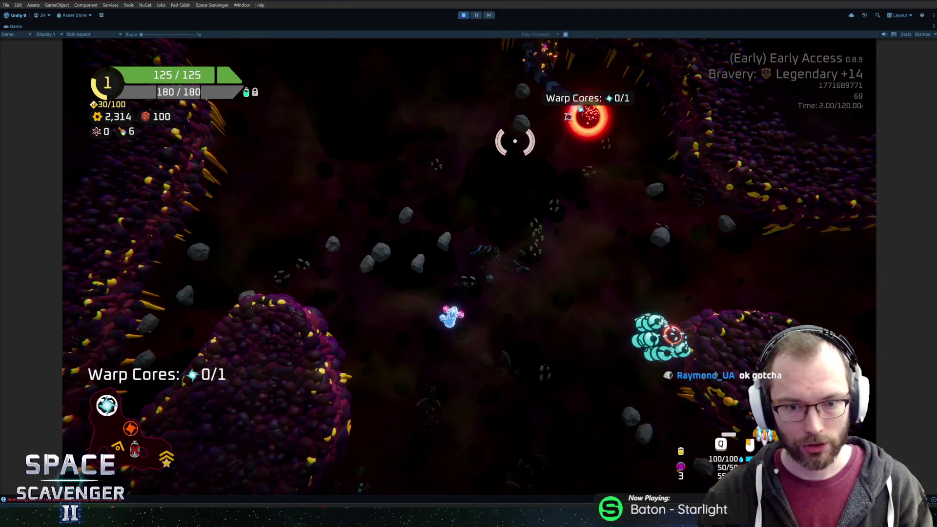
key("Tab")
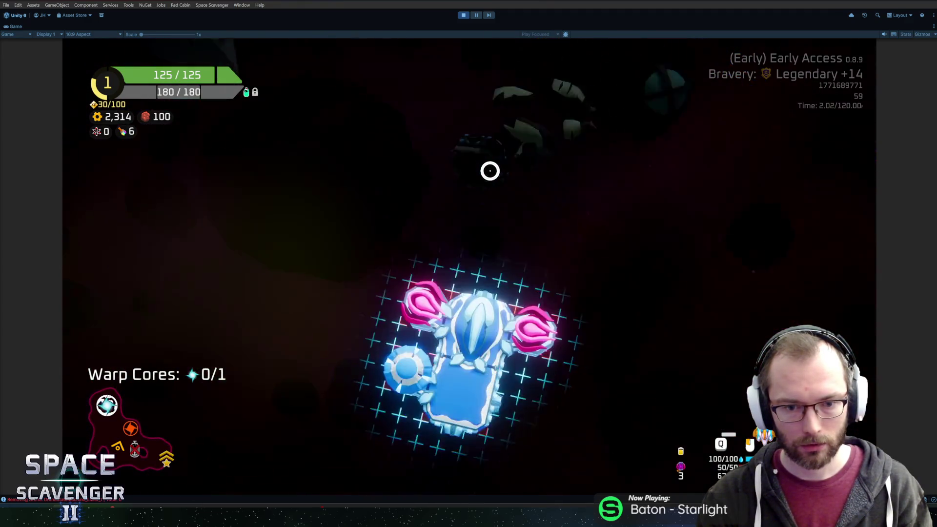
mouse_move(449, 220)
key("r")
key("Tab")
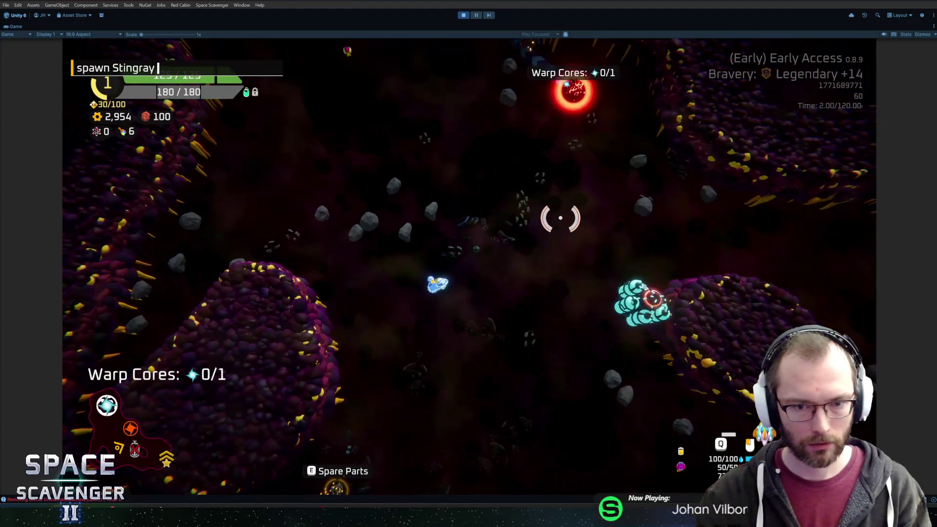
Step: Fly the ship down-left briefly, then exit Play mode with Ctrl+P
key("s")
key("a")
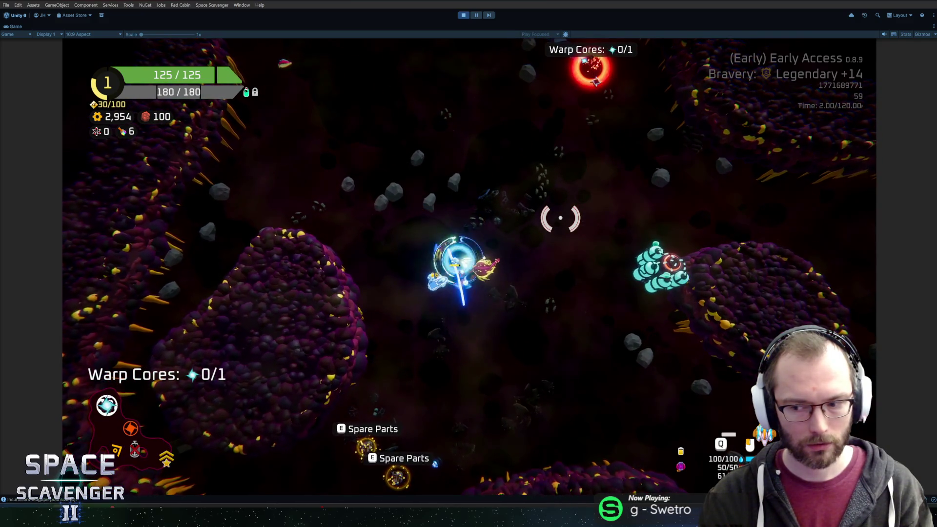
key("s")
key("a")
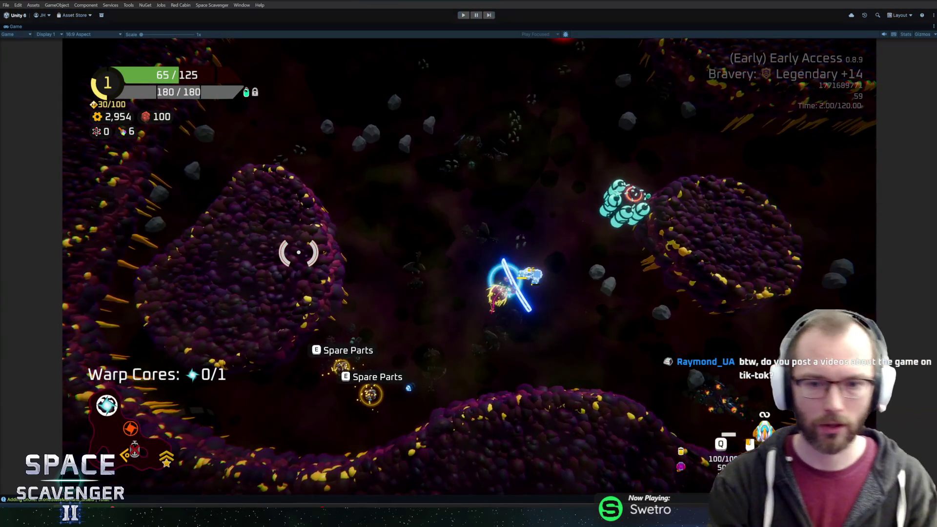
key("ctrl+p")
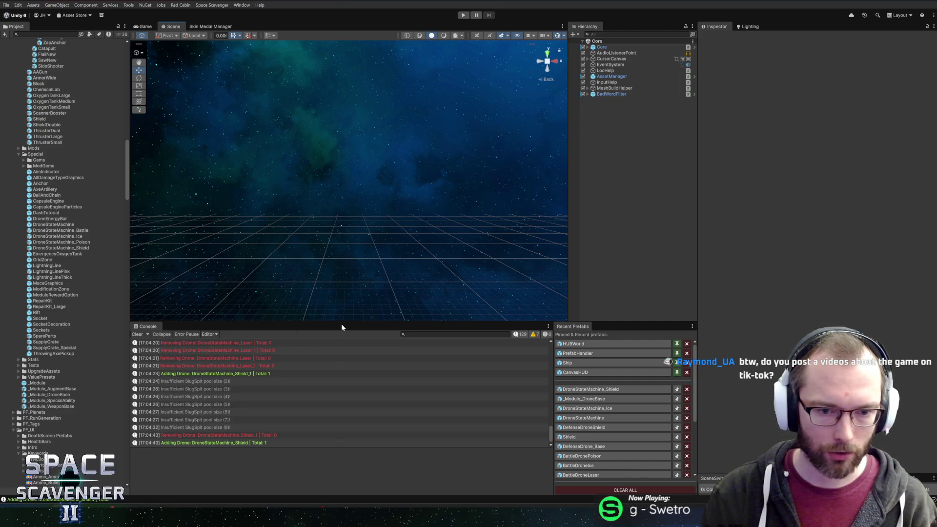
left_click_drag(343, 321, 348, 312)
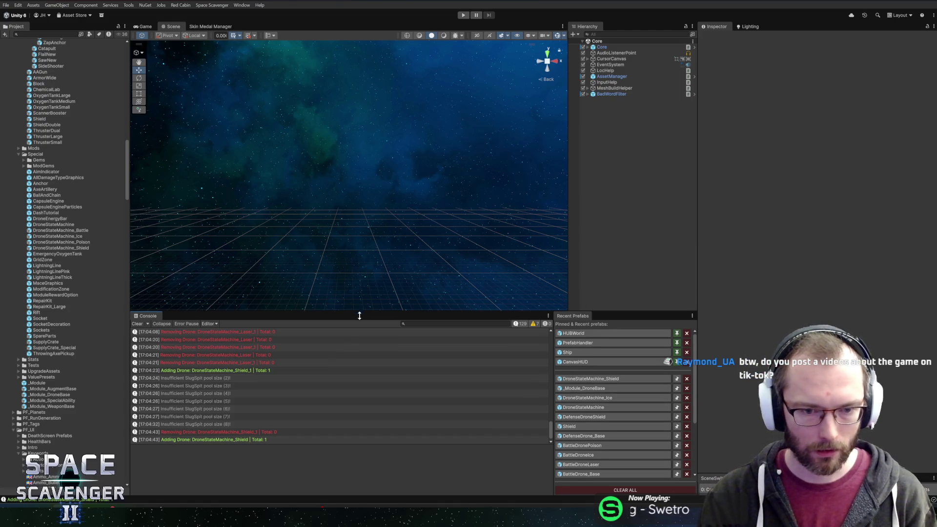
left_click_drag(359, 315, 360, 326)
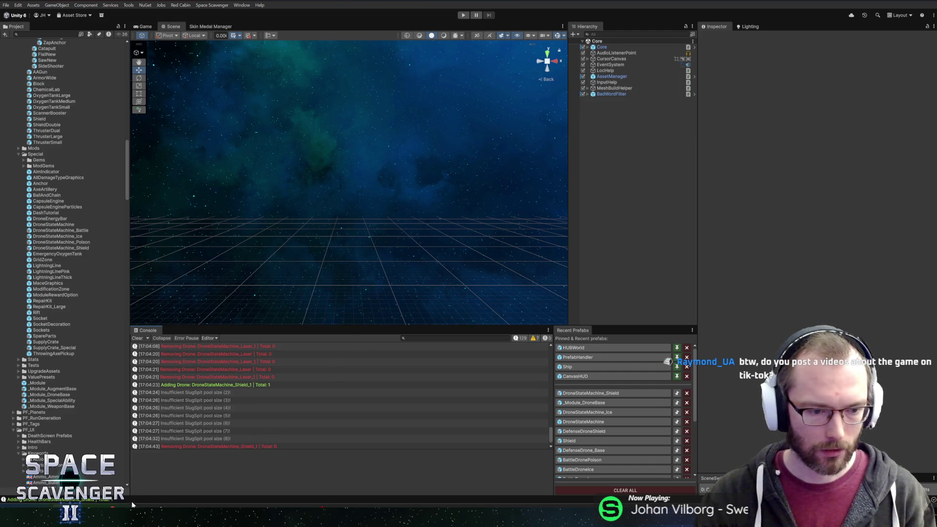
mouse_move(128, 505)
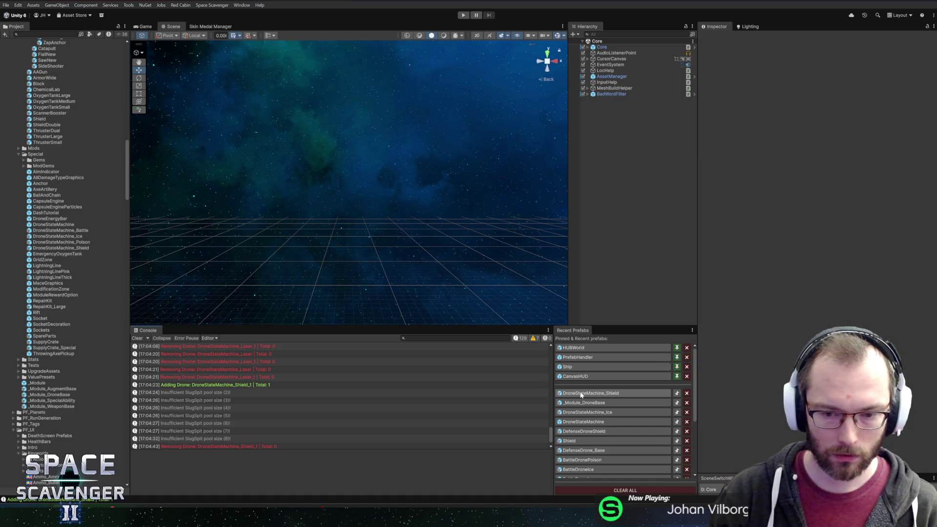
Step: Open the Stingray prefab and set its Following state Min Distance to 10 and Max Distance to 20, then save
left_click(42, 34)
type("stingra")
double_click(34, 60)
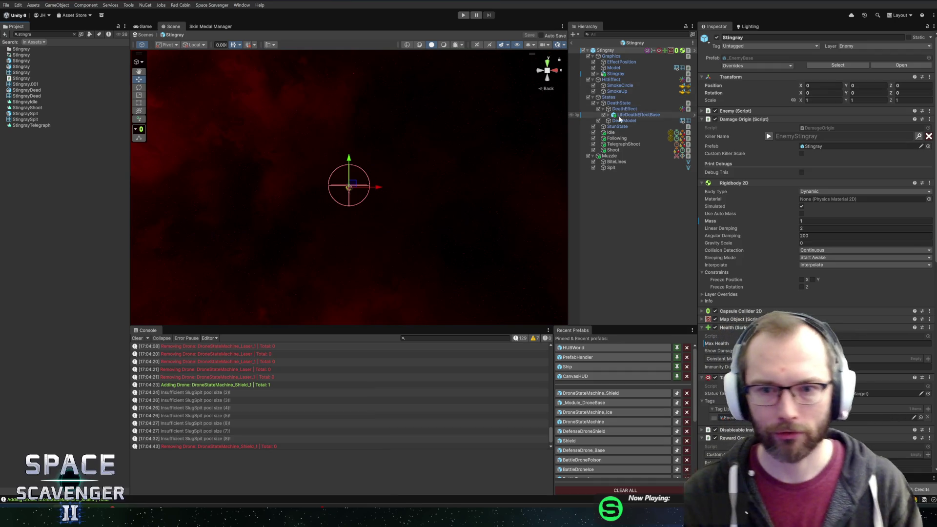
left_click(618, 138)
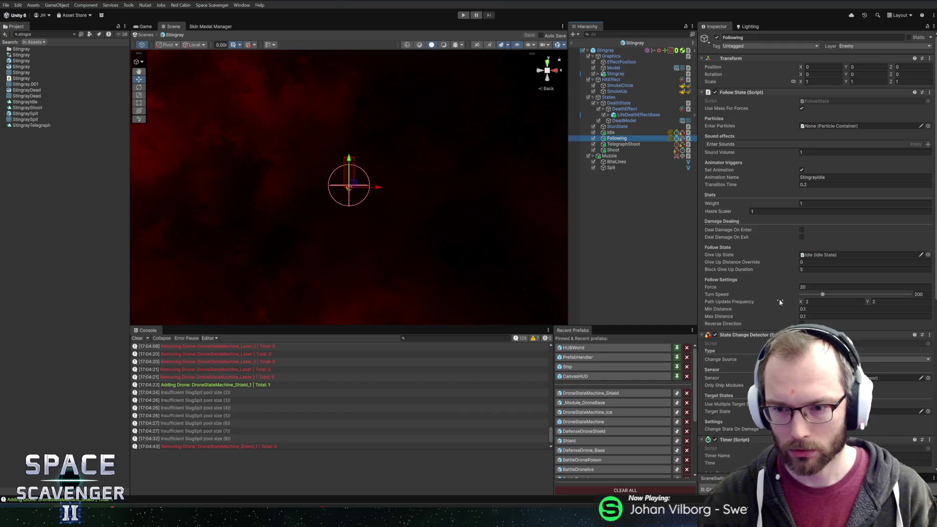
left_click(815, 309)
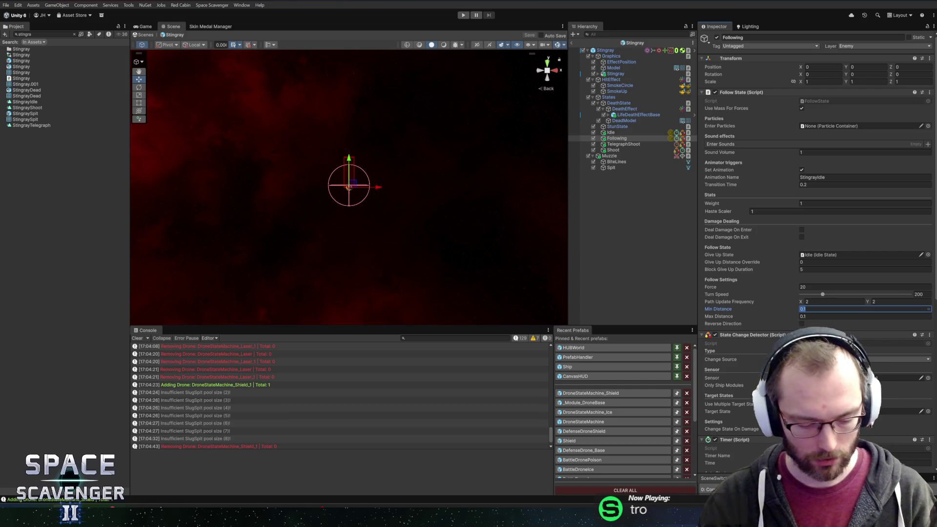
type("10")
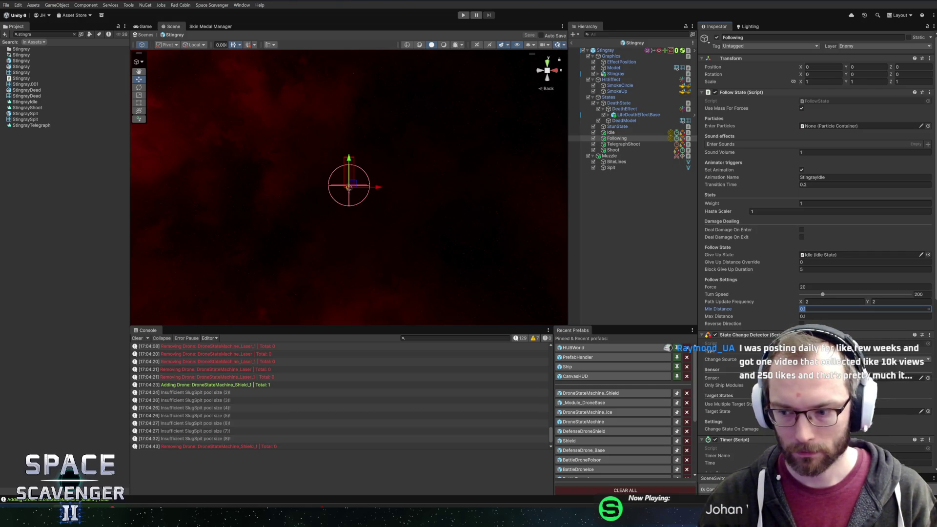
key("Tab")
type("20")
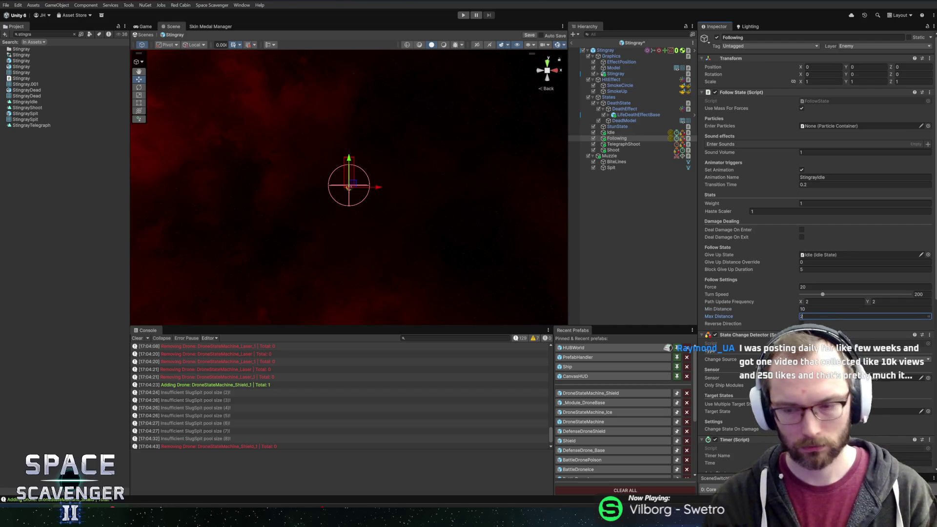
key("ctrl+s")
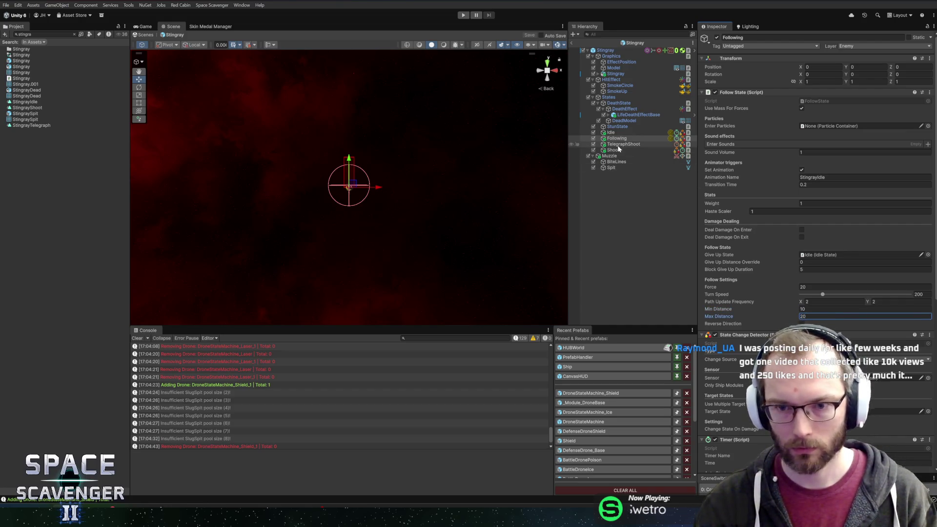
Step: Inspect the Stingray's Muzzle, Shoot and TelegraphShoot states, return to Following, and enter Play mode
left_click(624, 157)
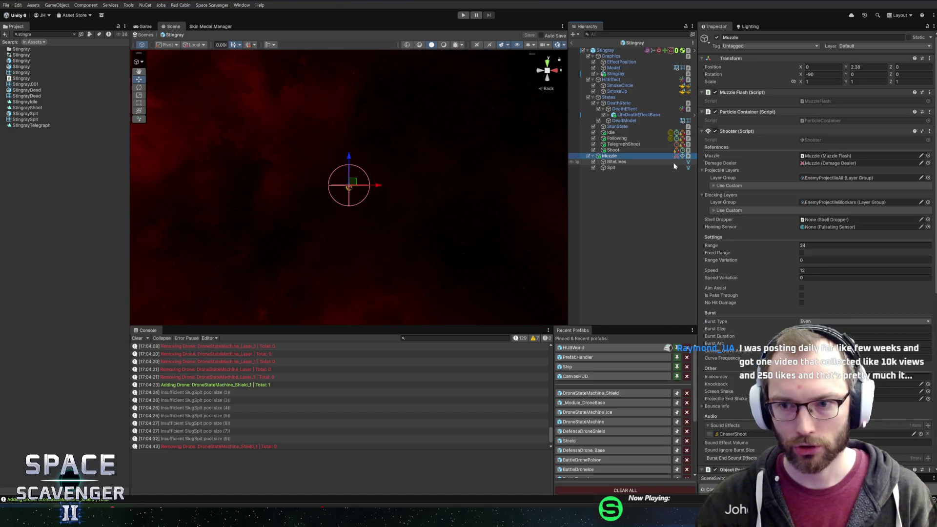
key("f")
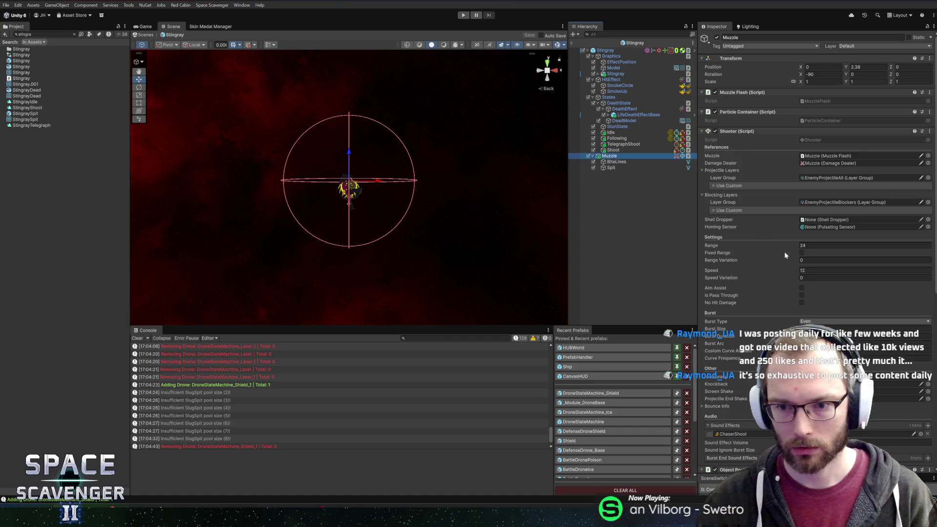
left_click(624, 148)
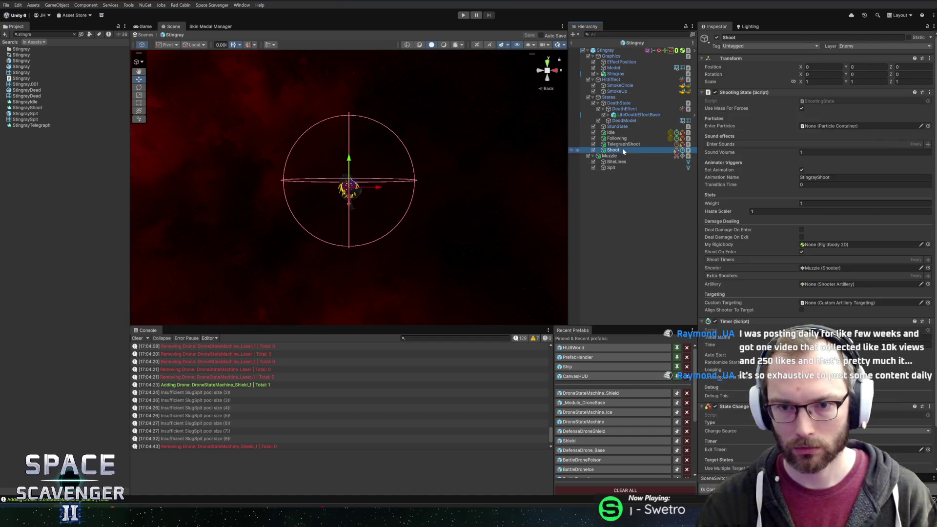
left_click(624, 144)
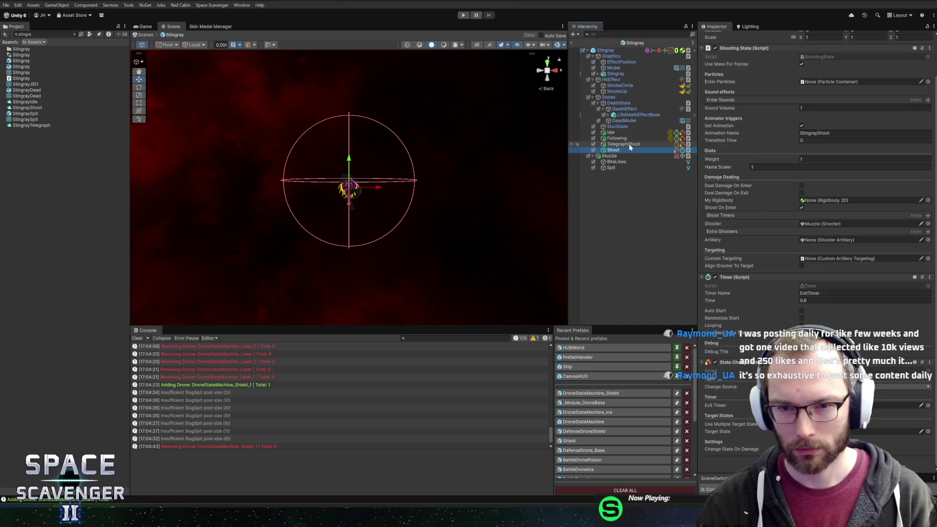
left_click(622, 139)
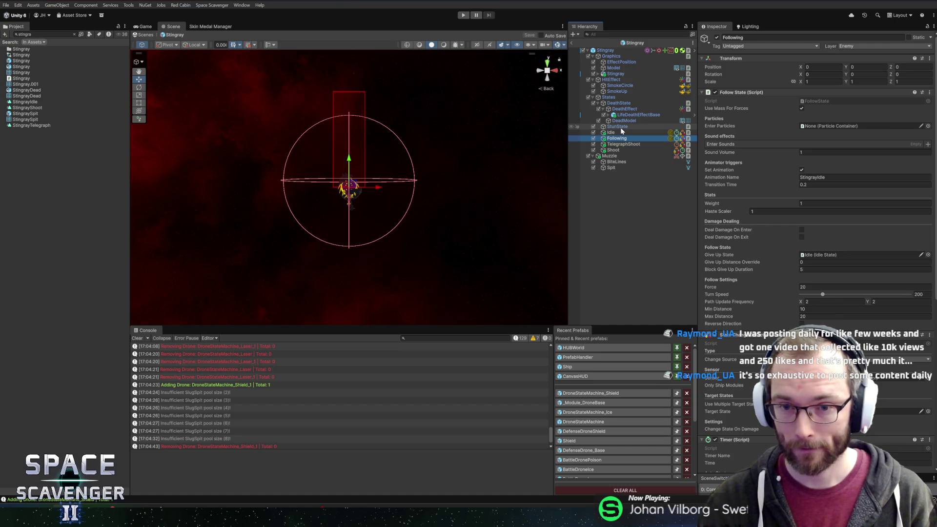
scroll(825, 204, "down", 3)
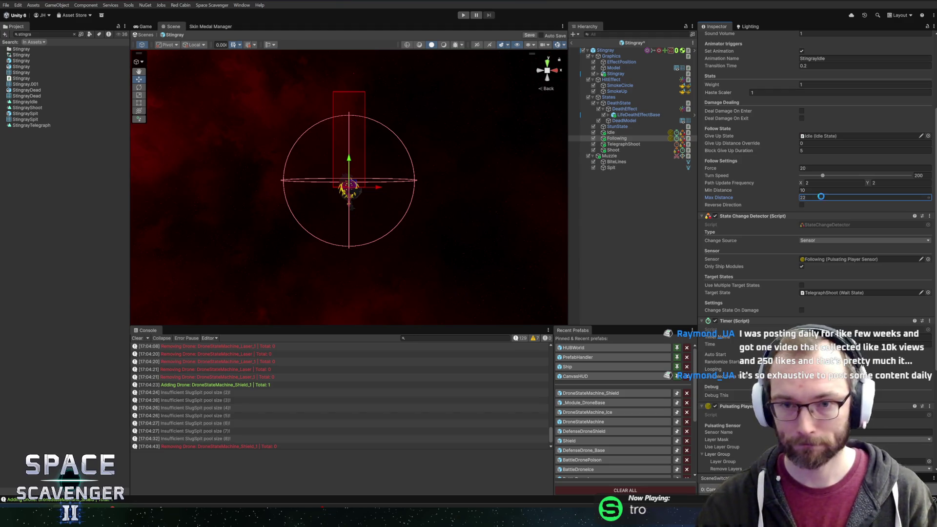
key("ctrl+p")
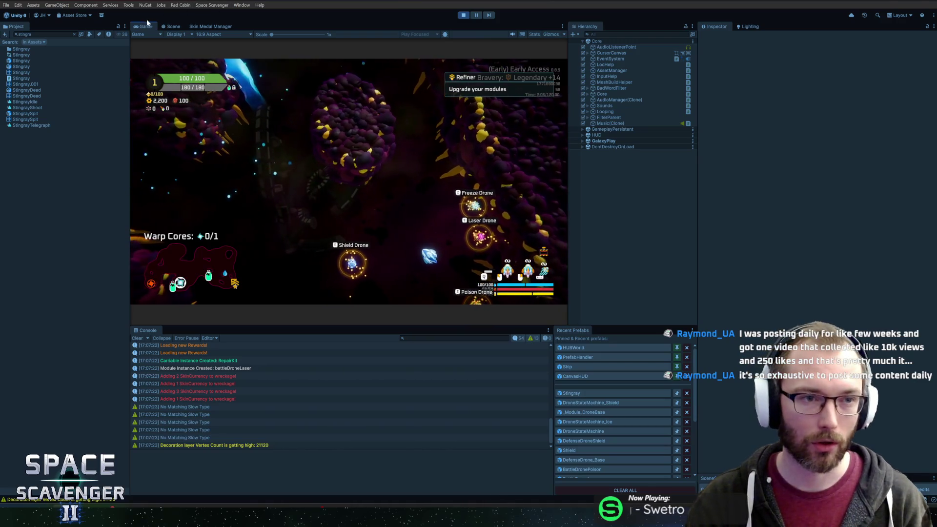
Step: Maximize the Game view, fly to the drones and attach the Shield Drone from cargo to the ship
key("shift+space")
key("a")
key("s")
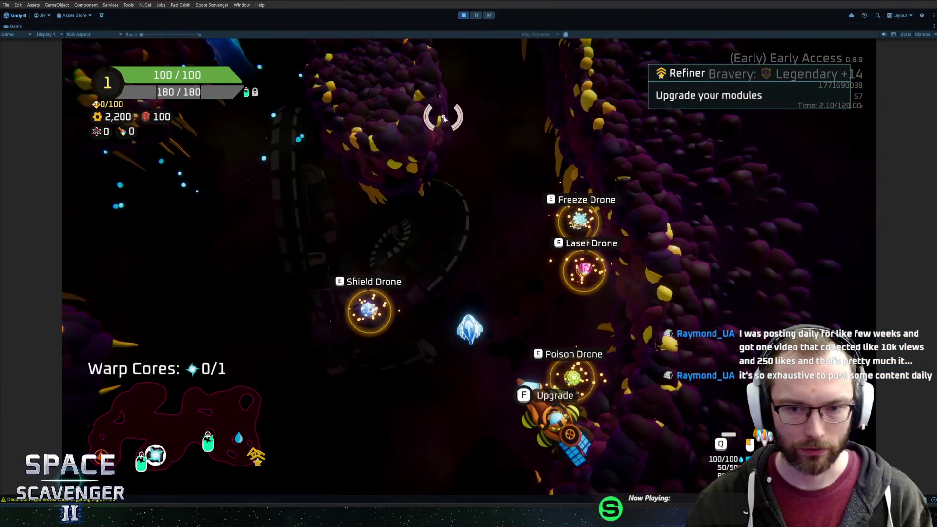
key("a")
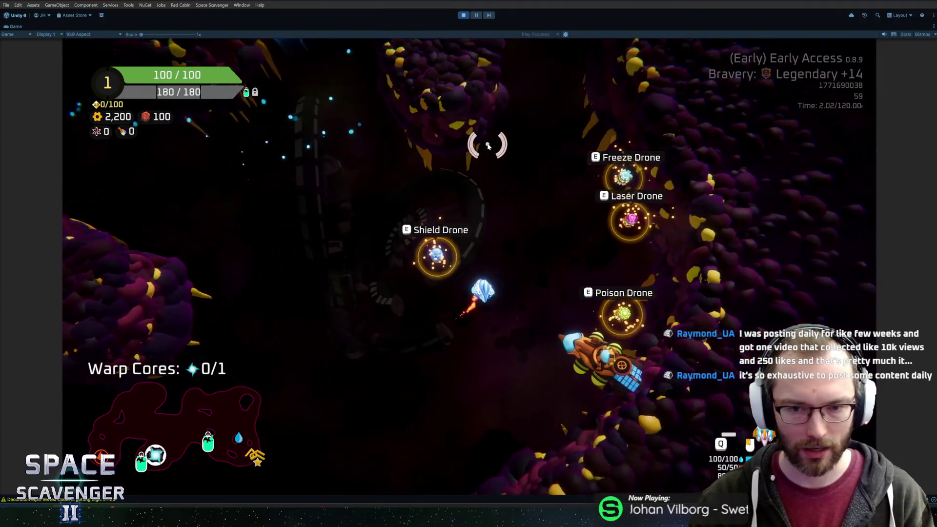
key("Tab")
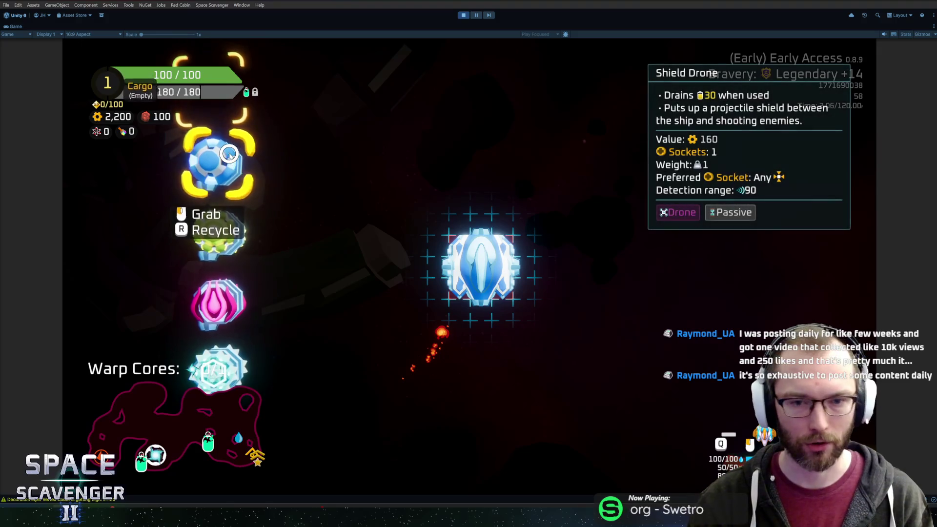
left_click(237, 152)
left_click(521, 265)
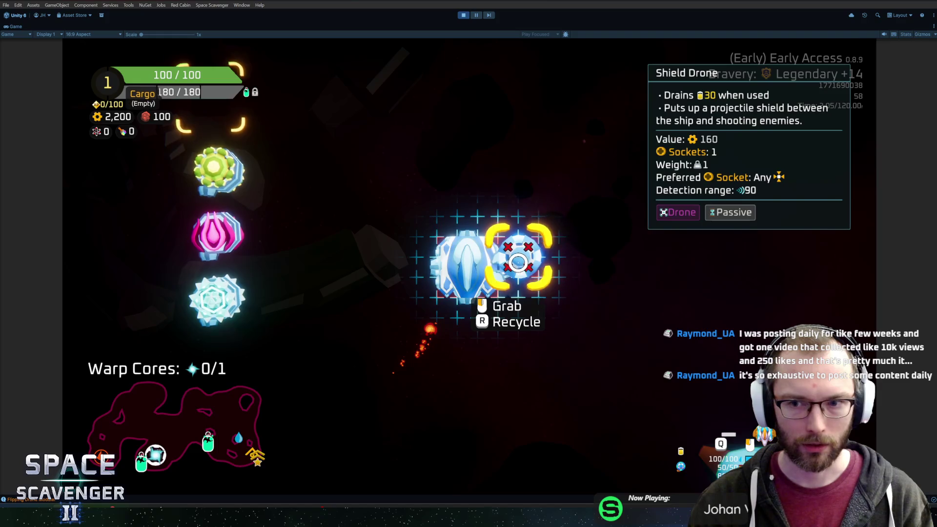
key("Tab")
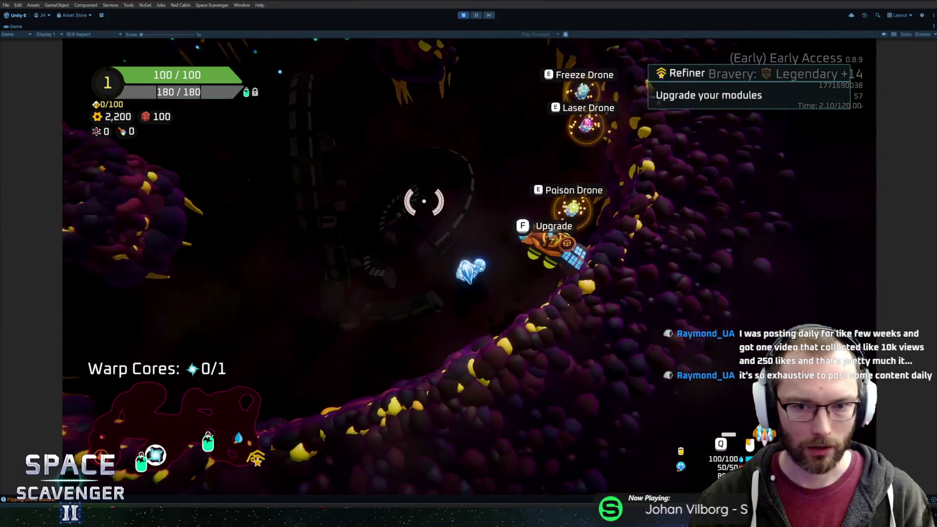
Step: Dismiss the module upgrade menu and start typing 'spawn' in the debug console
key("f")
right_click(409, 192)
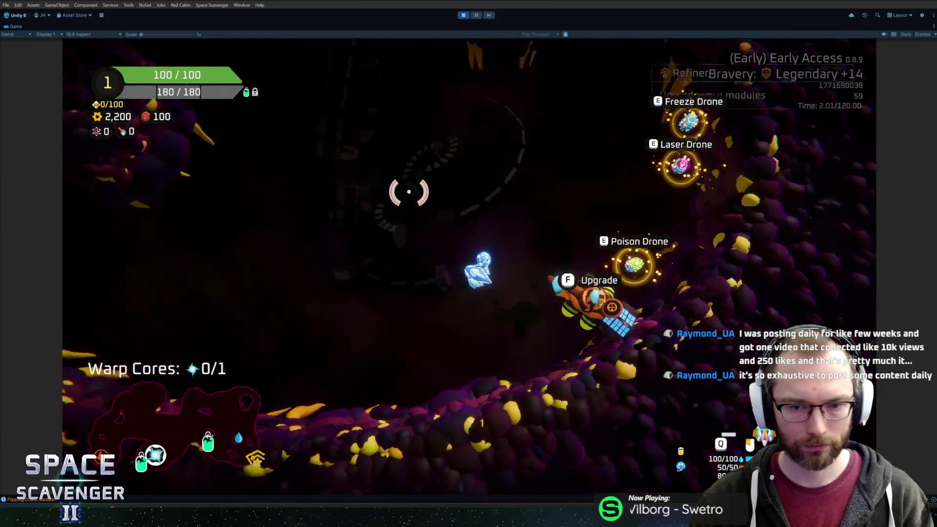
key("grave")
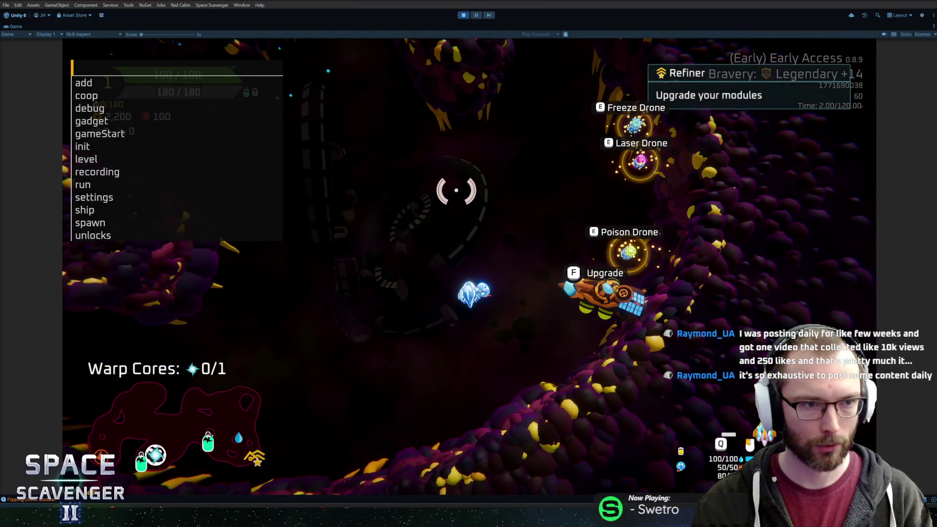
type("sa")
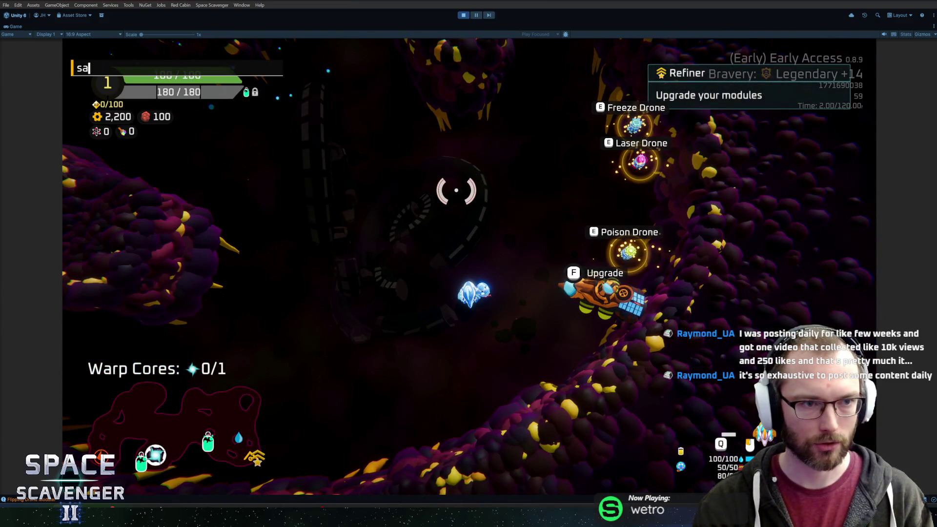
type("pawn")
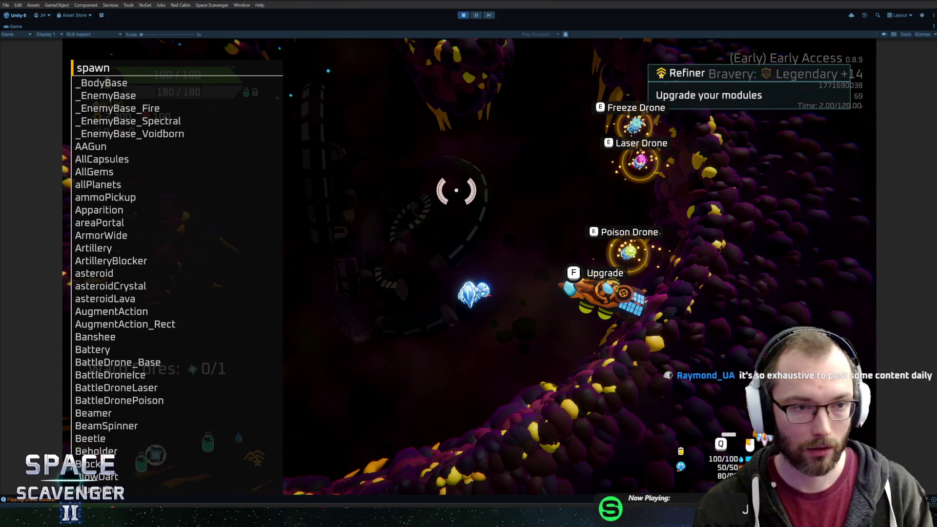
Step: Complete the console command to 'spawn stingreay' and autocomplete the Stingray name
type("stingreay")
key("Tab")
Step: Spawn Stingrays and fly the ship through the asteroid field to the Spare Parts pickup
key("Return")
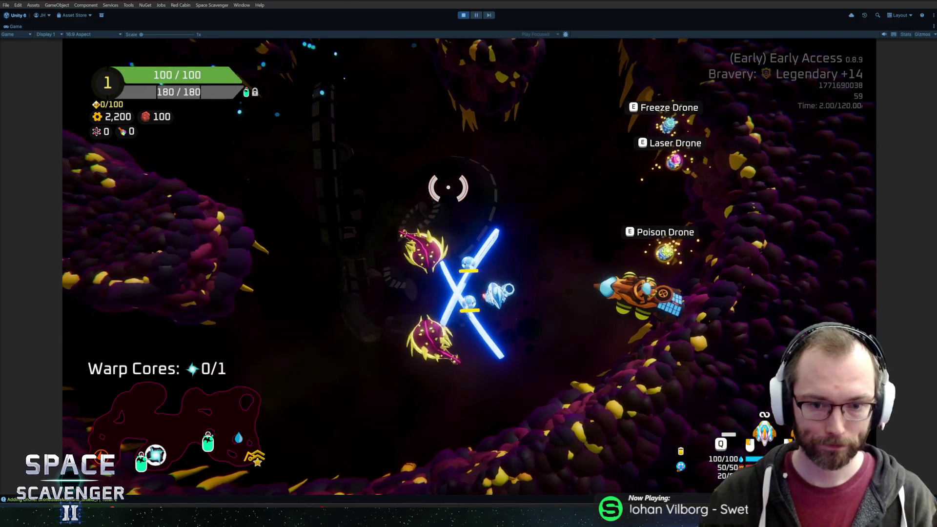
key("w")
key("a")
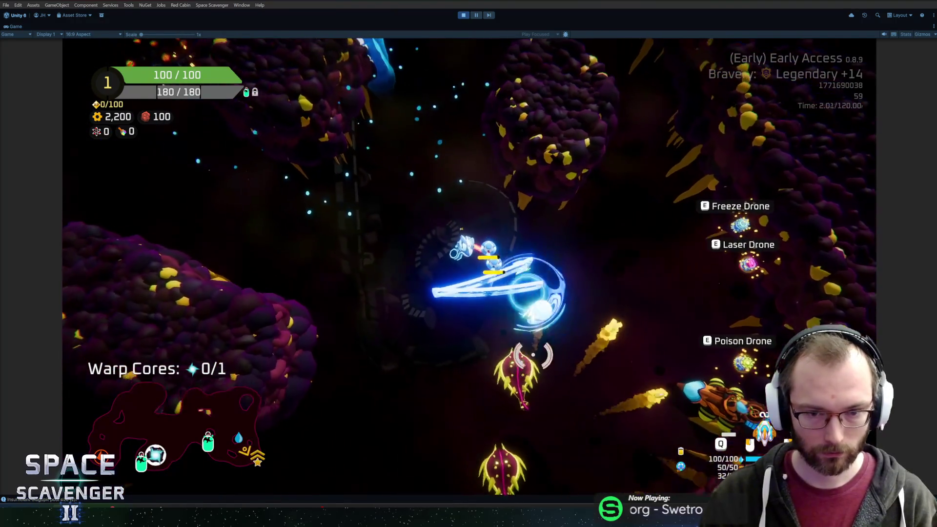
key("w")
key("a")
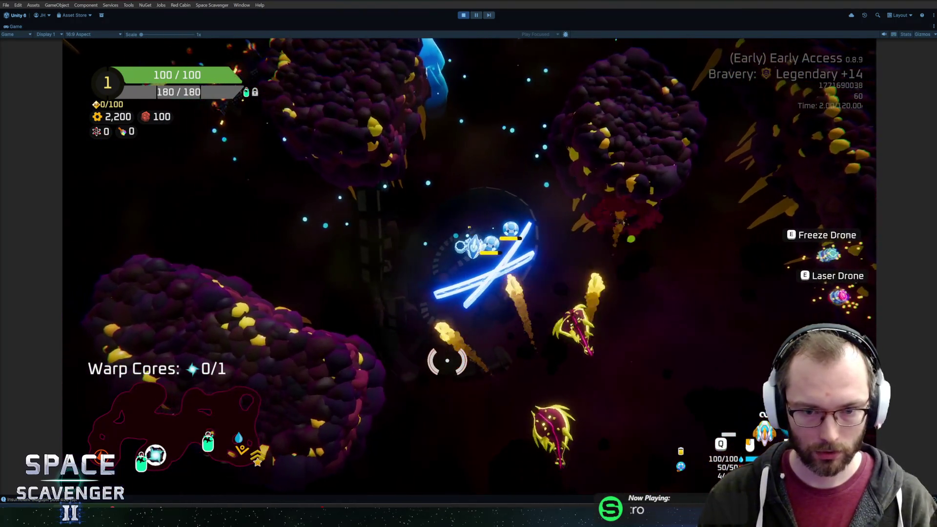
key("a")
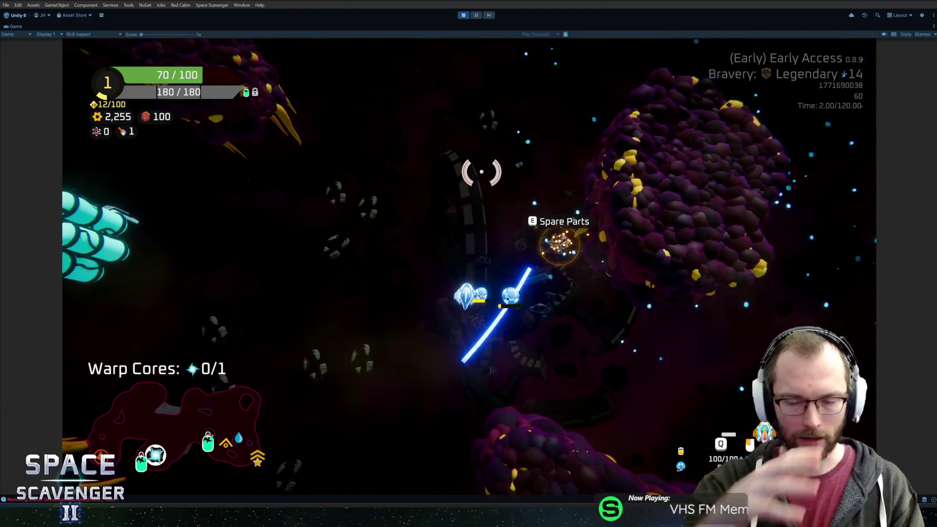
key("e")
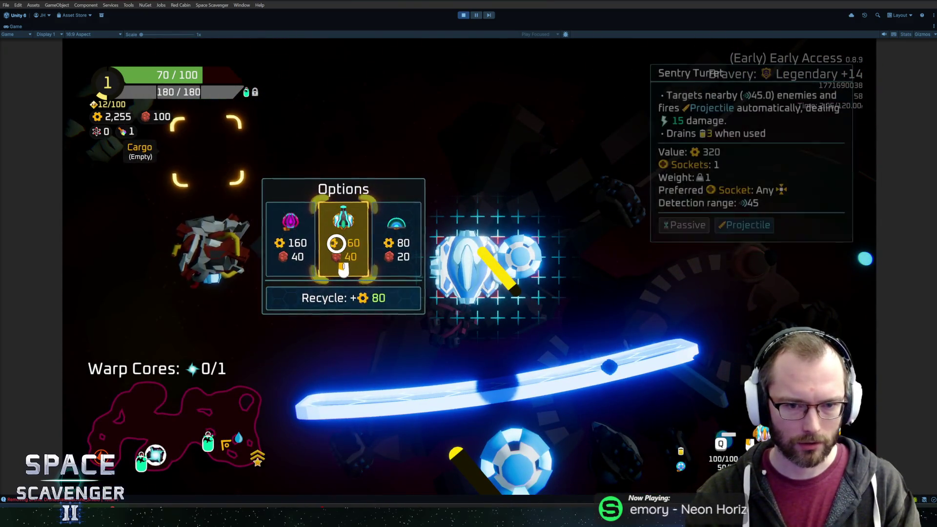
Step: Craft a Sentry Turret from the Spare Parts and attach it to the ship
left_click(336, 243)
left_click(448, 231)
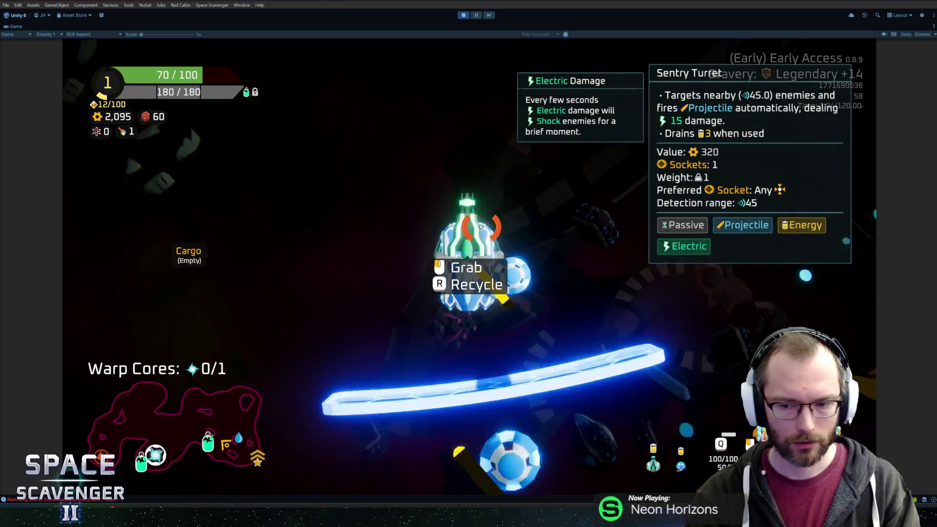
key("e")
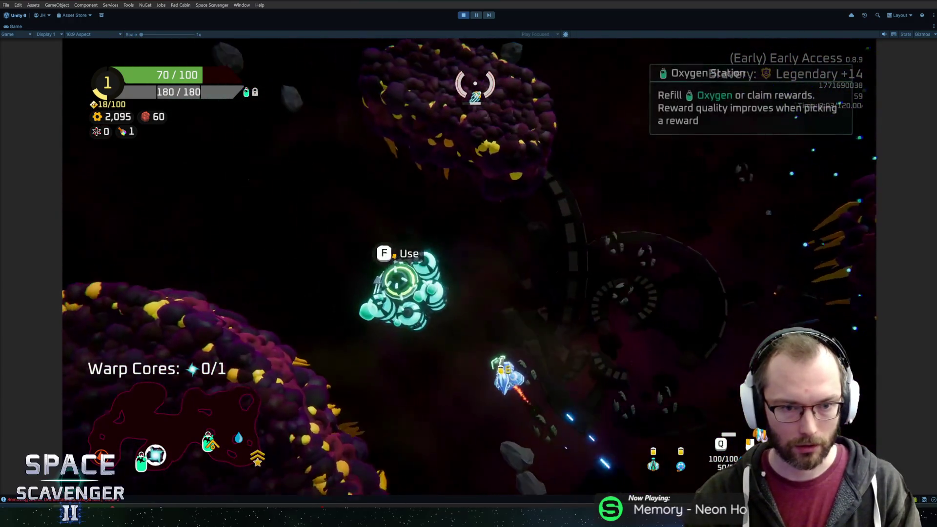
Step: Use the Oxygen Station's reward choice, then stop the playtest
key("f")
key("Escape")
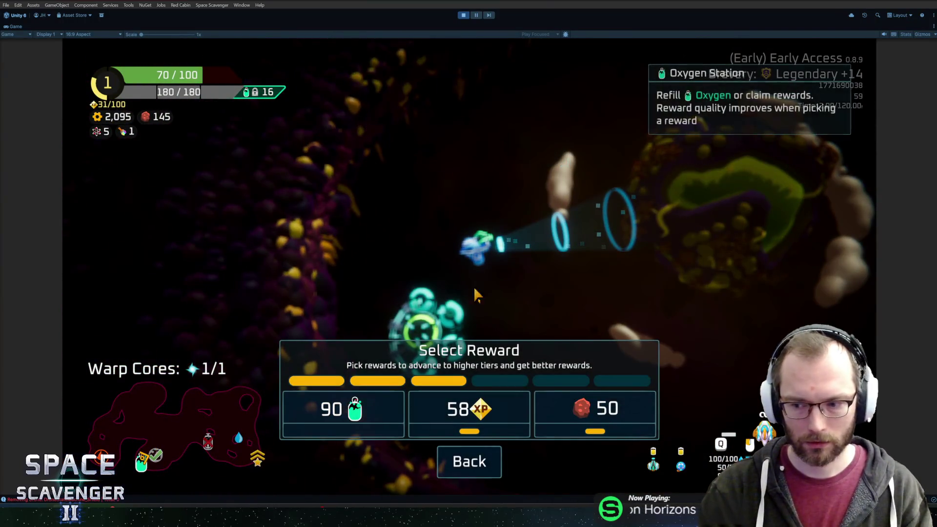
key("Escape")
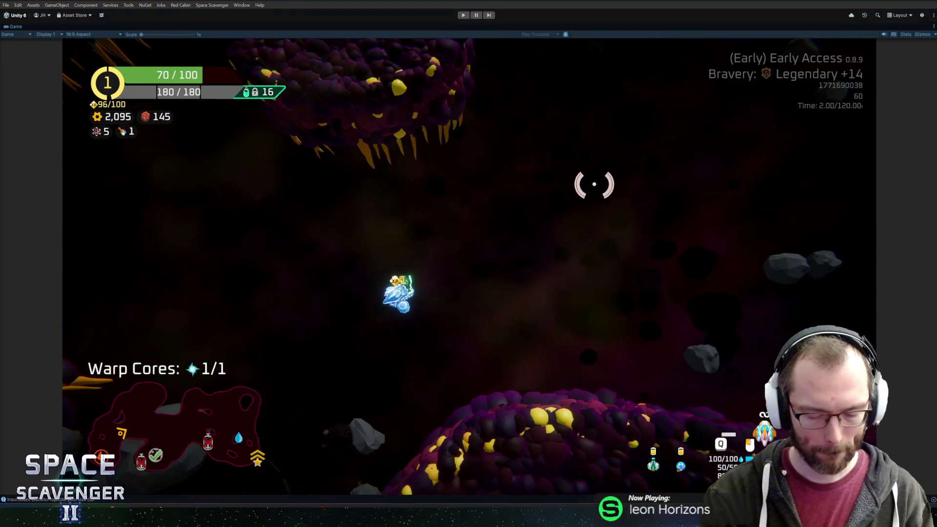
key("ctrl+p")
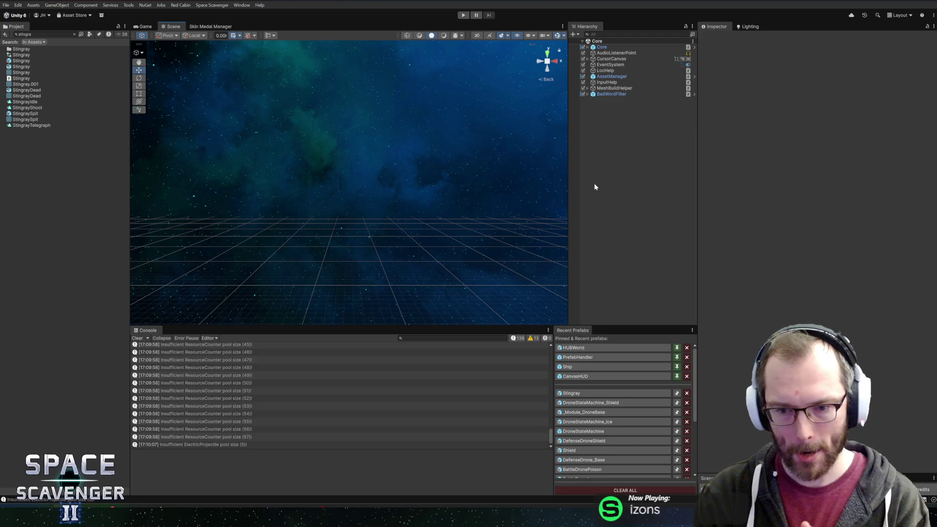
Step: Open the Stingray prefab and review its Idle, Following, Shoot and TelegraphShoot states
left_click(600, 395)
left_click(622, 144)
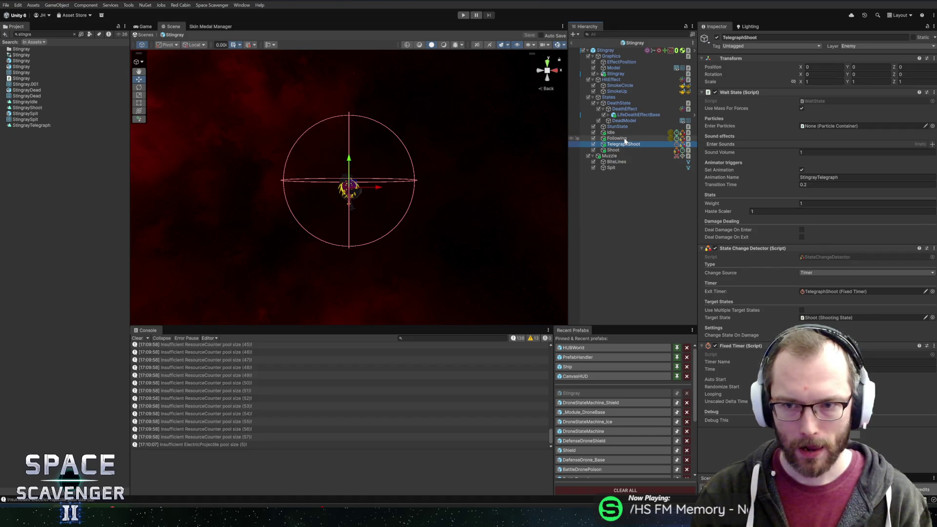
left_click(615, 150)
left_click(627, 139)
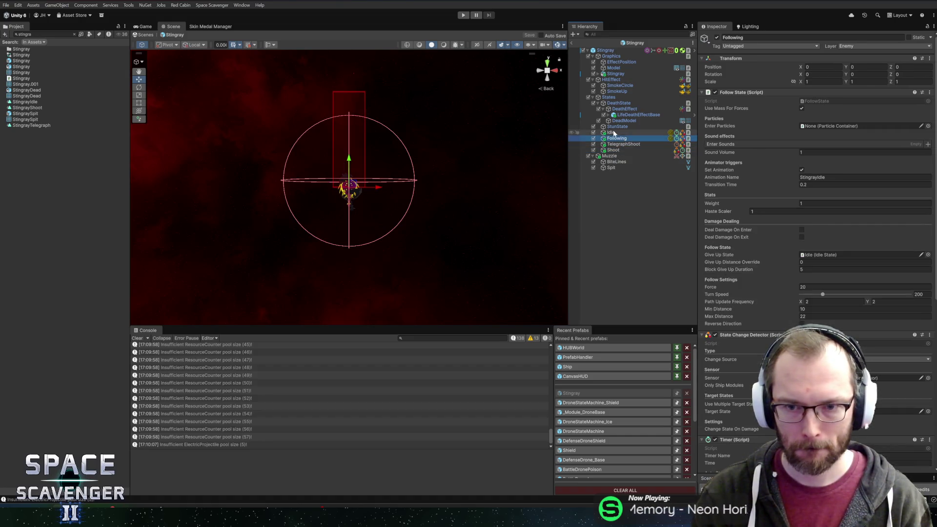
left_click(614, 133)
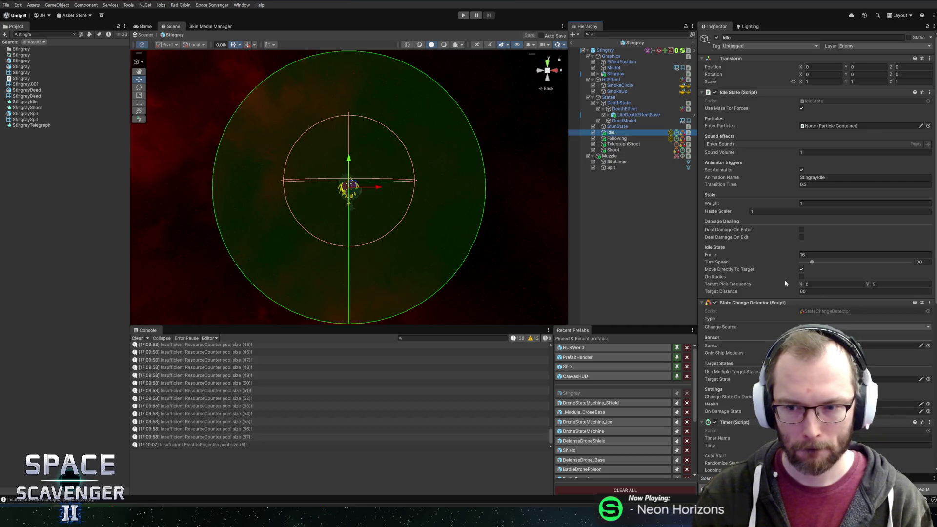
left_click(623, 140)
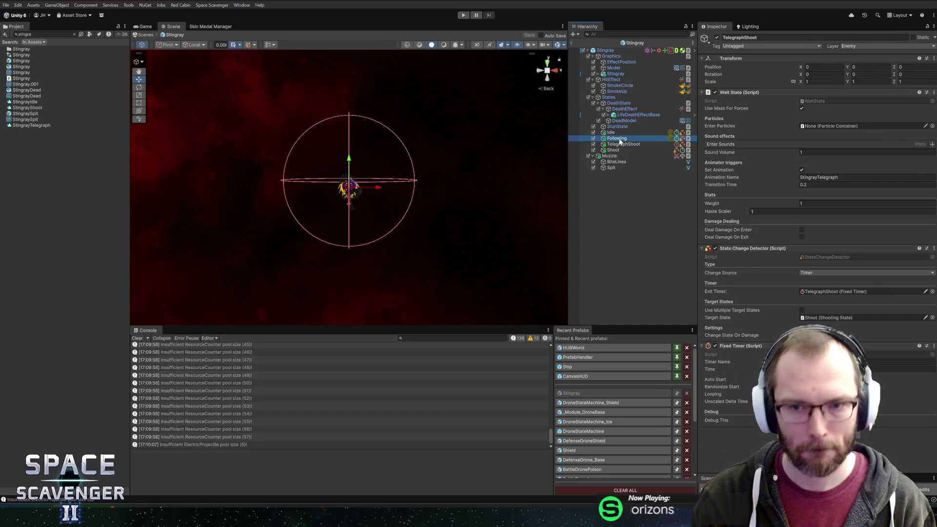
left_click(625, 148)
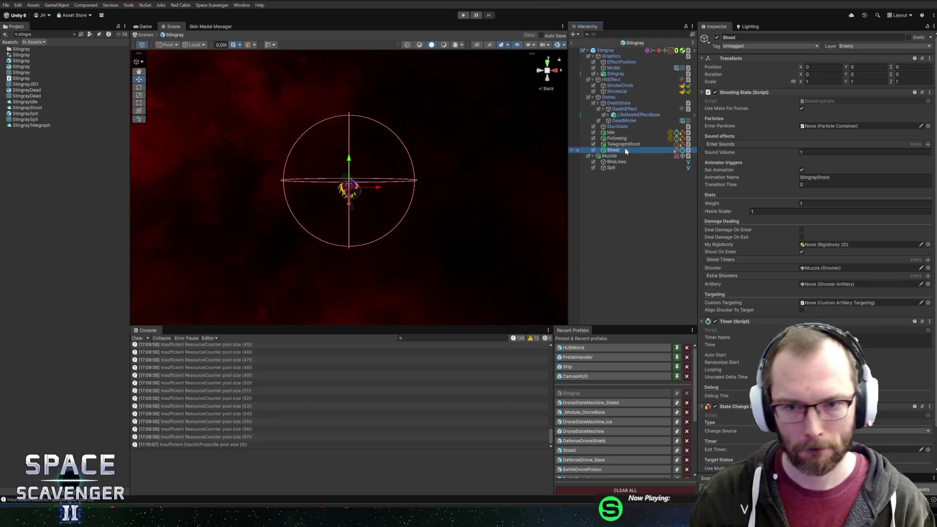
scroll(742, 216, "down", 3)
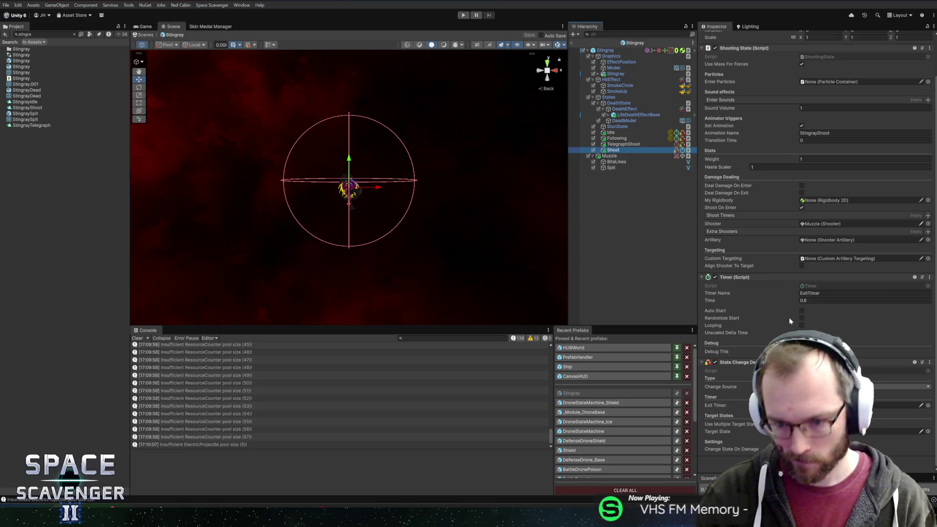
left_click(615, 135)
left_click(615, 138)
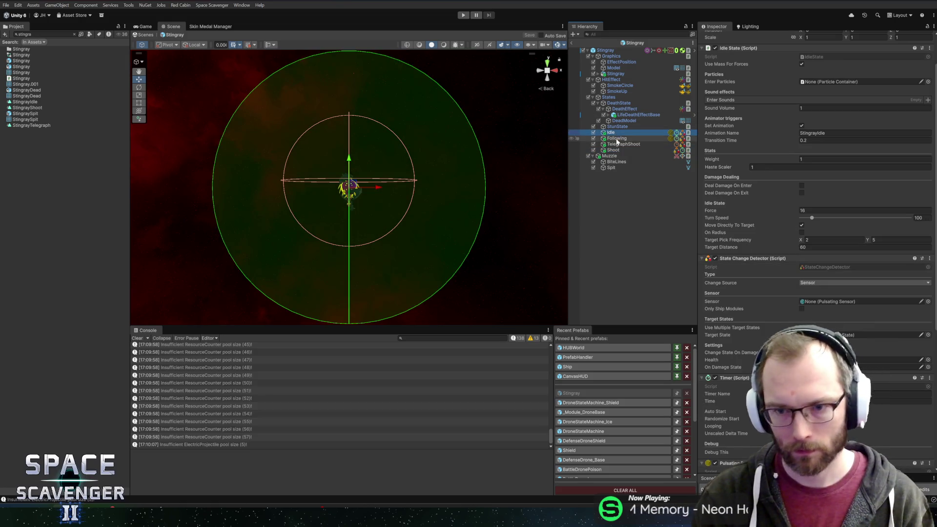
scroll(815, 244, "down", 10)
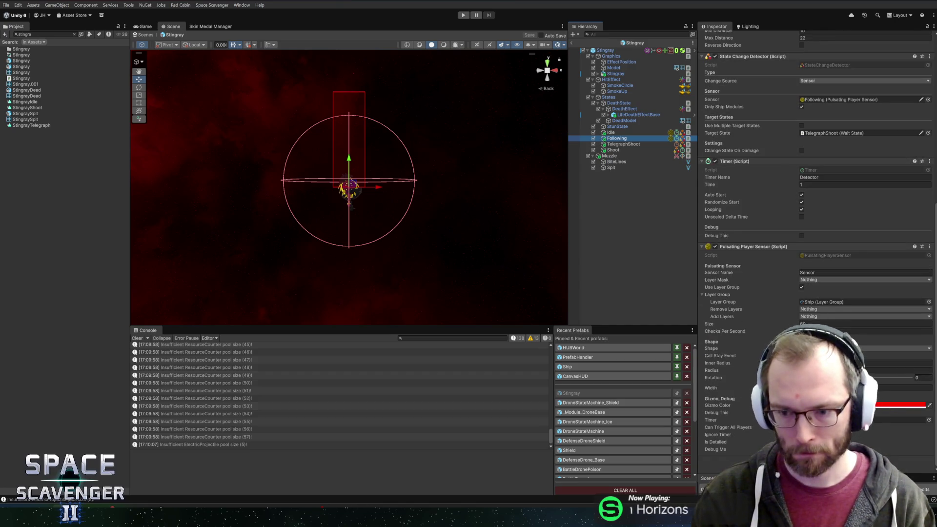
scroll(810, 244, "up", 8)
Step: Set the Following state's Min Distance to 15 and exit Prefab Mode to the scene
left_click(863, 229)
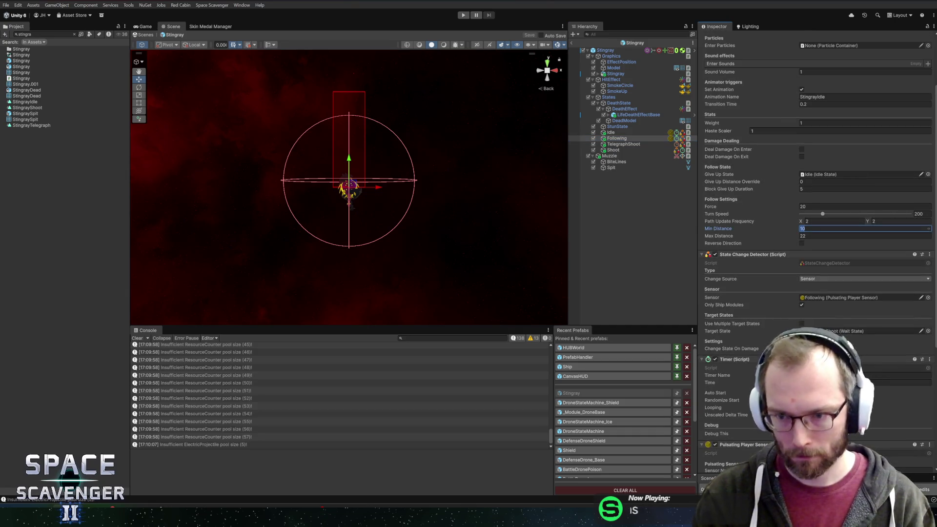
type("15")
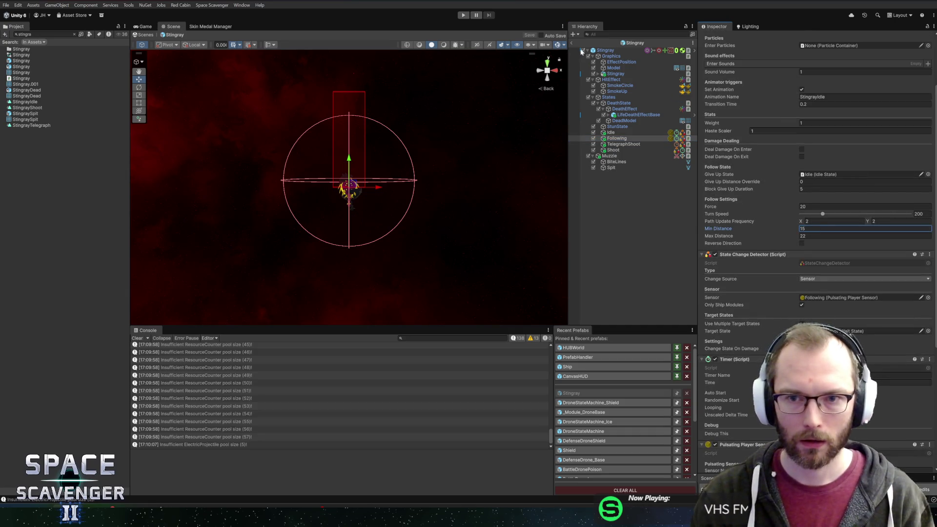
left_click(572, 43)
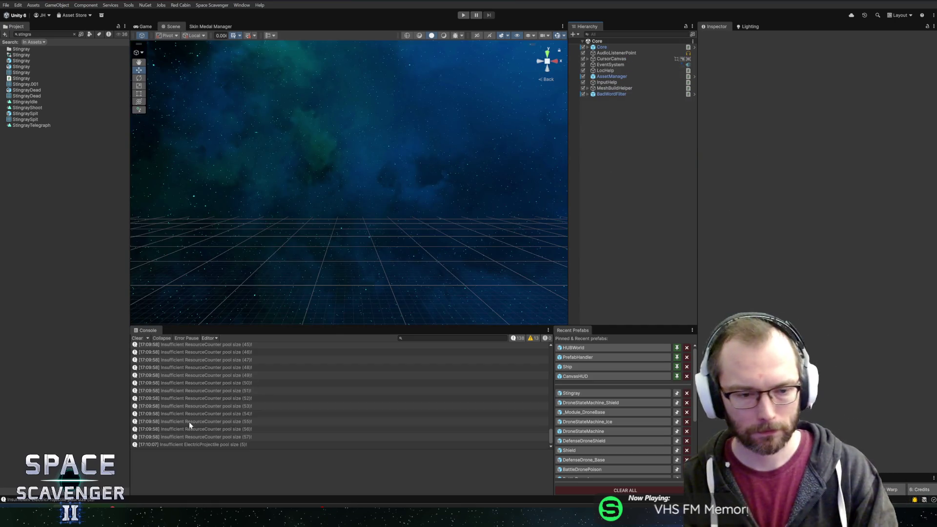
key("alt+Tab")
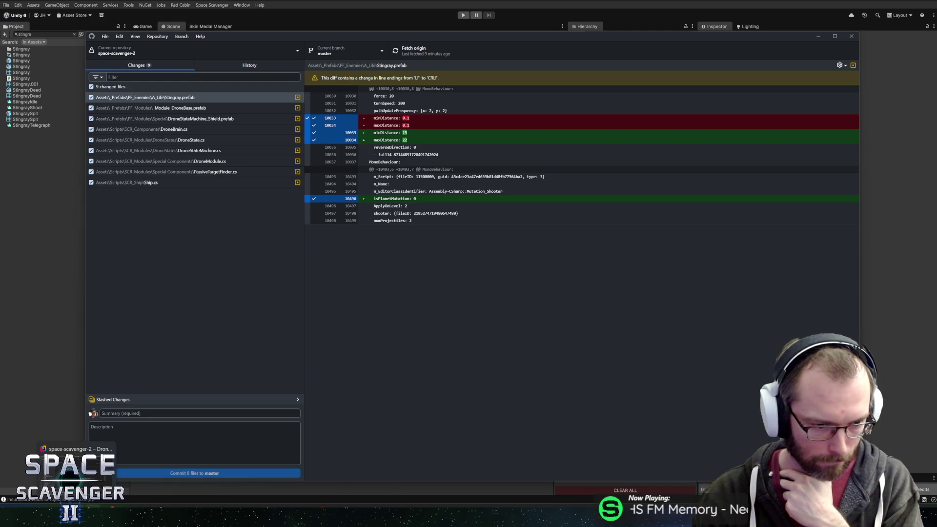
left_click(77, 516)
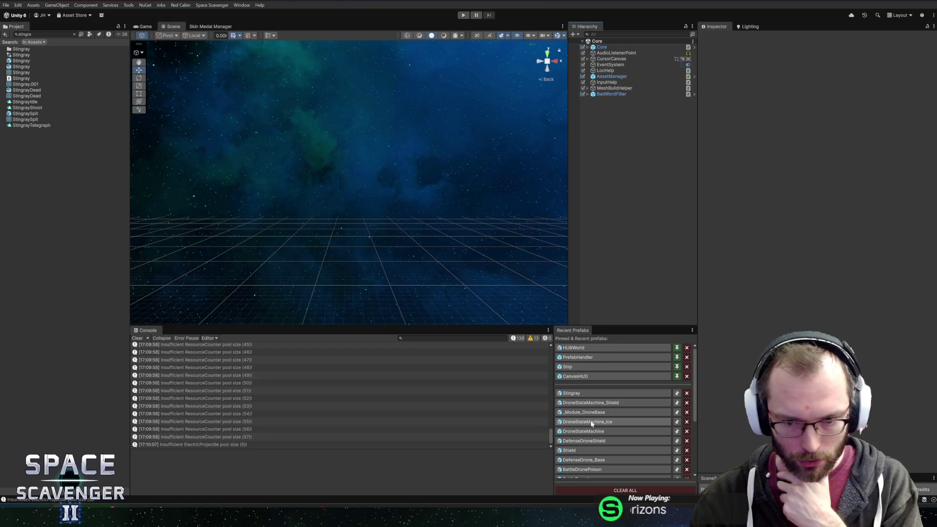
left_click(587, 422)
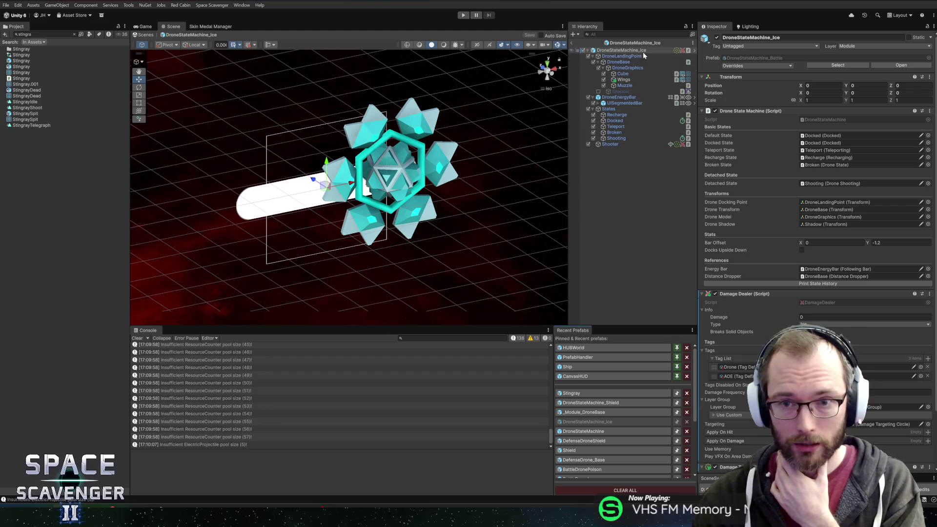
Step: Expand the ice drone's States and set the Shooting state's Energy Per Shot to 50
scroll(760, 318, "down", 3)
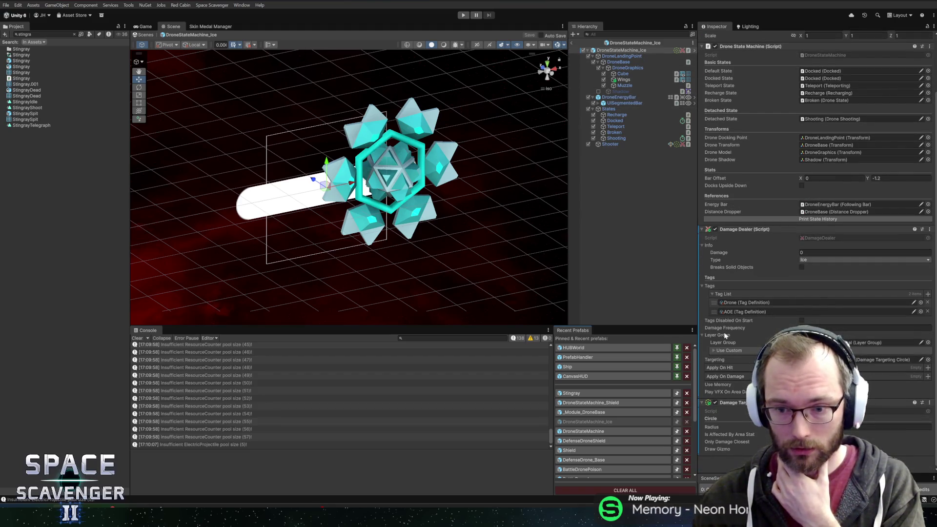
scroll(717, 288, "up", 2)
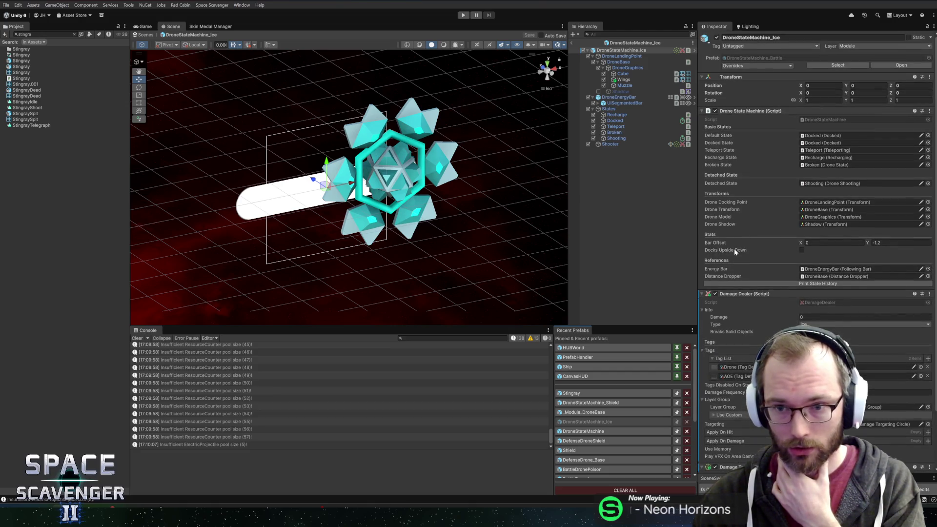
scroll(734, 263, "down", 2)
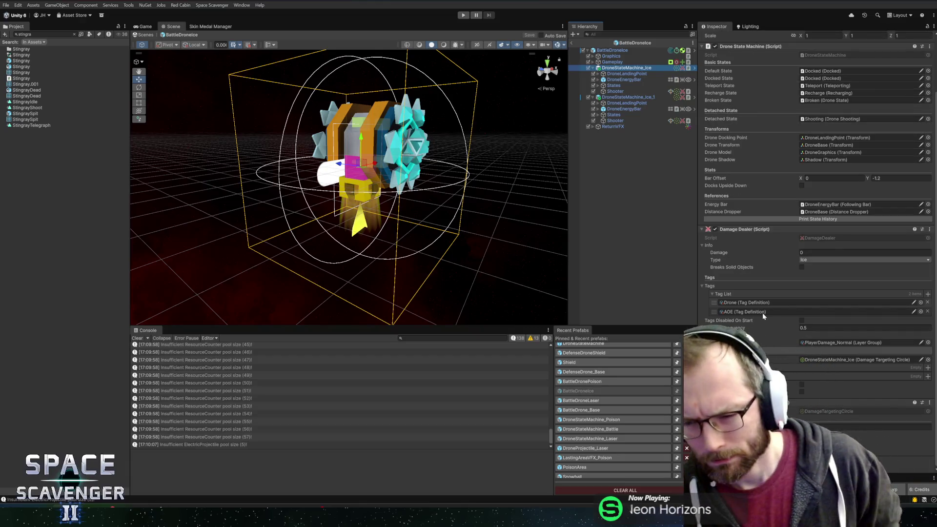
left_click(601, 86)
left_click(598, 87)
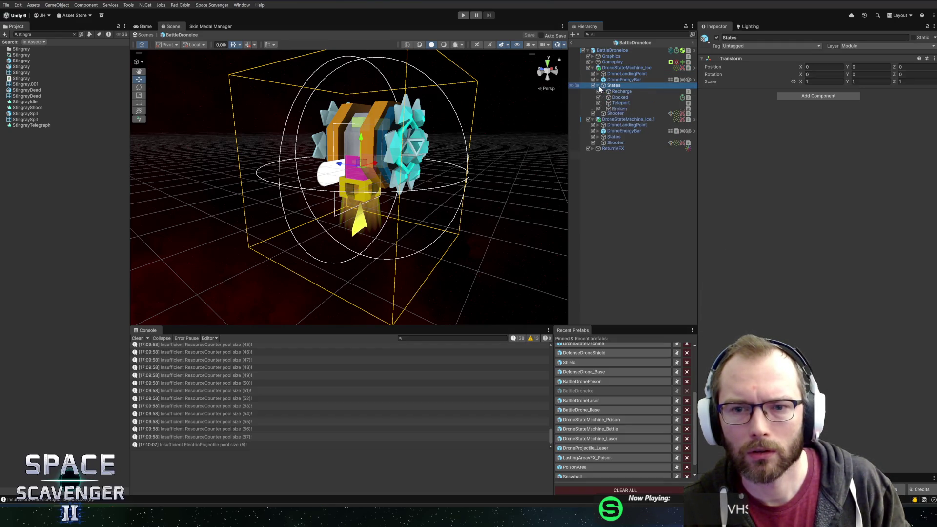
left_click(619, 114)
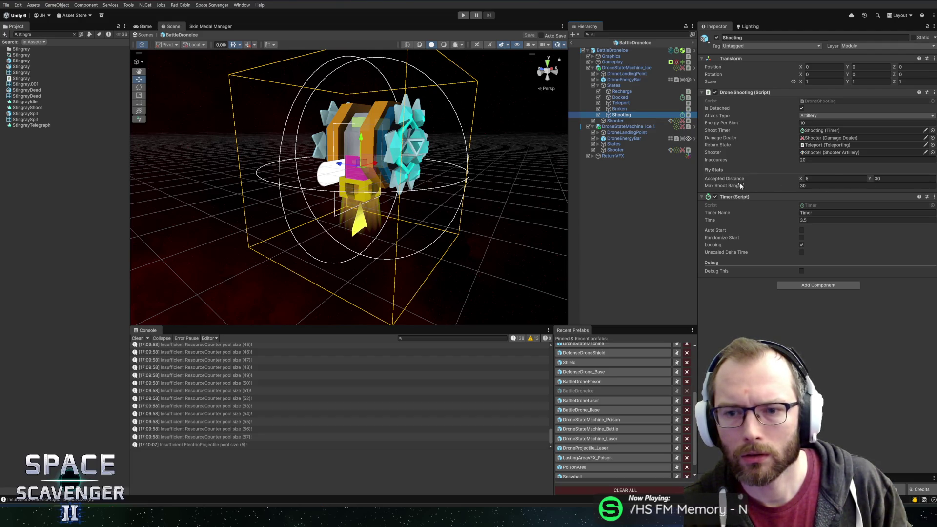
left_click(829, 123)
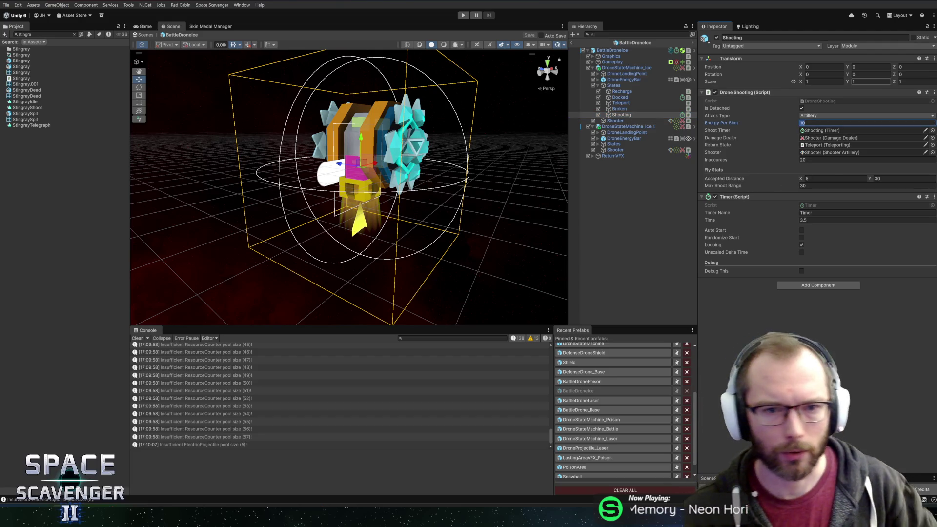
type("50")
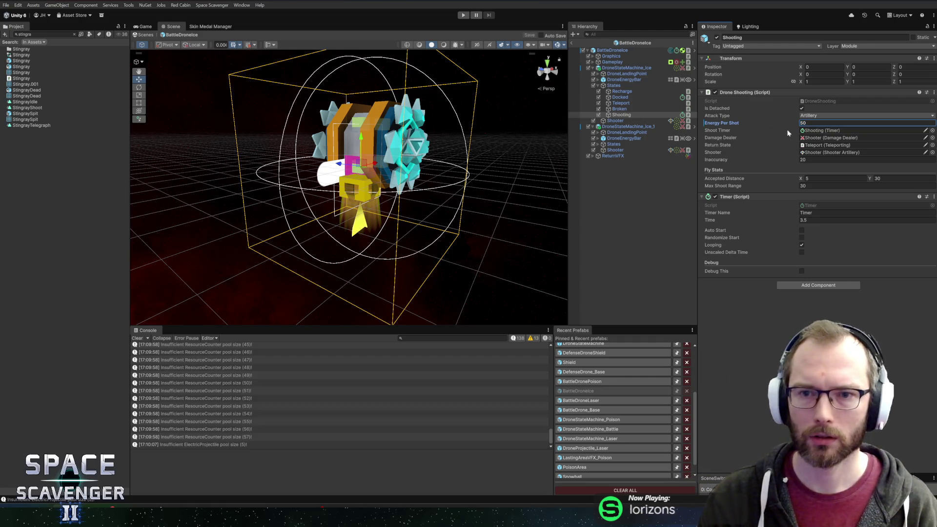
Step: Inspect the Shooter objects in the BattleDroneLaser prefab
left_click(598, 399)
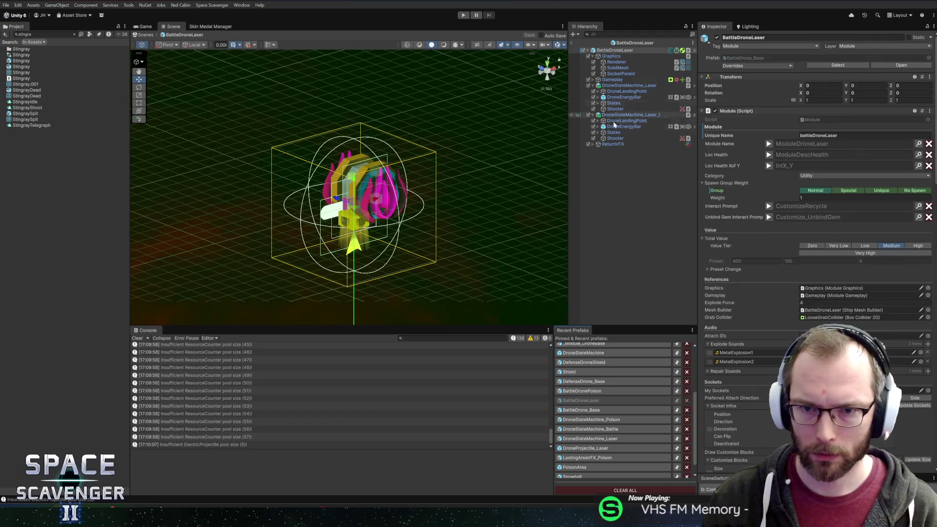
left_click(614, 139)
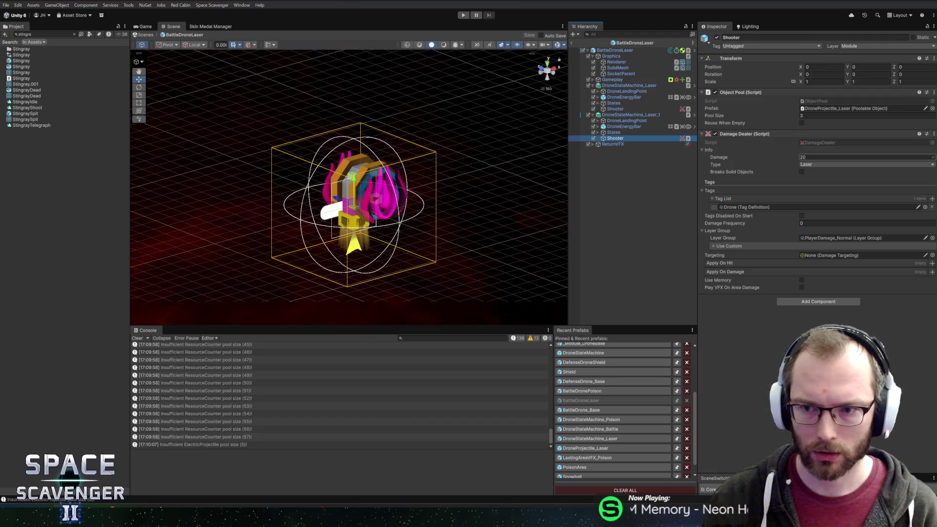
left_click(615, 109)
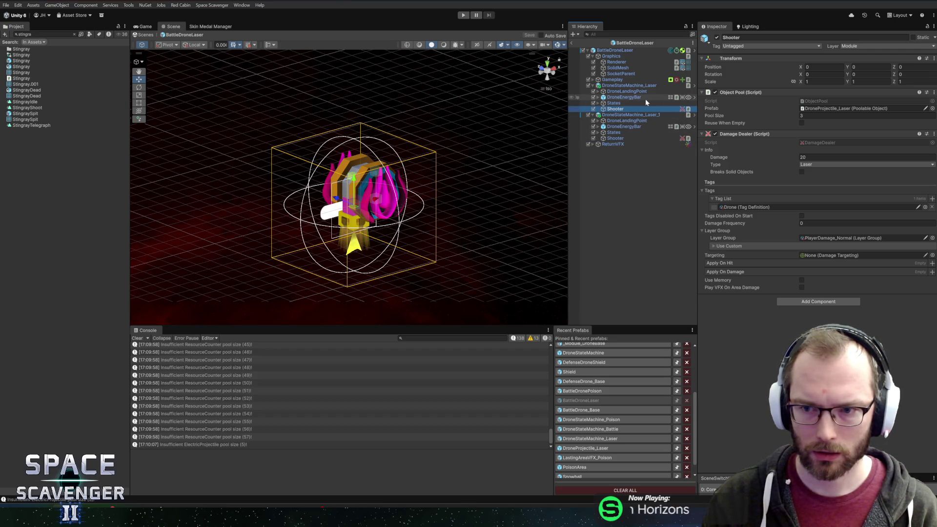
scroll(602, 351, "up", 2)
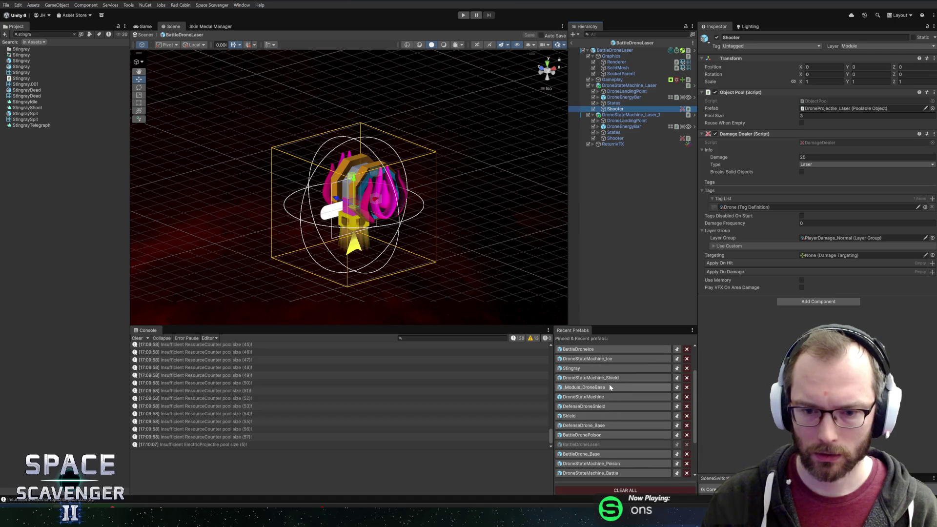
Step: In BattleDroneIce, revert the Shooting state's Energy Per Shot override to the prefab value
left_click(602, 351)
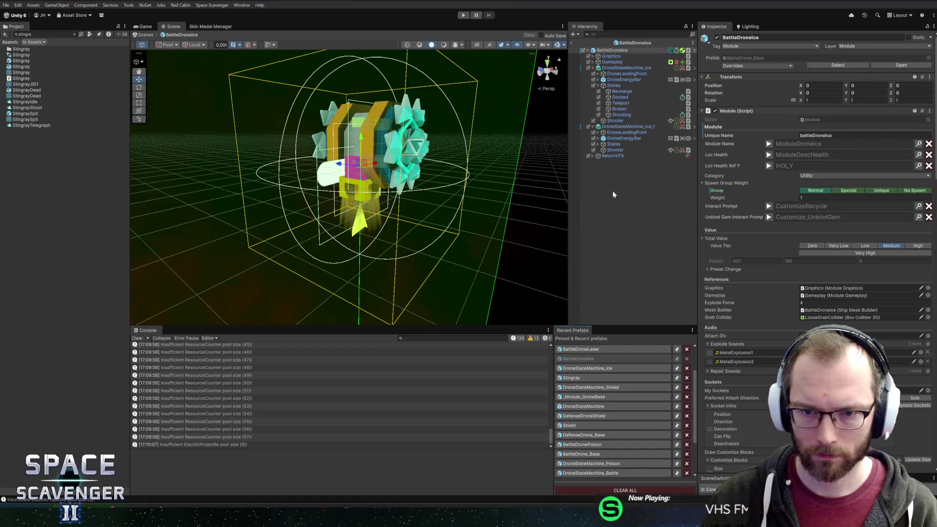
left_click(630, 116)
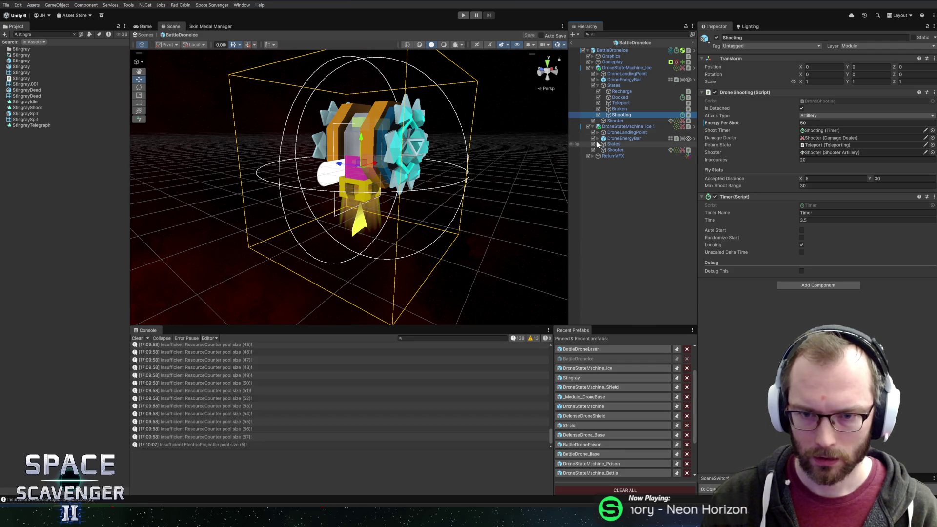
left_click(598, 145)
left_click(624, 174)
left_click(643, 116)
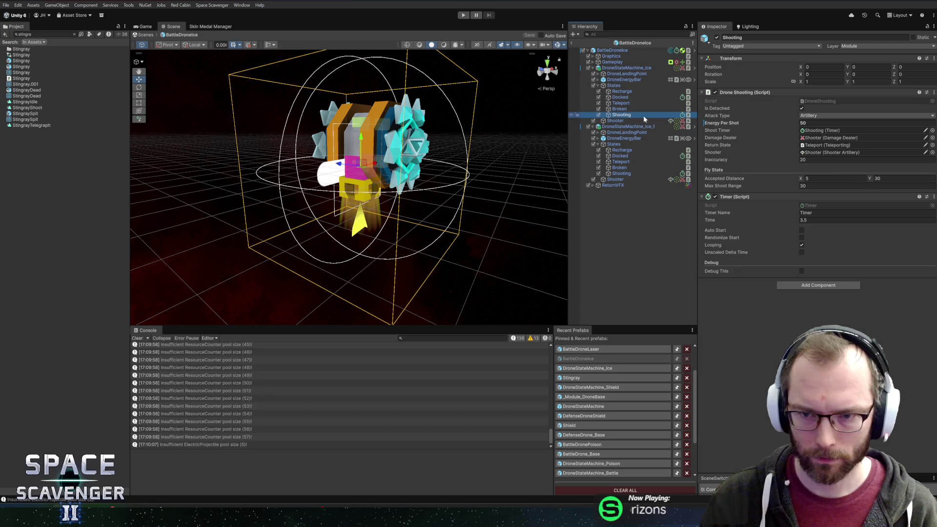
right_click(723, 126)
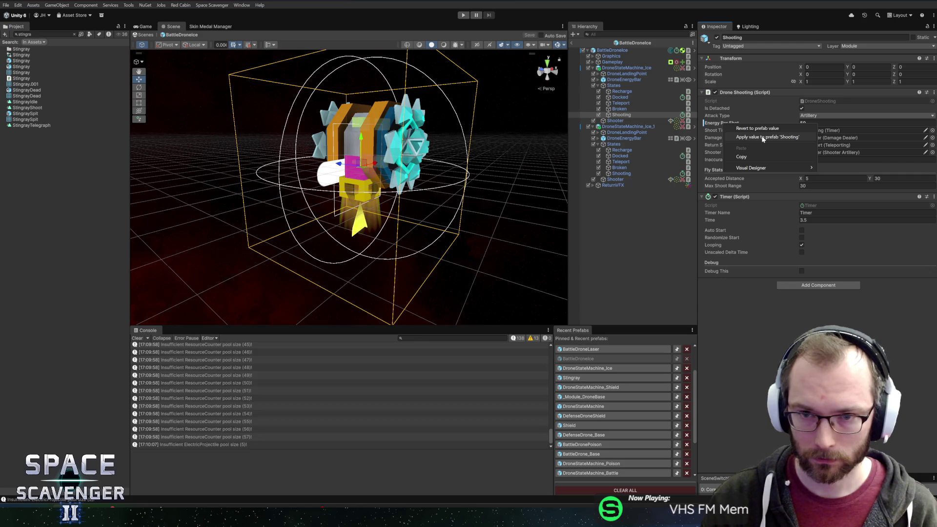
left_click(725, 145)
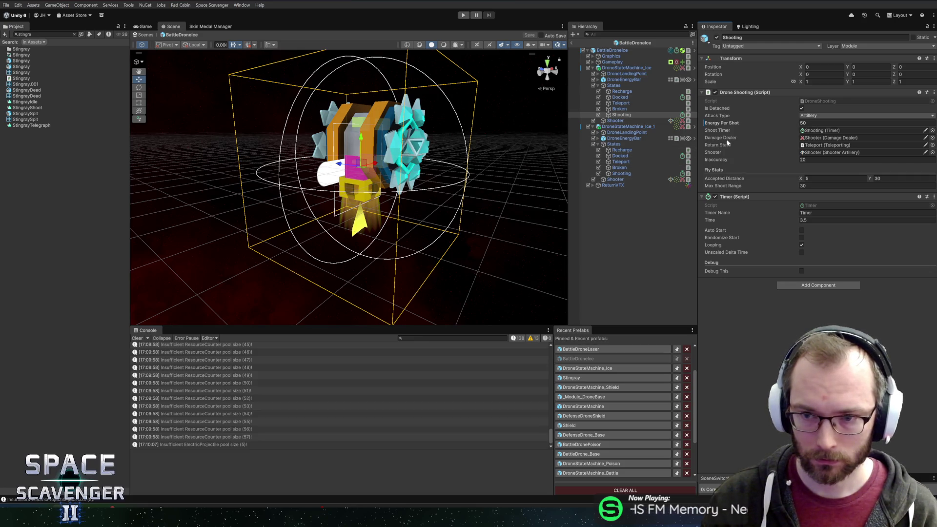
left_click(746, 130)
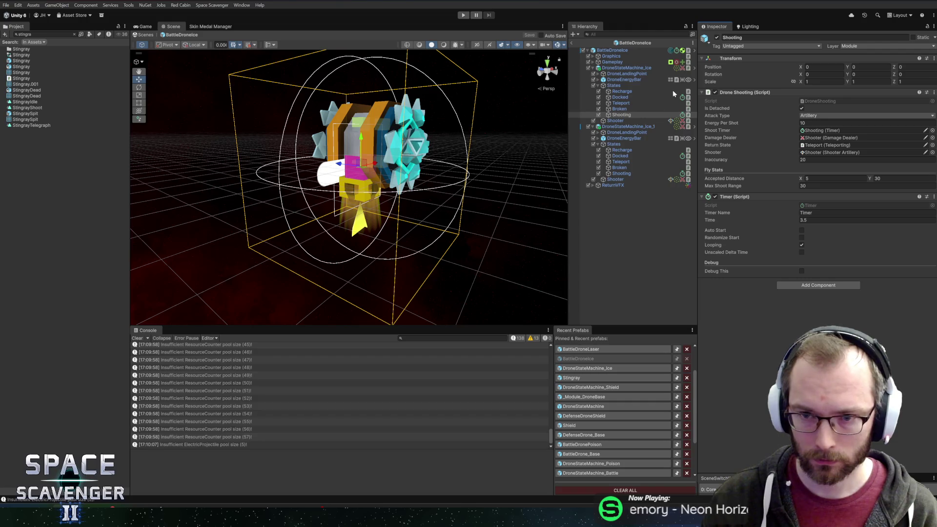
Step: Open DroneStateMachine_Ice and save its Shooting state at 50 Energy Per Shot
left_click(691, 79)
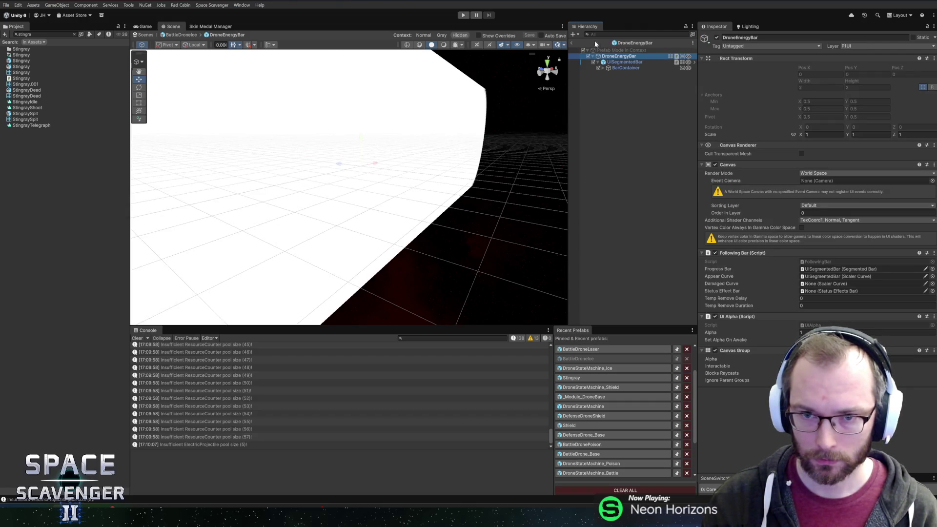
left_click(574, 42)
left_click(693, 68)
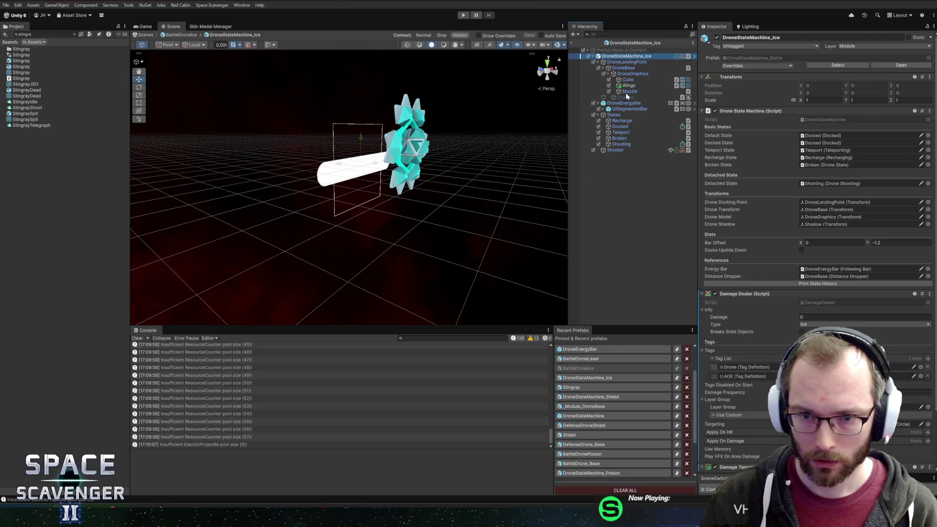
left_click(621, 144)
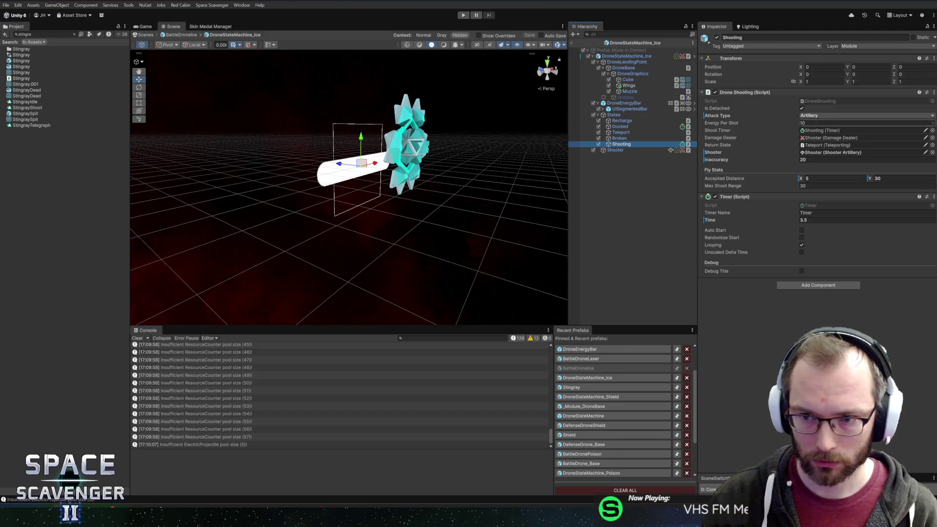
type("50")
key("ctrl+s")
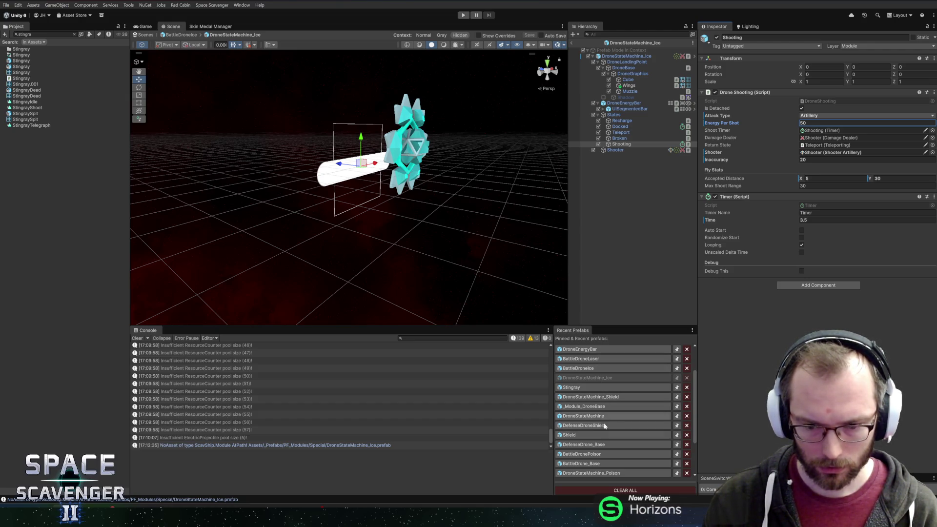
scroll(603, 444, "down", 3)
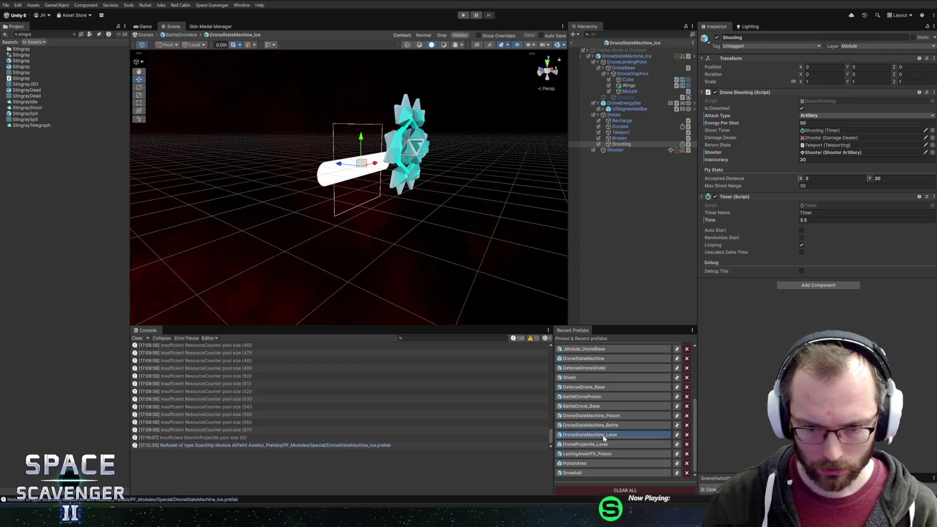
Step: Save DroneStateMachine_Battle's Shooting state at 7.5 Energy Per Shot, then open DroneStateMachine_Poison
left_click(591, 425)
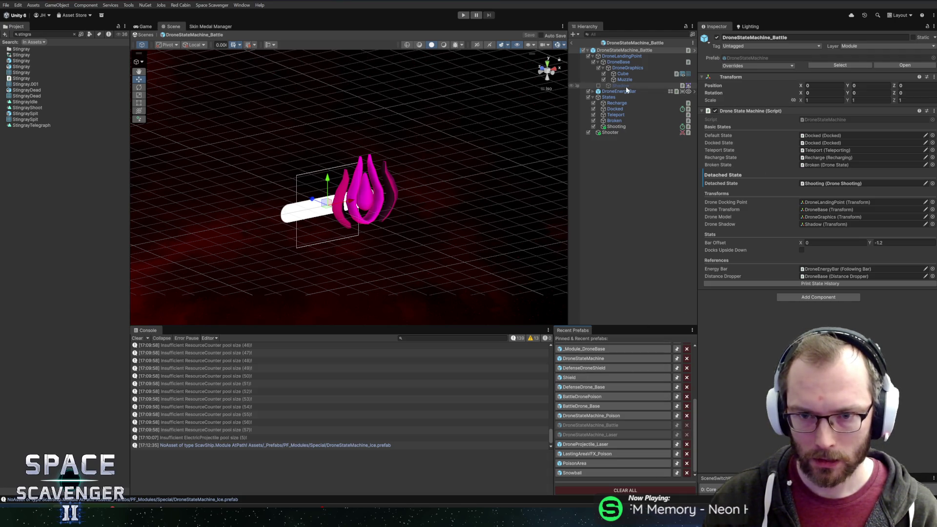
left_click(615, 127)
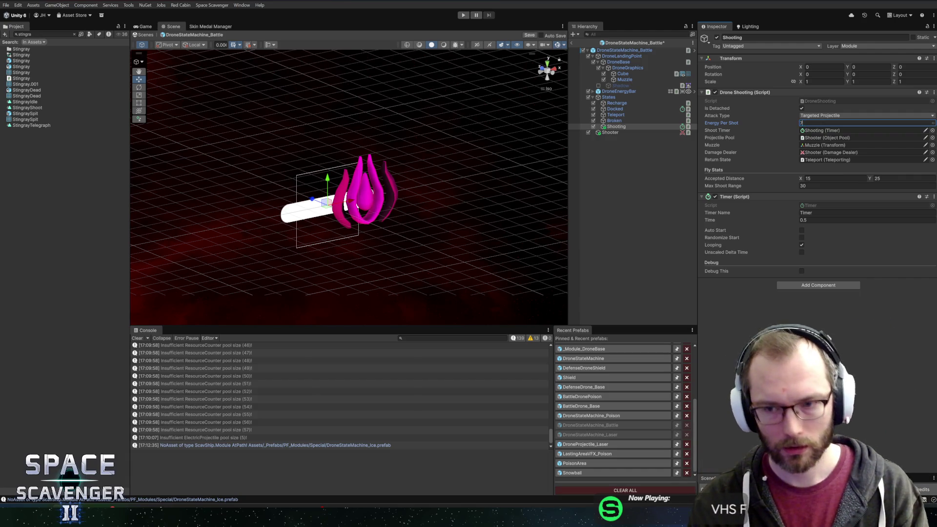
type("7.5")
key("ctrl+s")
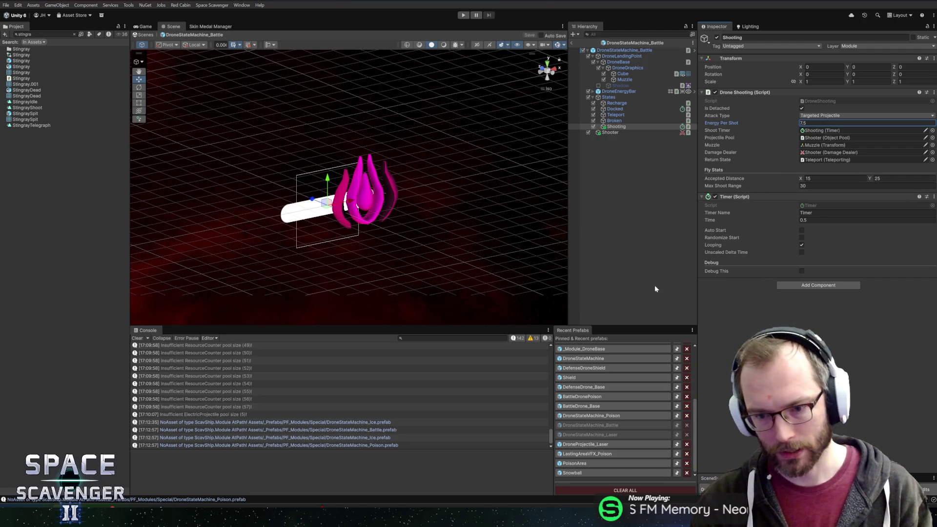
left_click(605, 415)
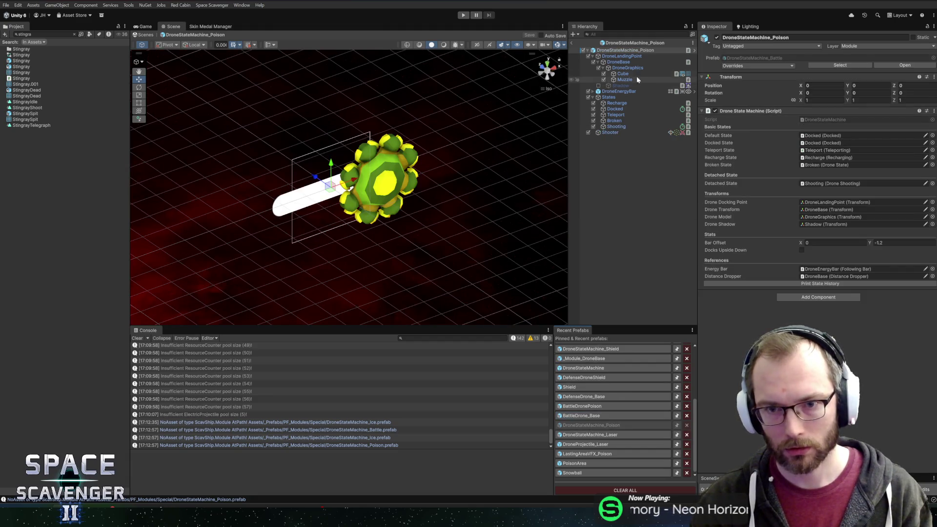
Step: Give the Poison Shooting state 10 Energy Per Shot and a 0.7 timer, save, and exit
left_click(675, 127)
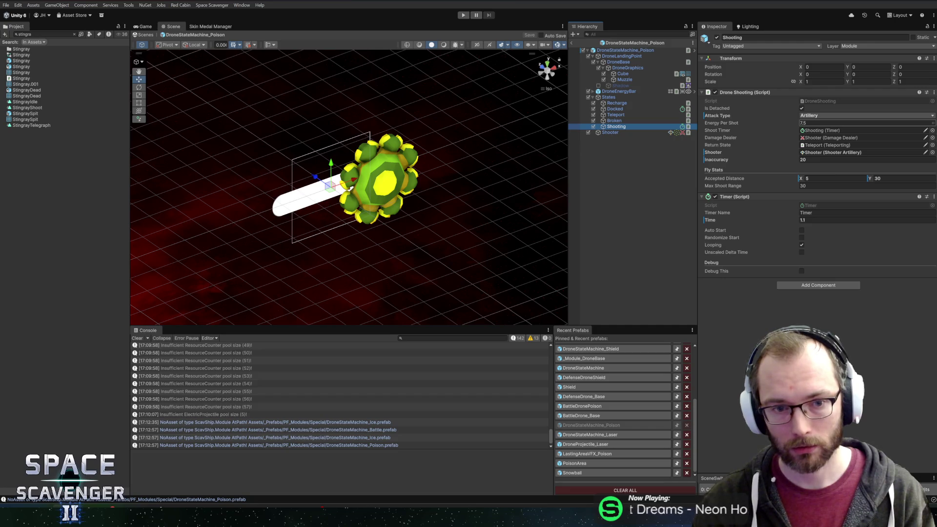
type("10")
key("ctrl+s")
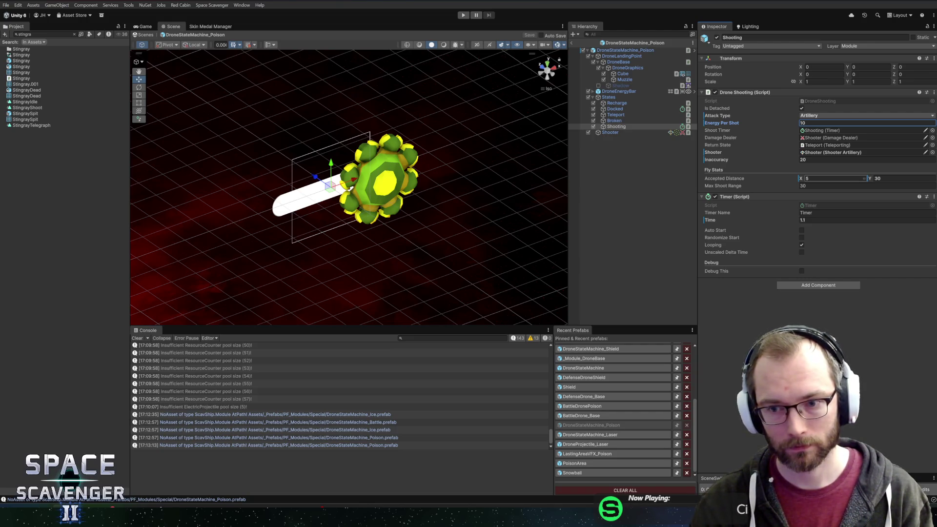
left_click(813, 220)
type("0.7")
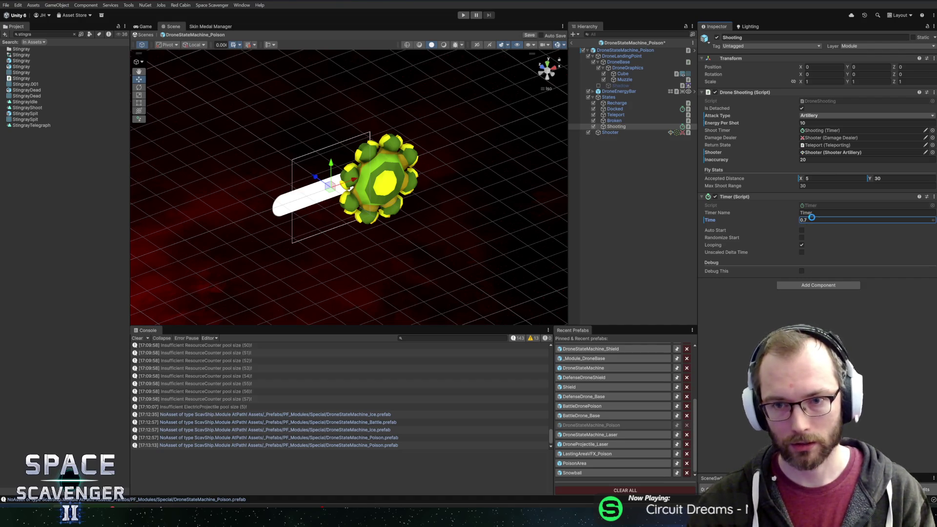
key("ctrl+s")
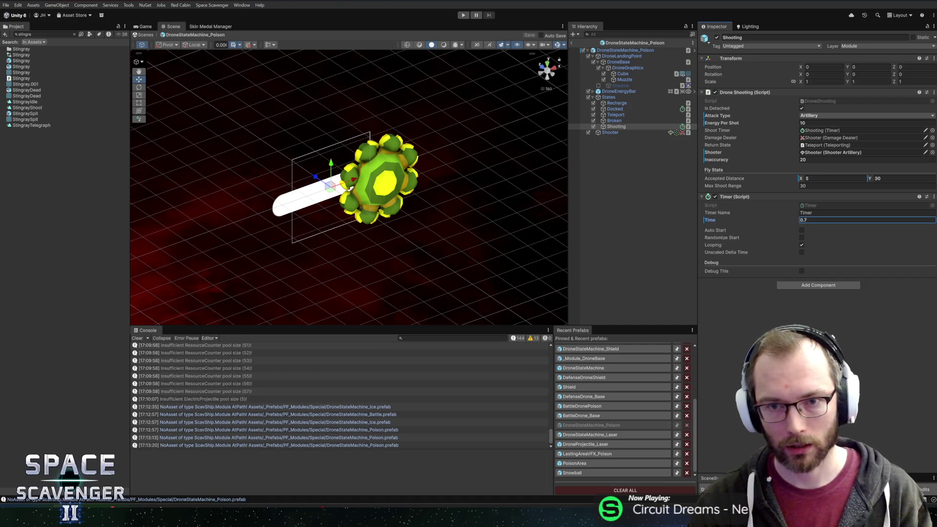
left_click(573, 43)
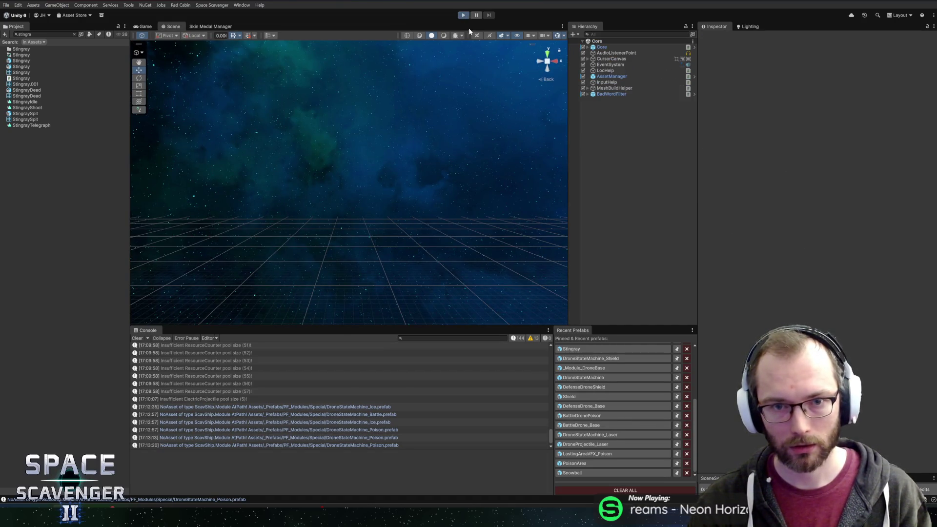
Step: Enter Play mode, spawn a BattleDronePoison from the debug console, and maximize the Game view
left_click(463, 15)
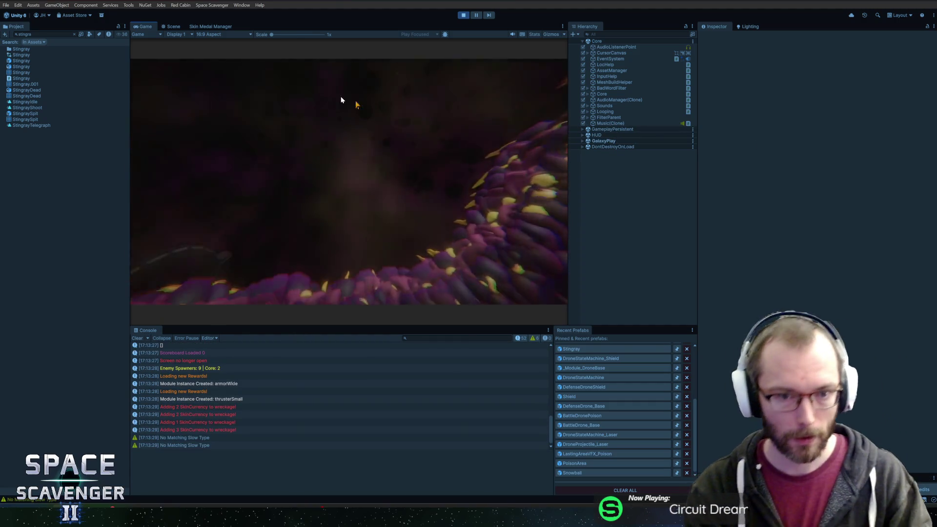
key("grave")
type("spawn dr")
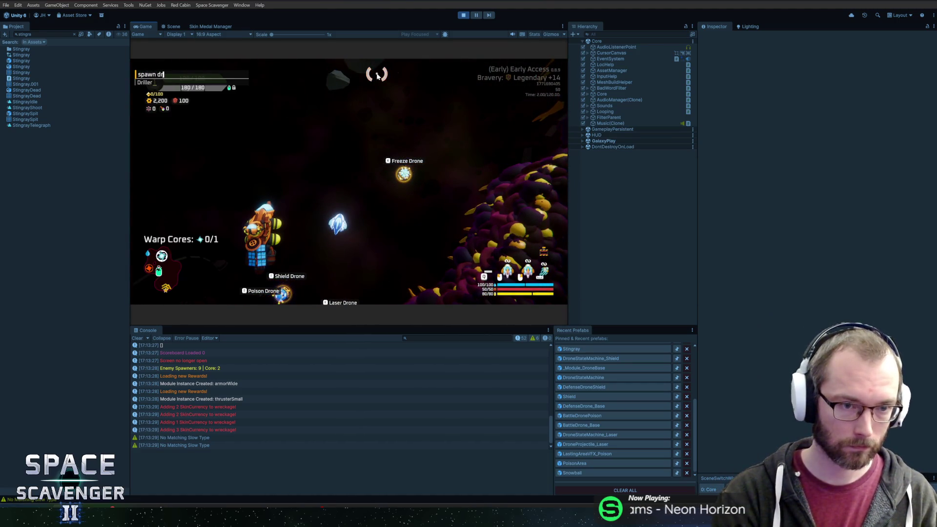
type("onepois")
key("Tab")
key("Return")
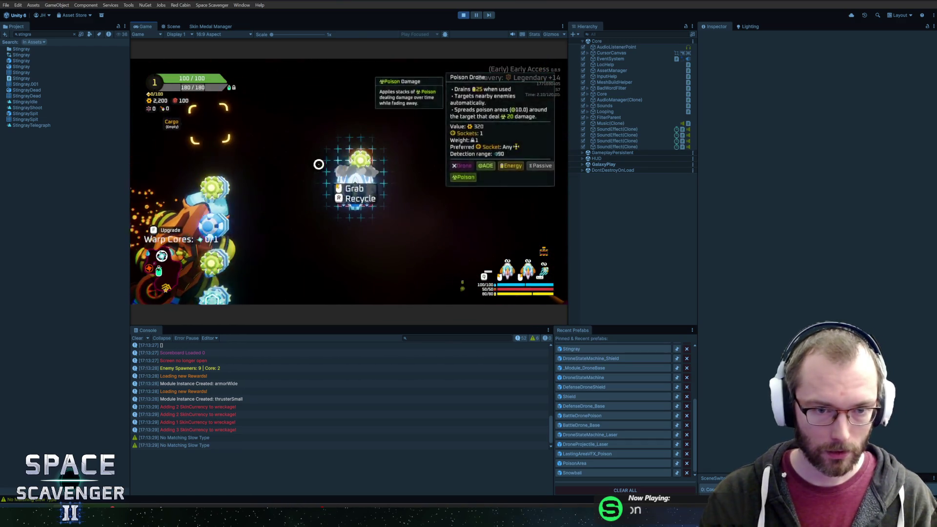
double_click(144, 28)
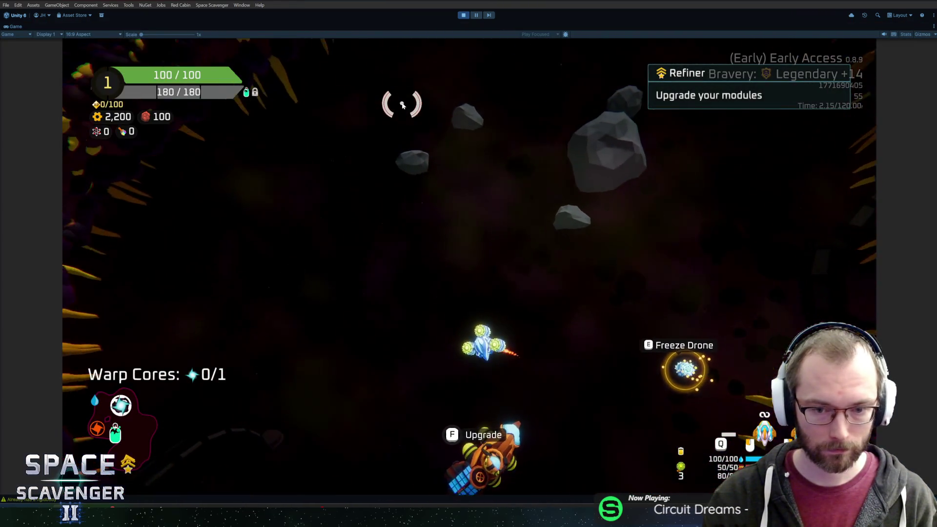
Step: Enable the ship's infinite ammo cheat from the in-game debug console
key("w")
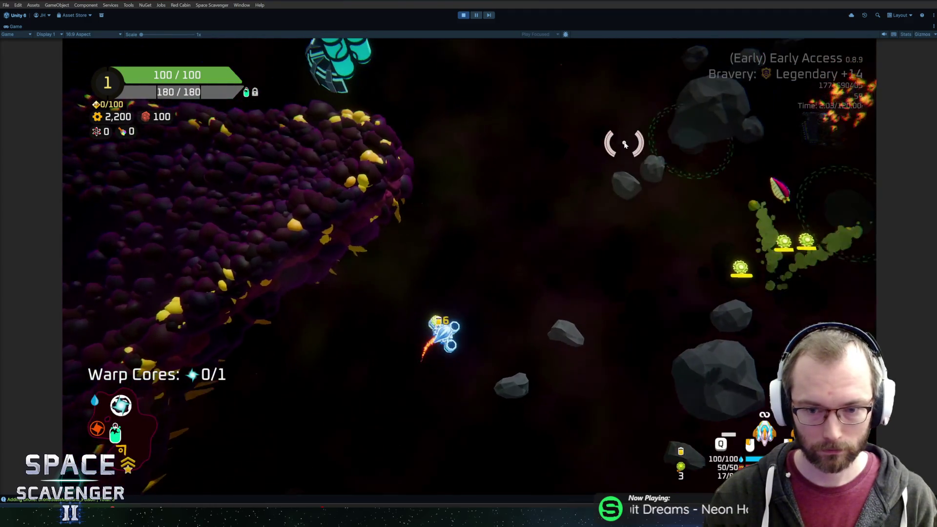
key("d")
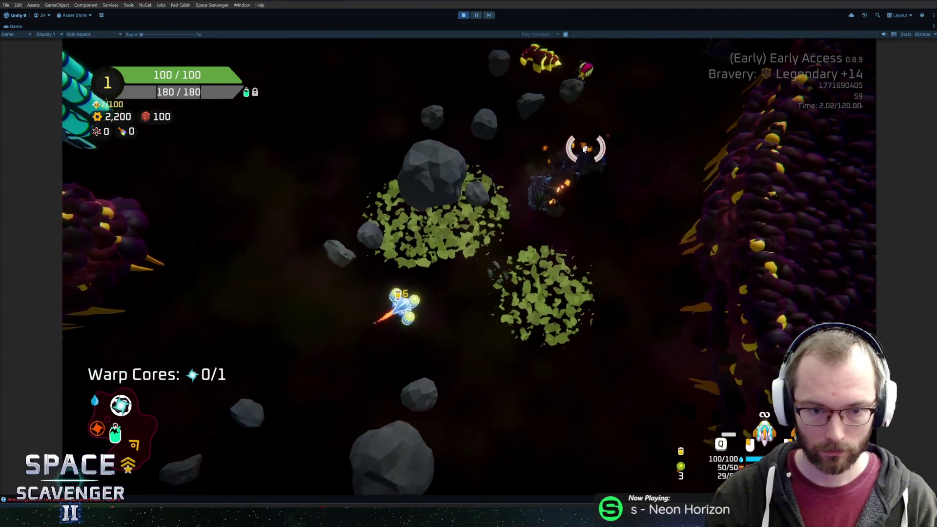
key("grave")
type("shi")
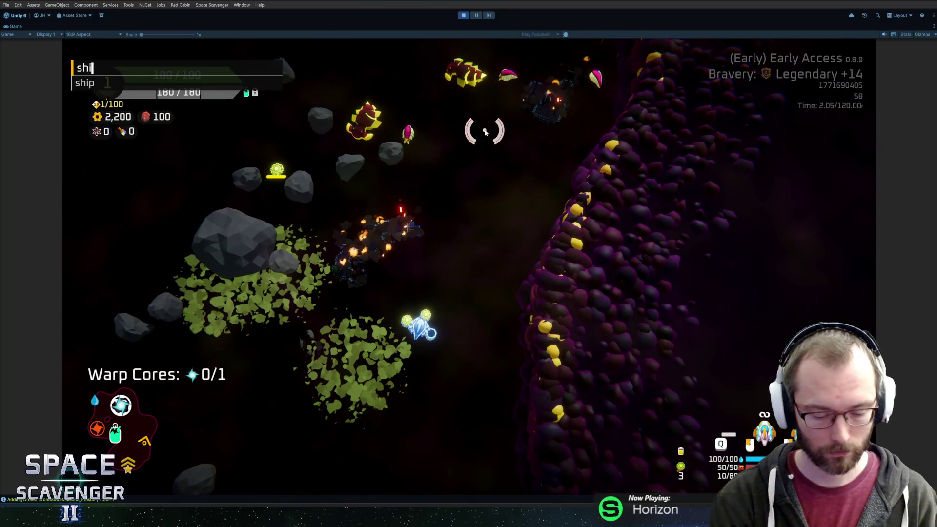
type("p infi")
key("Tab")
key("Return")
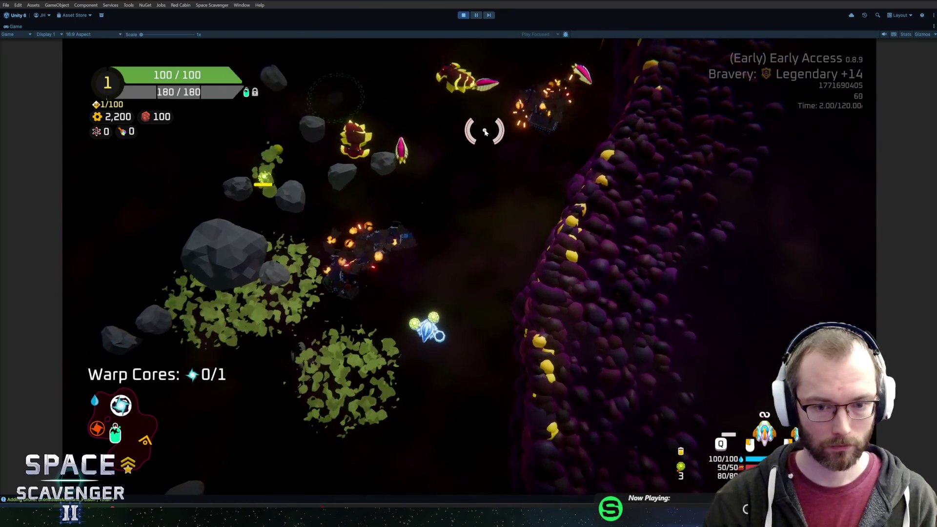
Step: Fly to the green planet to collect the warp core, then grab and drop Spare Parts cargo
key("w")
key("a")
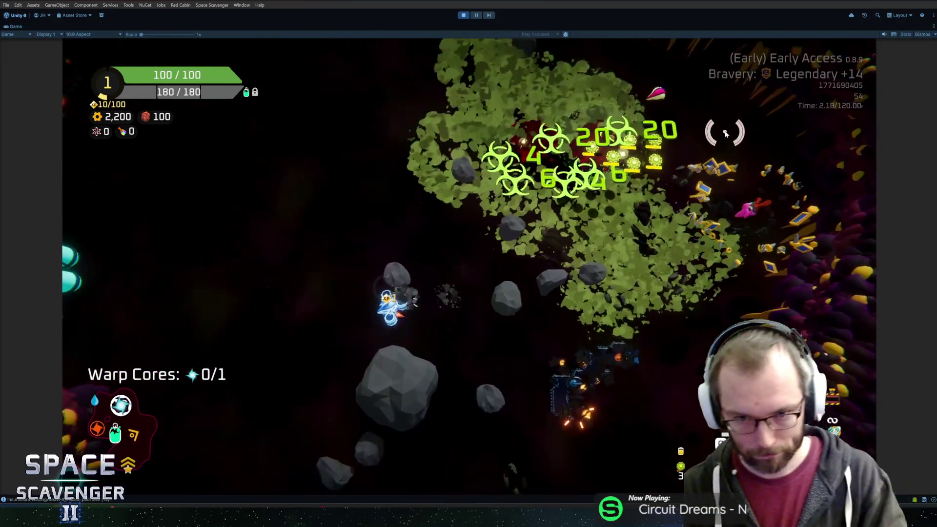
key("w")
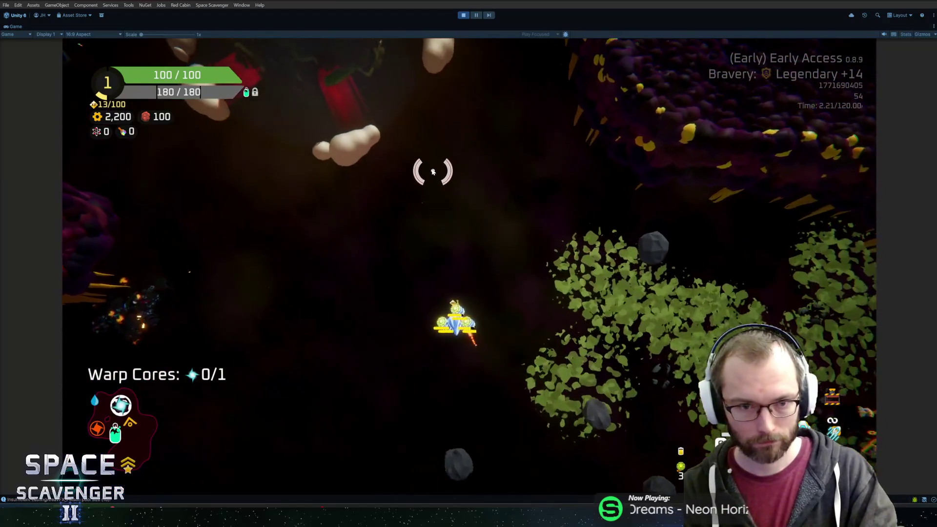
key("w")
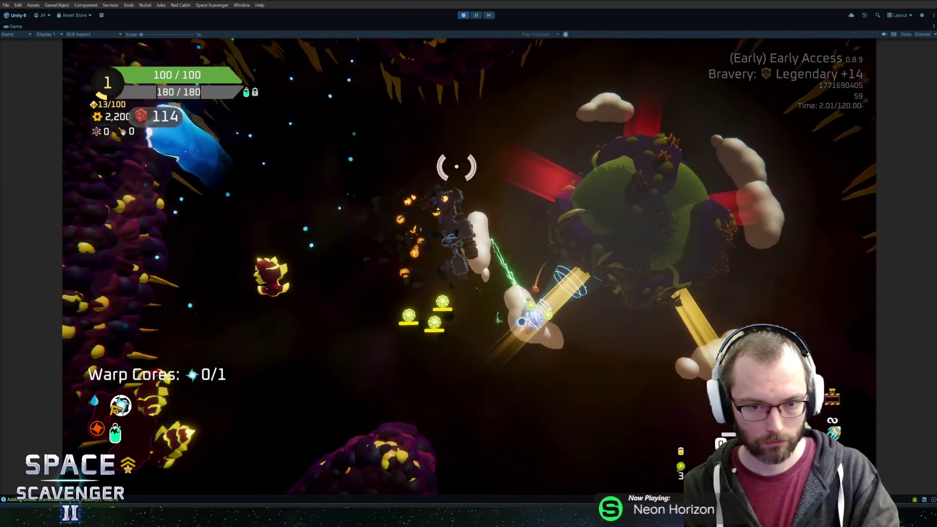
key("w")
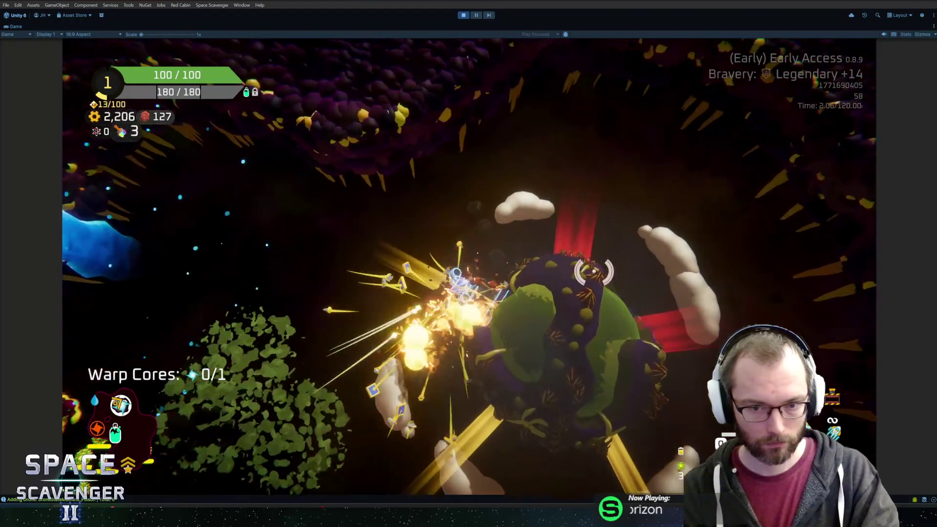
key("w")
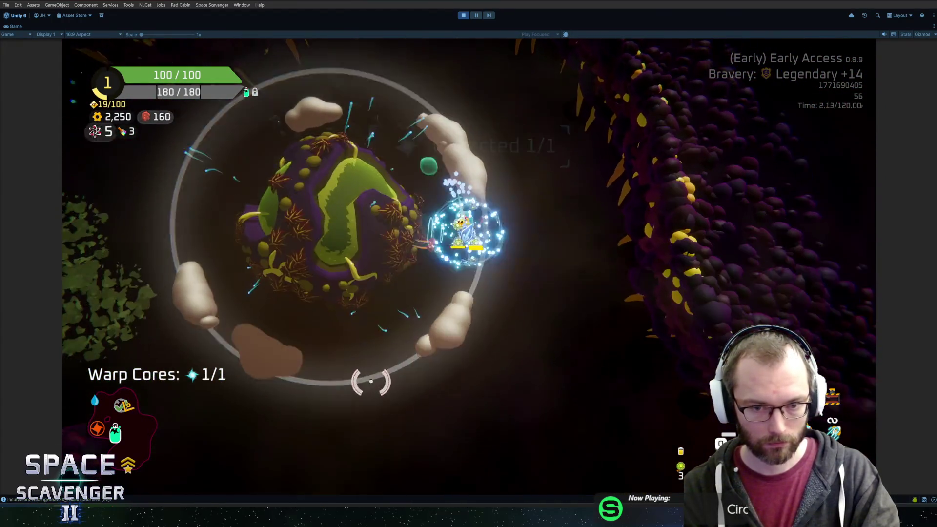
key("s")
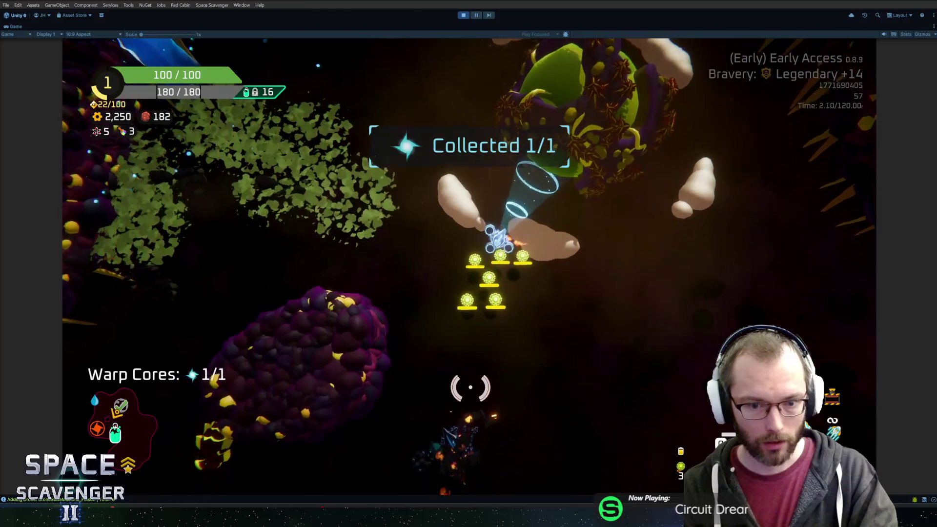
key("s")
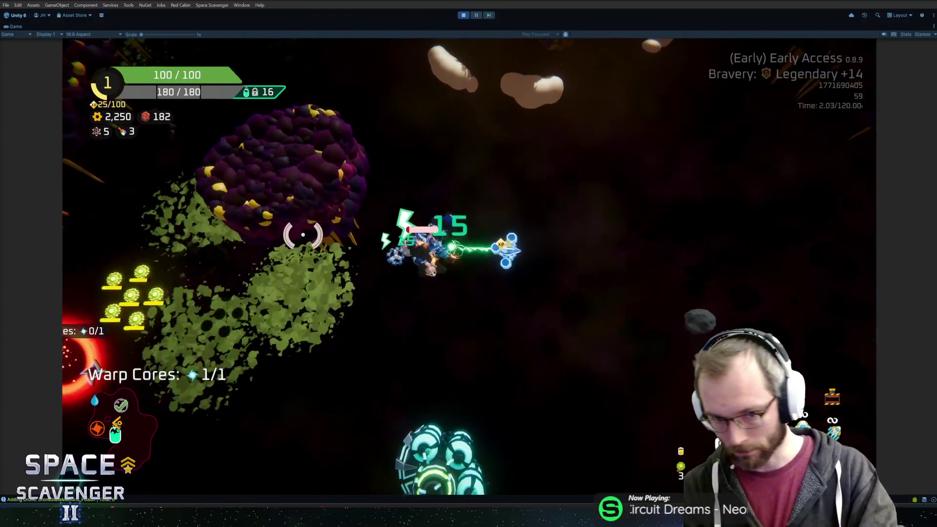
key("a")
left_click(236, 263)
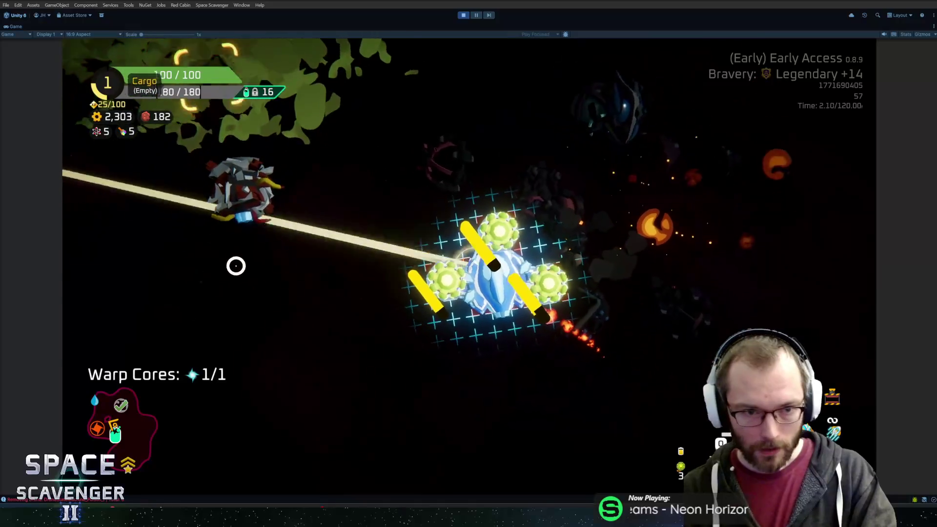
left_click(213, 134)
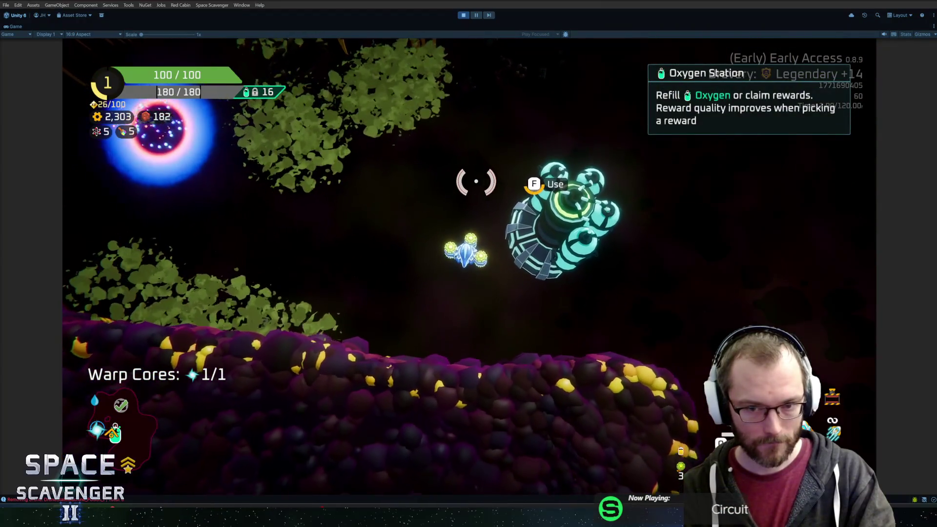
Step: Pick the third Oxygen Station reward and restore the normal editor layout
key("f")
left_click(572, 400)
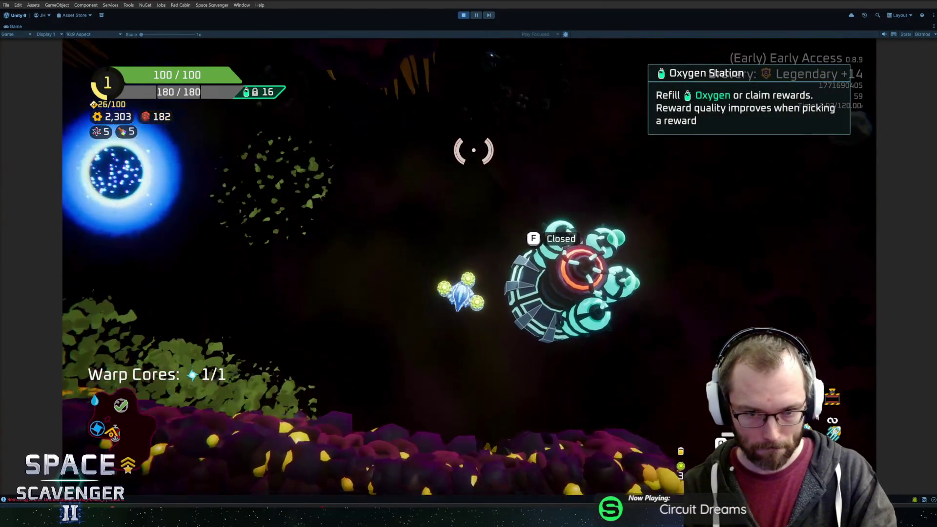
key("ctrl+1")
key("ctrl+2")
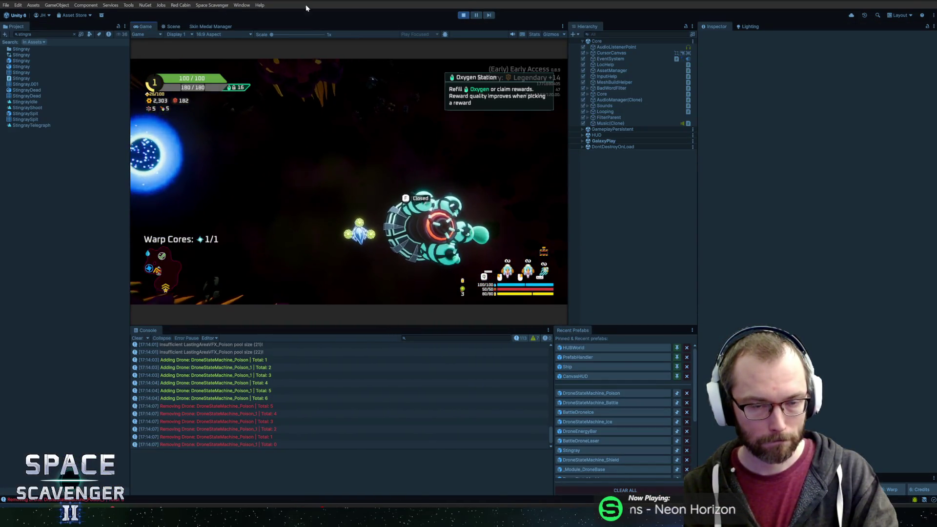
Step: Stop the playtest and lower BattleDroneIce's passive Ammo usage from 10 to 5
left_click(463, 15)
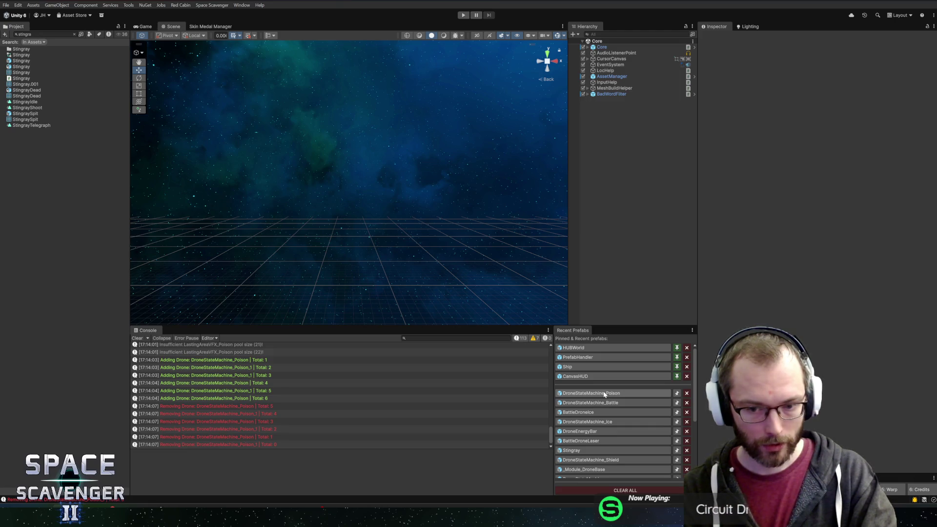
left_click(590, 413)
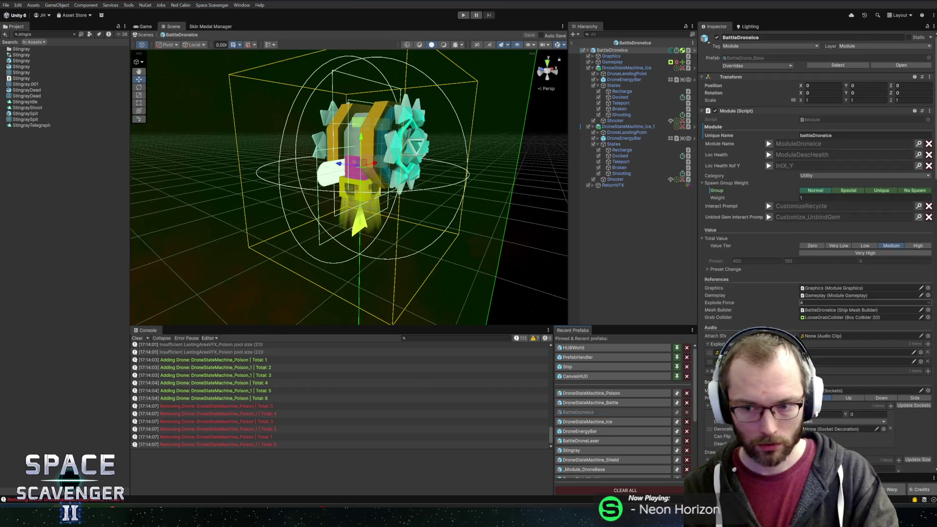
scroll(787, 307, "down", 10)
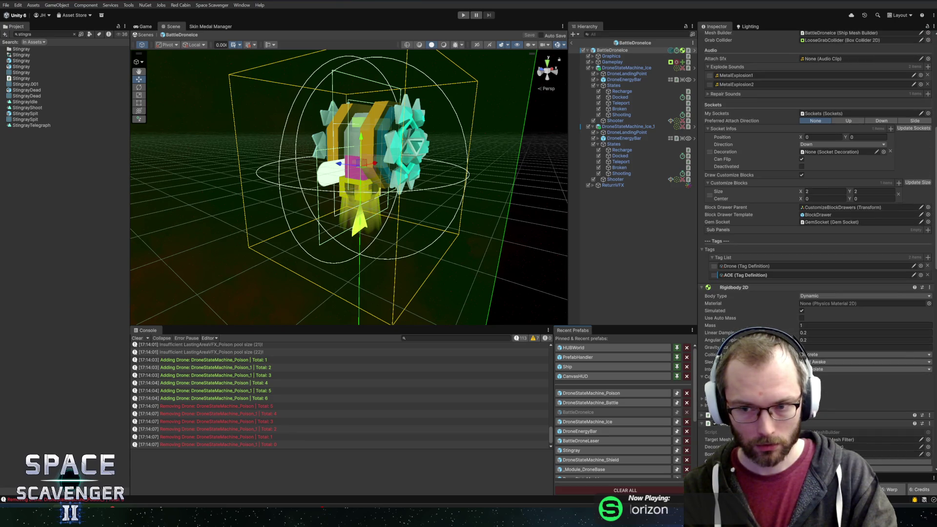
scroll(786, 306, "down", 9)
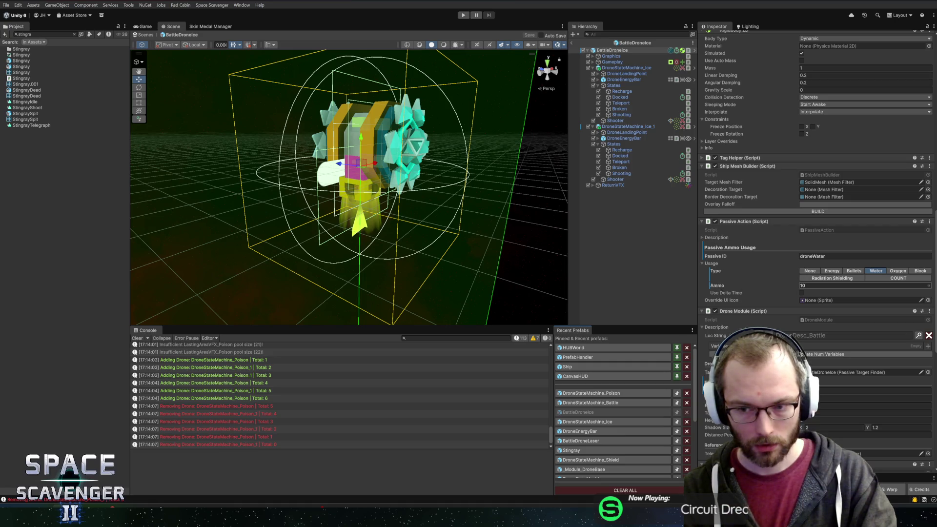
left_click(810, 285)
type("5")
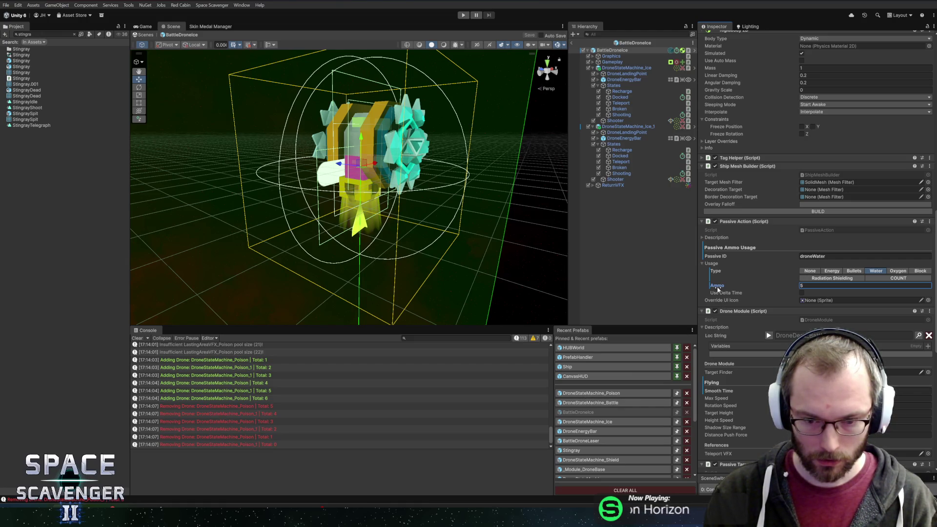
Step: Lower BattleDrone_Base's passive Ammo usage to 15 and save the prefab
left_click(181, 35)
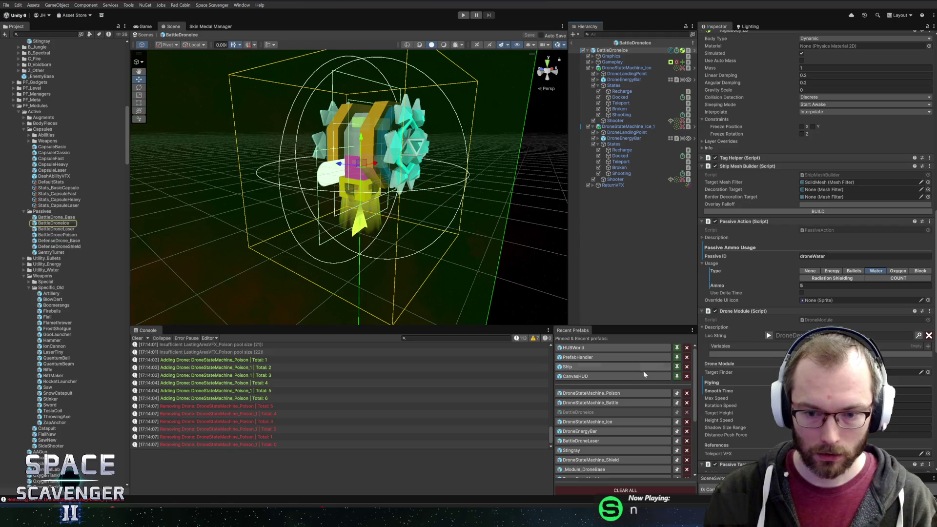
double_click(57, 216)
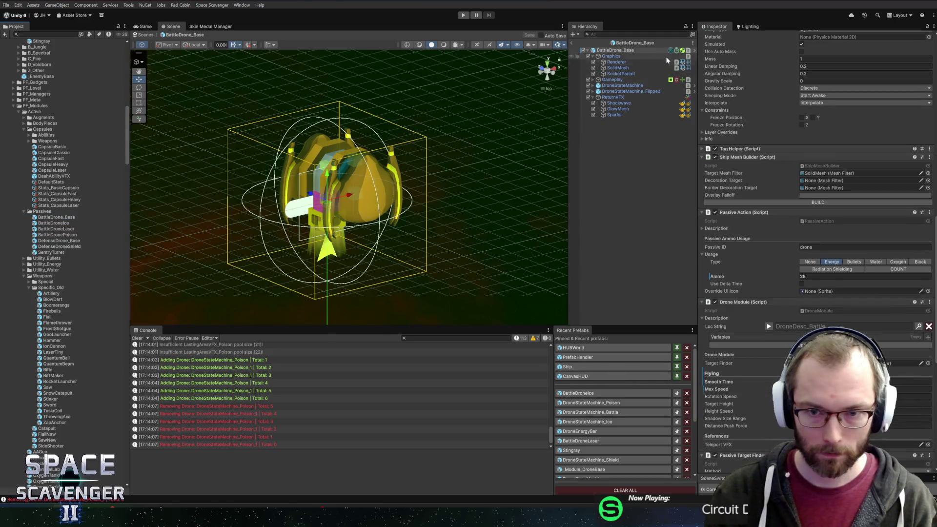
left_click(810, 276)
type("15")
key("ctrl+s")
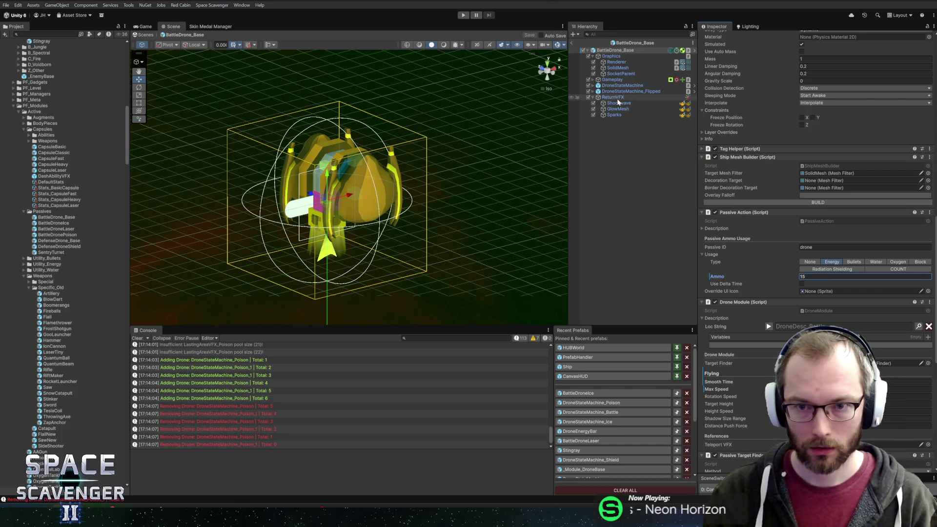
left_click(617, 80)
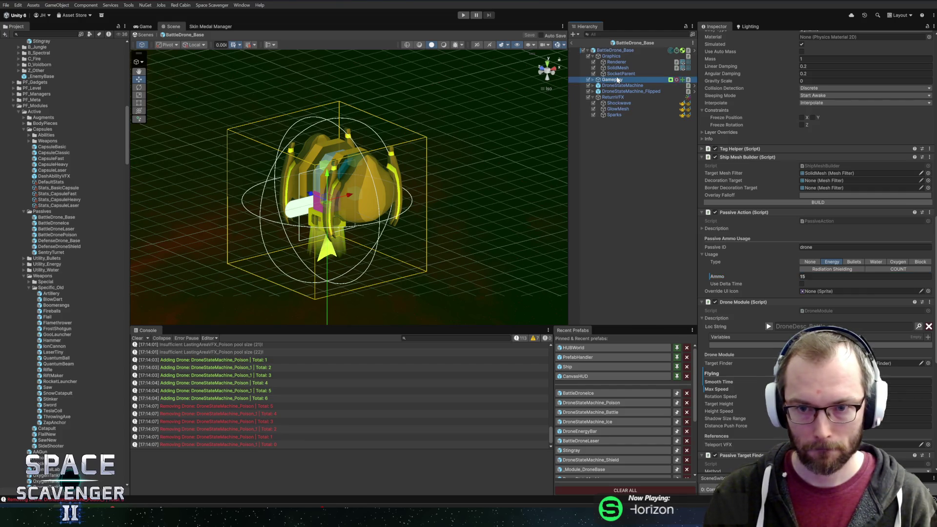
Step: Expand Gameplay > UpgradeOptions and view UpgradeA's Module Upgrade Option settings in the Inspector
key("Right")
key("Down")
key("Down")
key("Down")
key("Down")
key("Down")
key("Down")
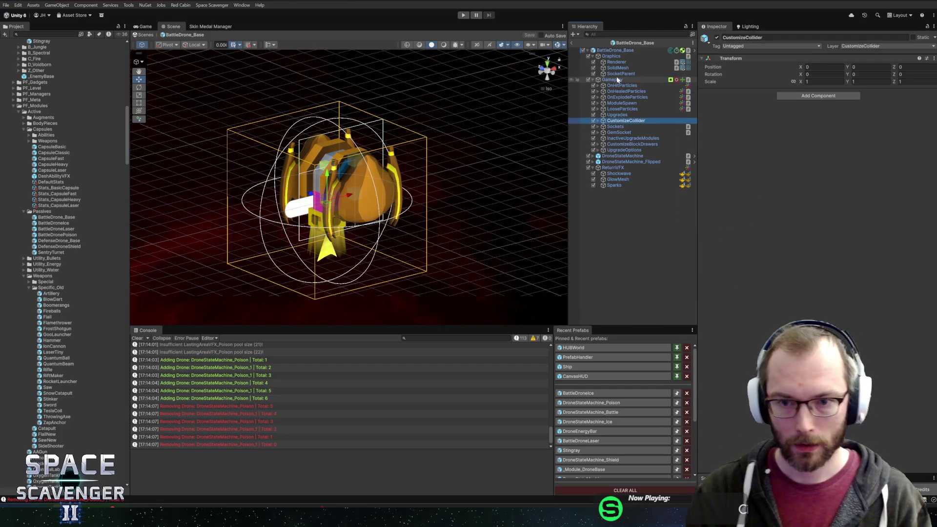
key("Right")
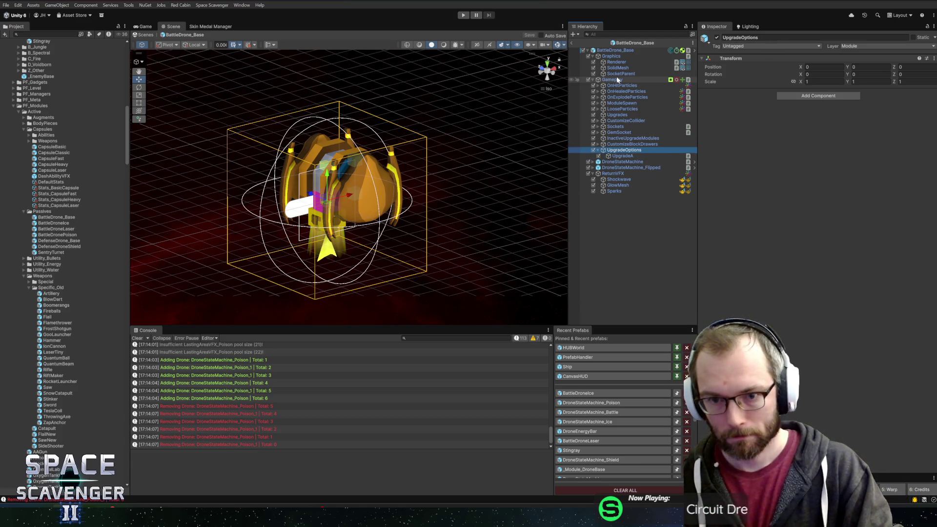
key("Down")
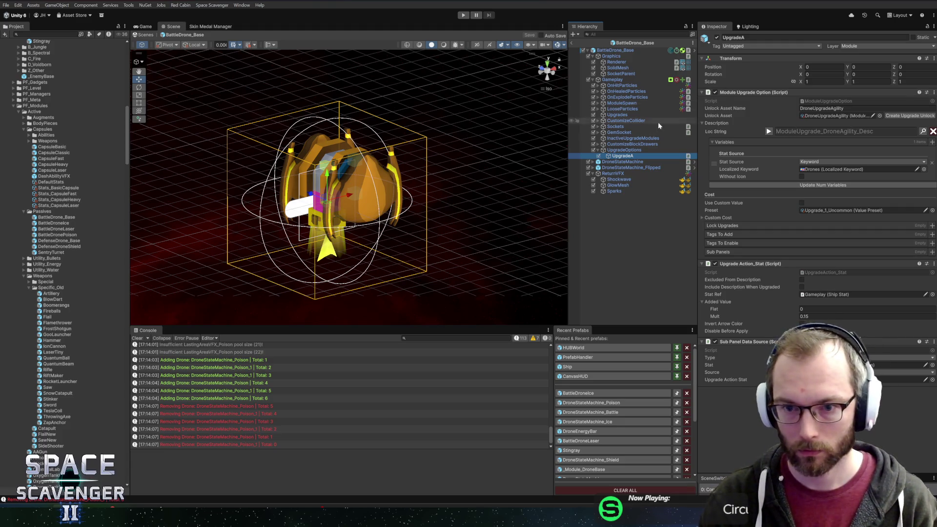
left_click(627, 150)
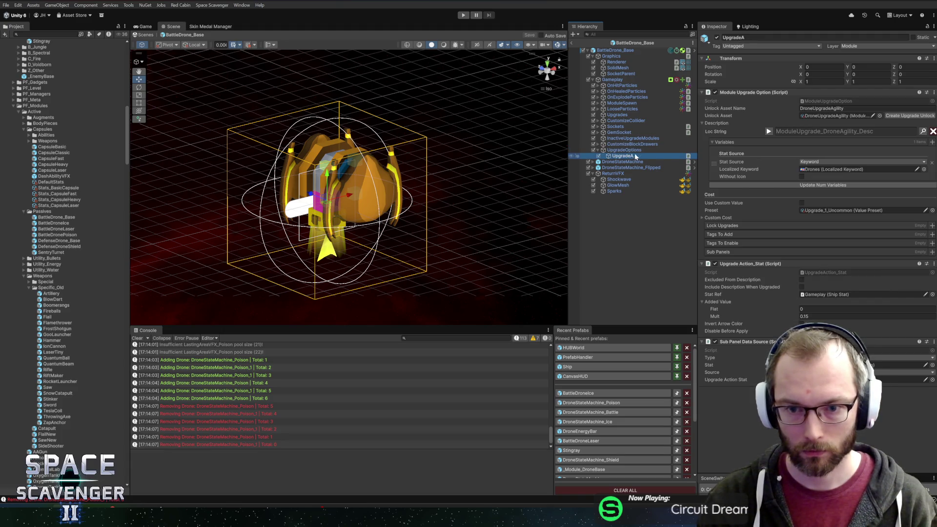
Step: Locate and select the _Module_DroneBase prefab asset in the Project window
left_click(641, 43)
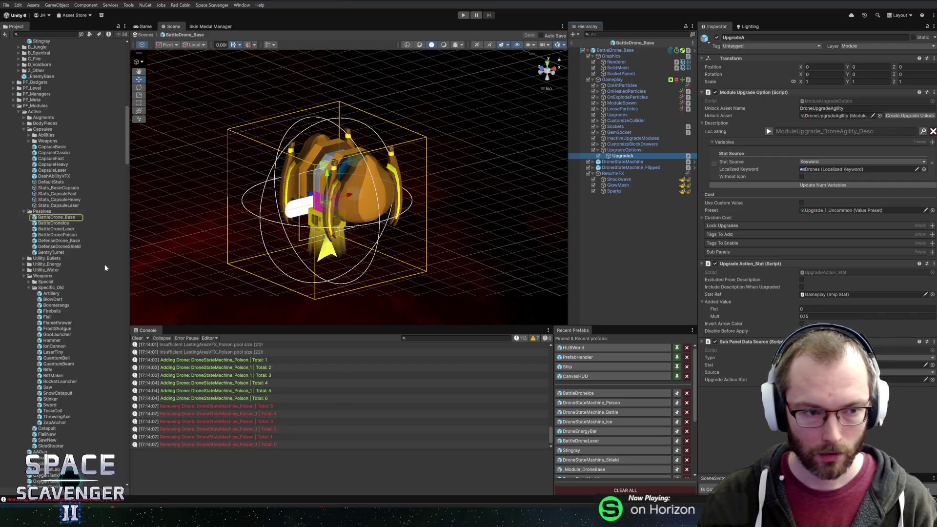
left_click(628, 52)
double_click(756, 52)
Step: Open the _Module_DroneBase prefab for editing and orbit around the drone model
scroll(54, 376, "down", 5)
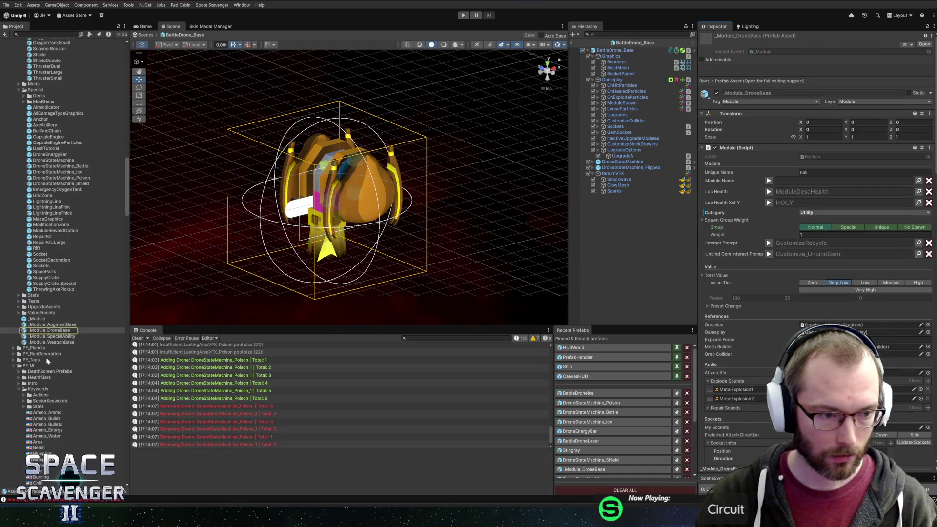
double_click(50, 329)
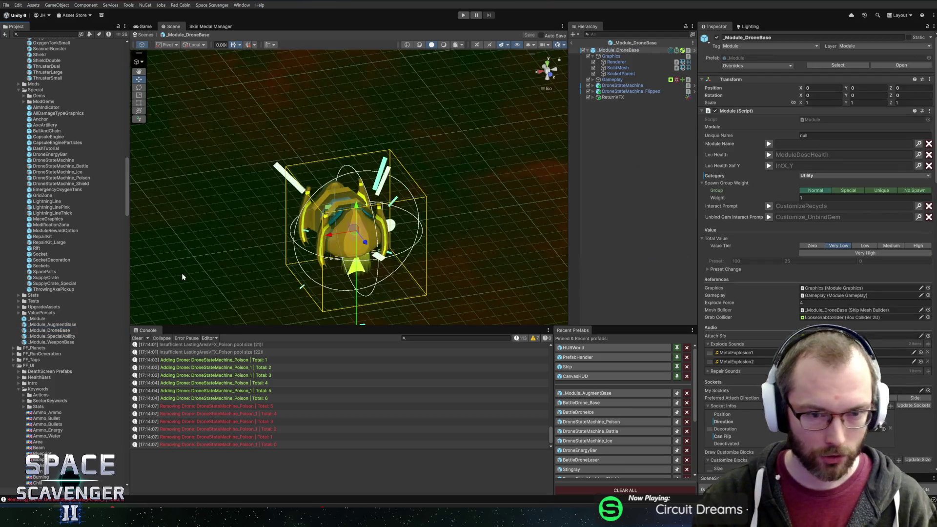
mouse_move(464, 213)
left_mouse_down()
mouse_move(449, 182)
mouse_move(494, 119)
left_mouse_up()
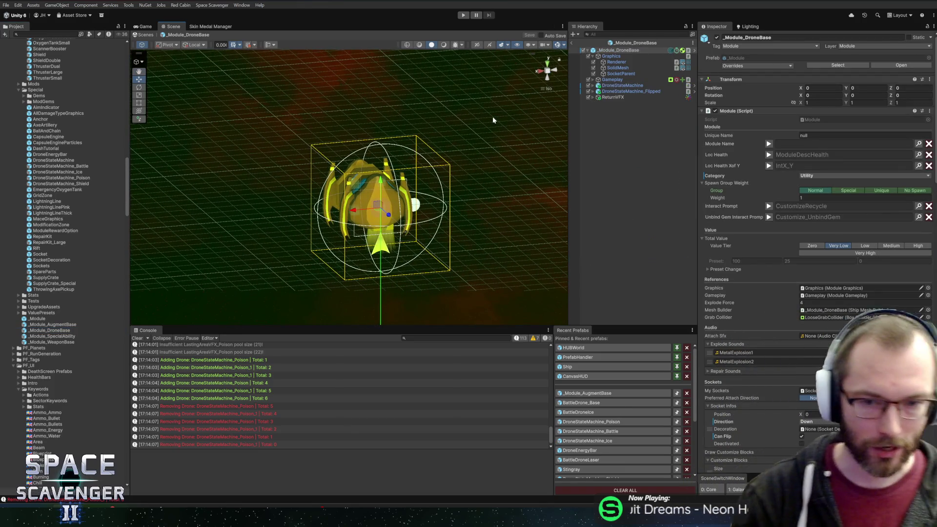
Step: Expand Gameplay and UpgradeOptions, then select UpgradeA to show its settings
left_click(634, 80)
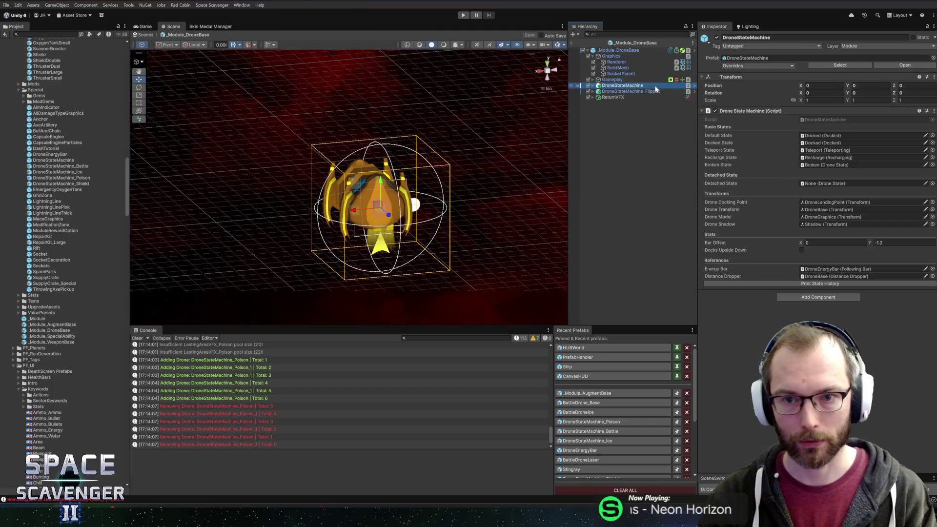
key("Right")
key("Down")
key("Down")
key("Down")
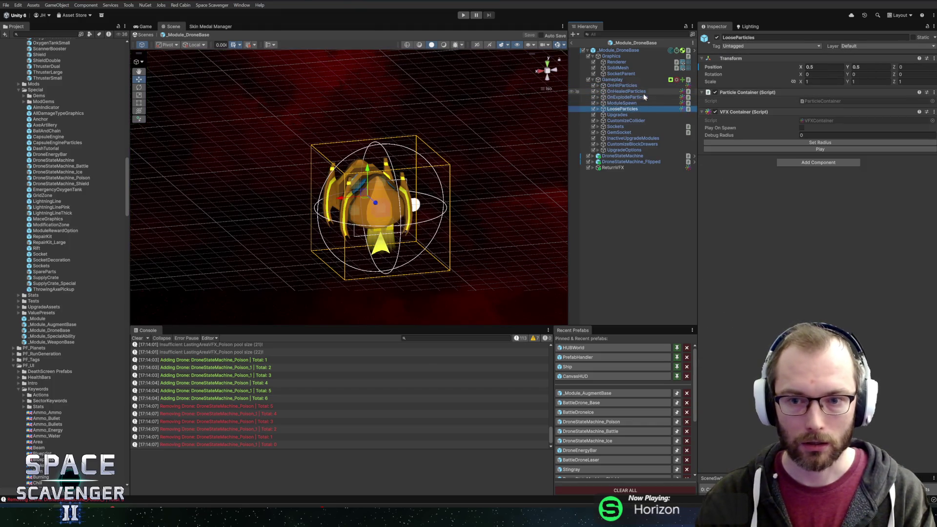
key("Down")
key("Down")
key("Down")
key("Right")
key("Down")
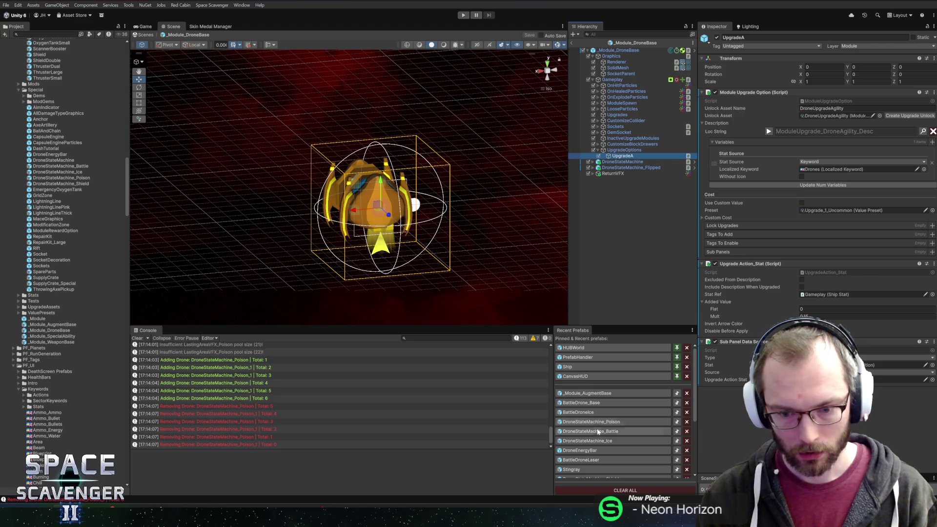
Step: Comment out the Adding Drone and Removing Drone log lines in the code, then return to Unity
key("alt+Tab")
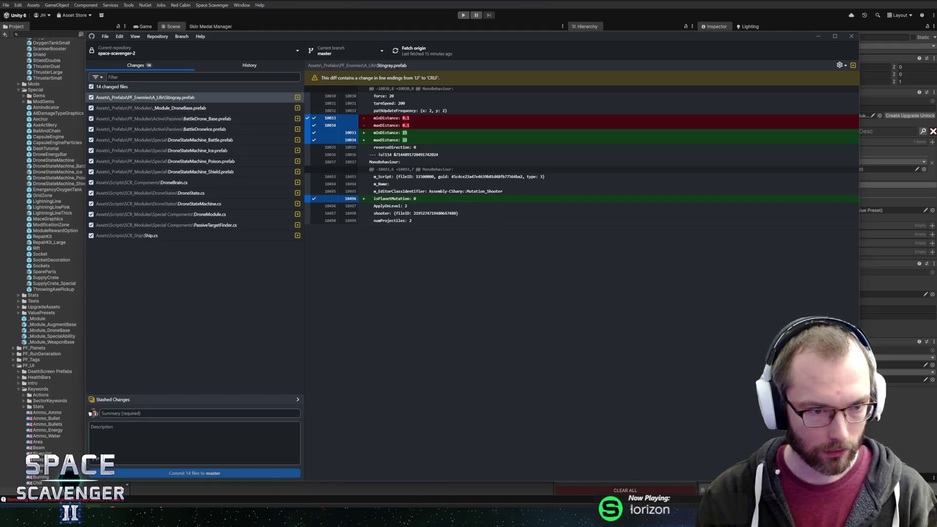
key("alt+Tab")
double_click(218, 398)
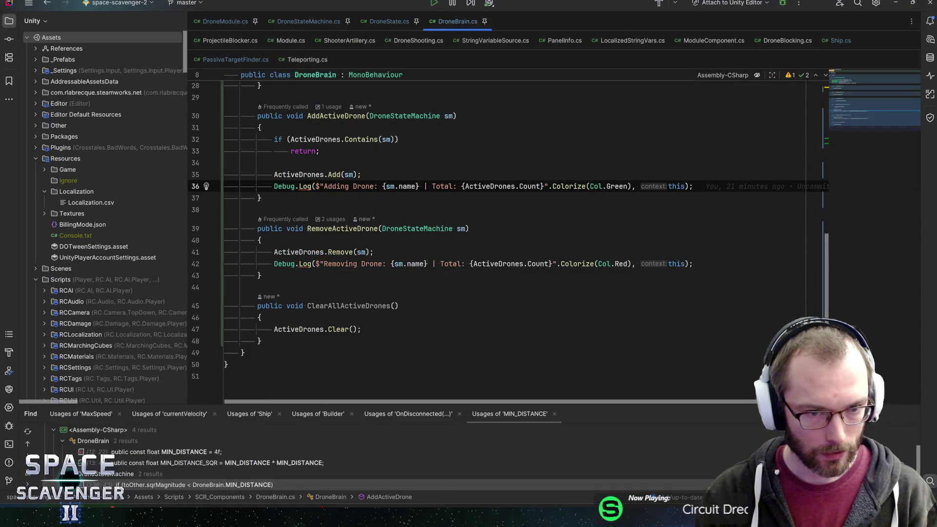
key("ctrl+slash")
left_click(274, 263)
key("ctrl+slash")
key("alt+Tab")
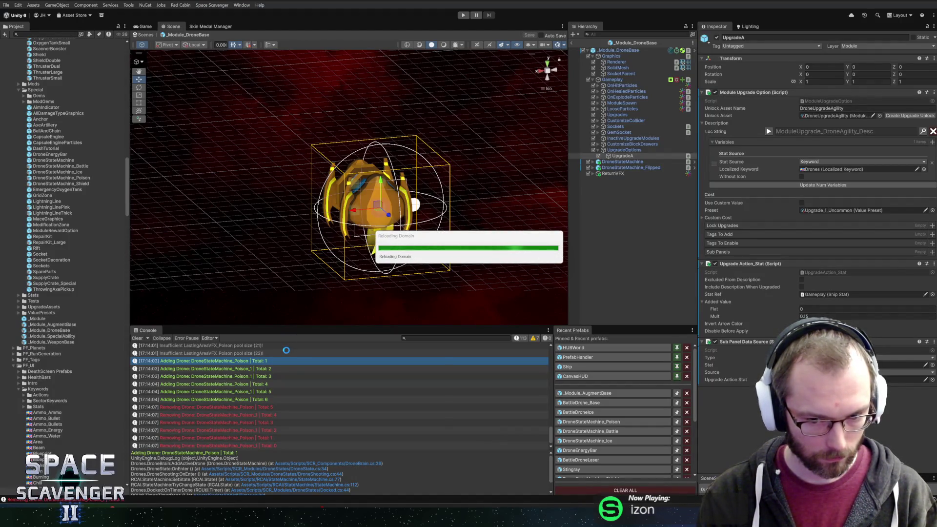
Step: Commit the 14 files to master as 'Drone avoidance + lower ammo costs' and push to origin
key("alt+Tab")
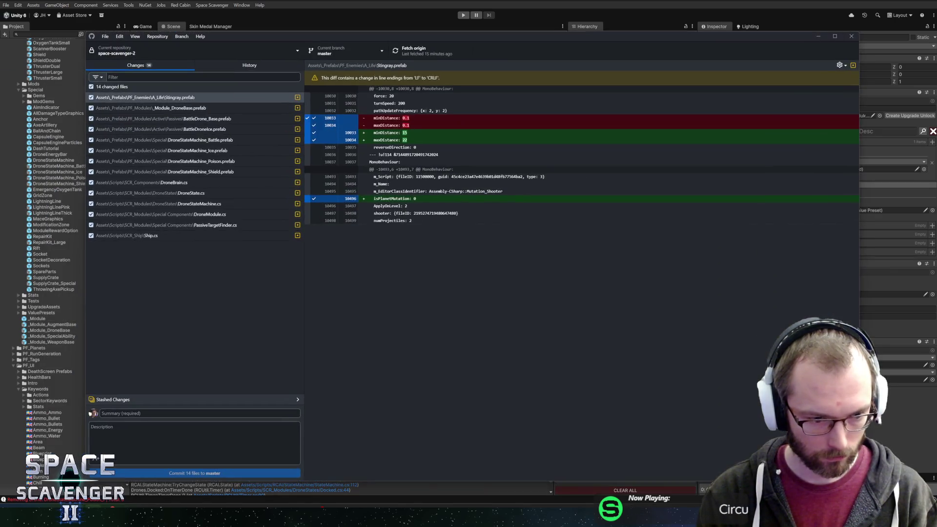
key("ctrl+Return")
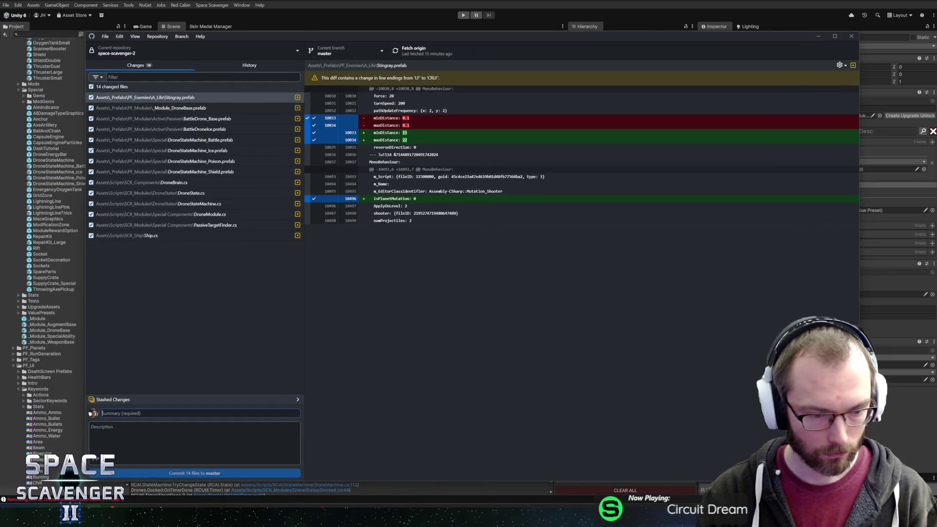
type("Dr")
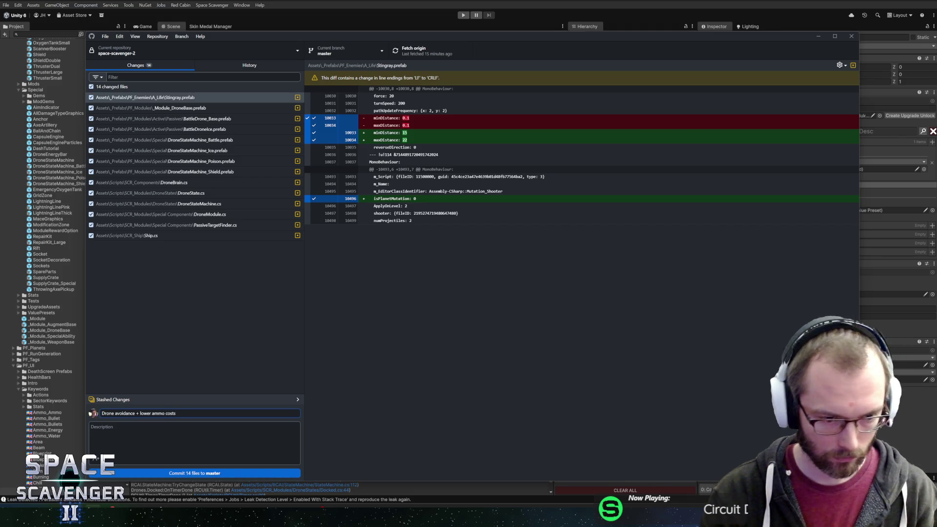
left_click(151, 472)
left_click(427, 58)
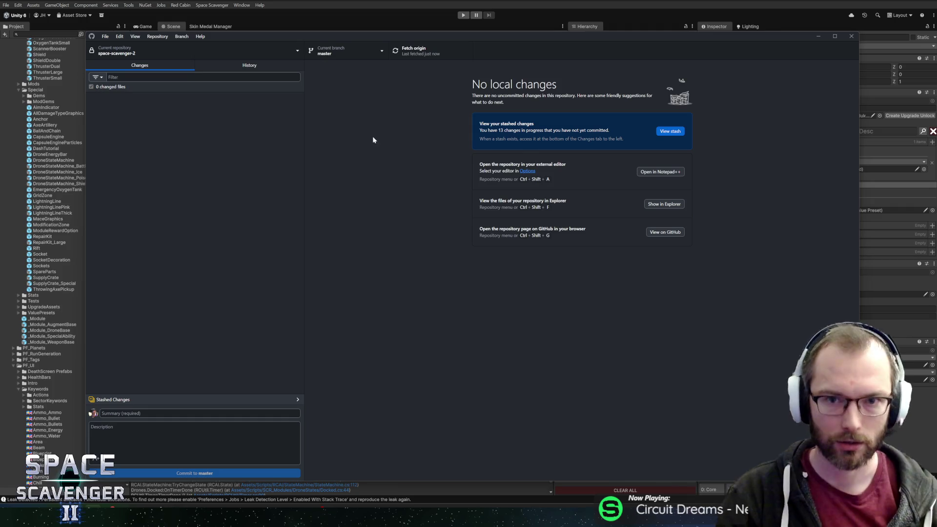
left_click(359, 5)
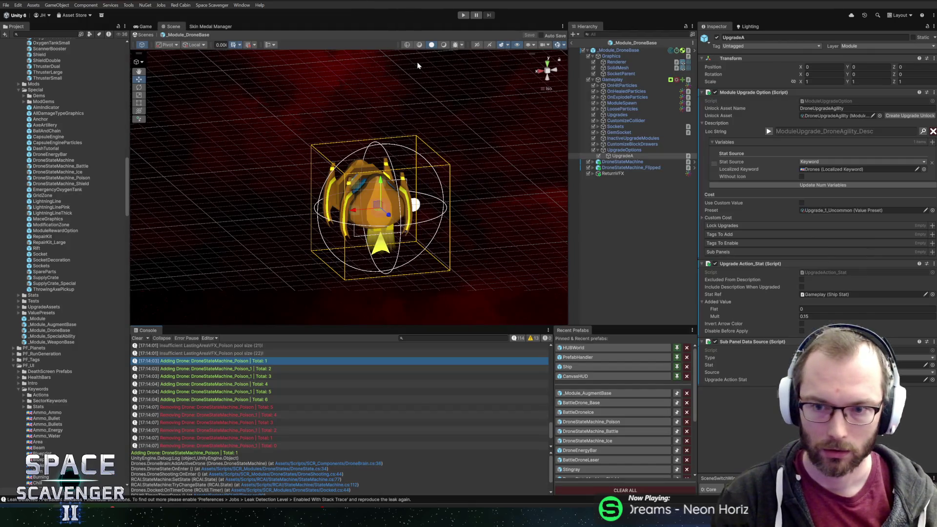
Step: Rename the UpgradeA option to UpgradeA_agility
left_click(619, 155)
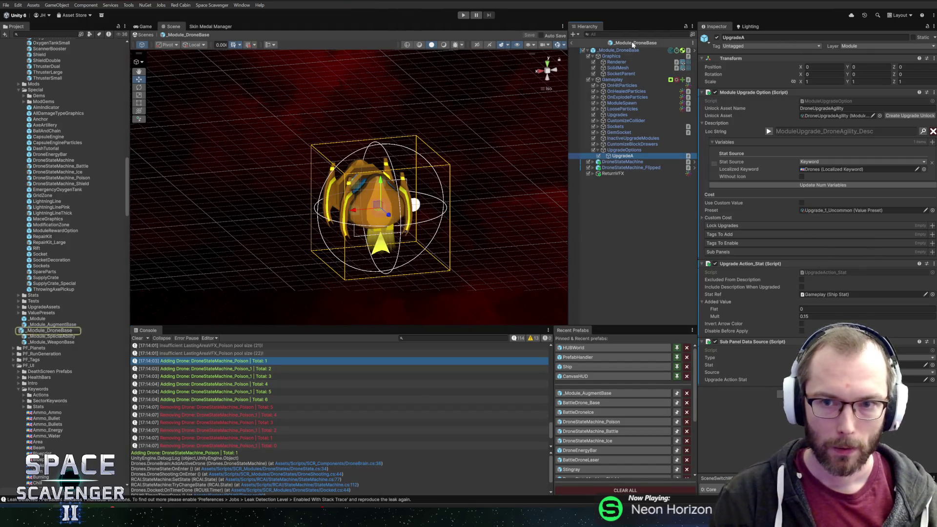
key("F2")
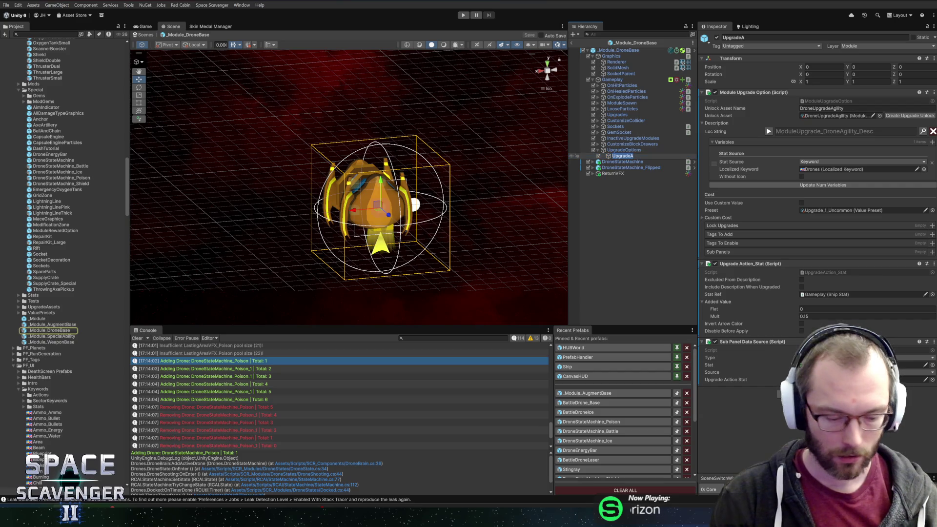
type("_agility")
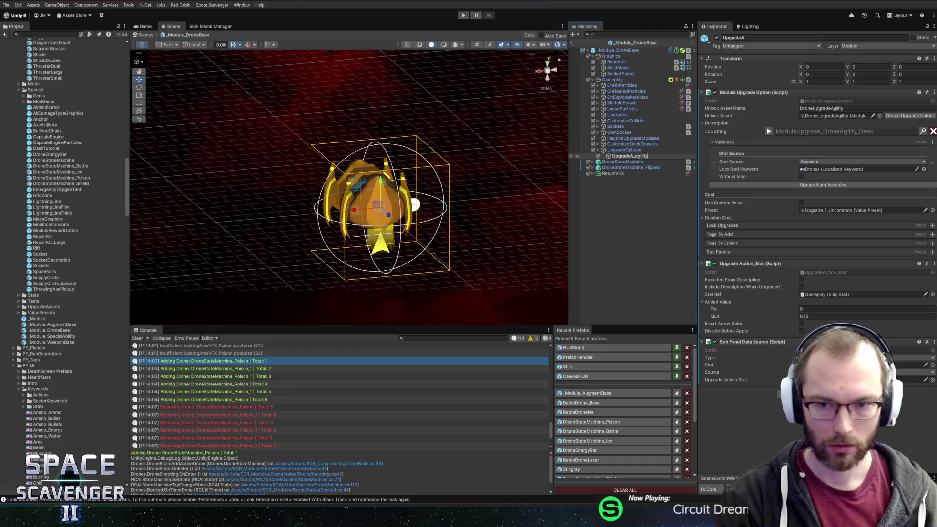
key("Return")
Step: Duplicate it as UpgradeB_doubledrone and locate the DroneUpgradeAgility unlock asset it references
key("ctrl+d")
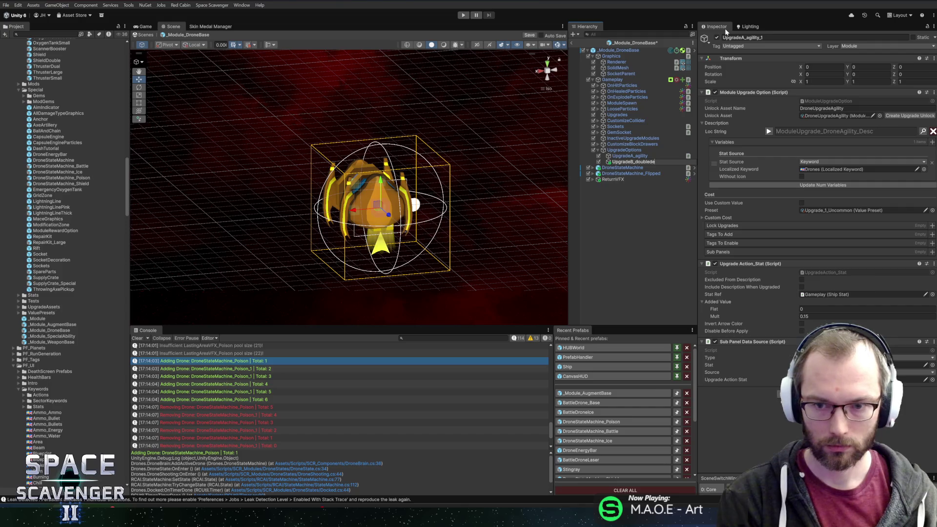
type("drone")
key("Return")
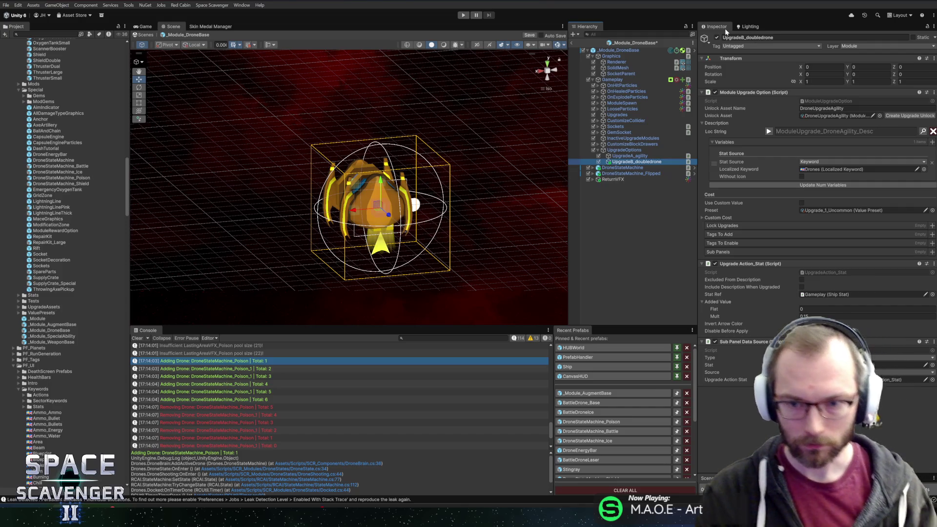
left_click(820, 107)
left_click(831, 116)
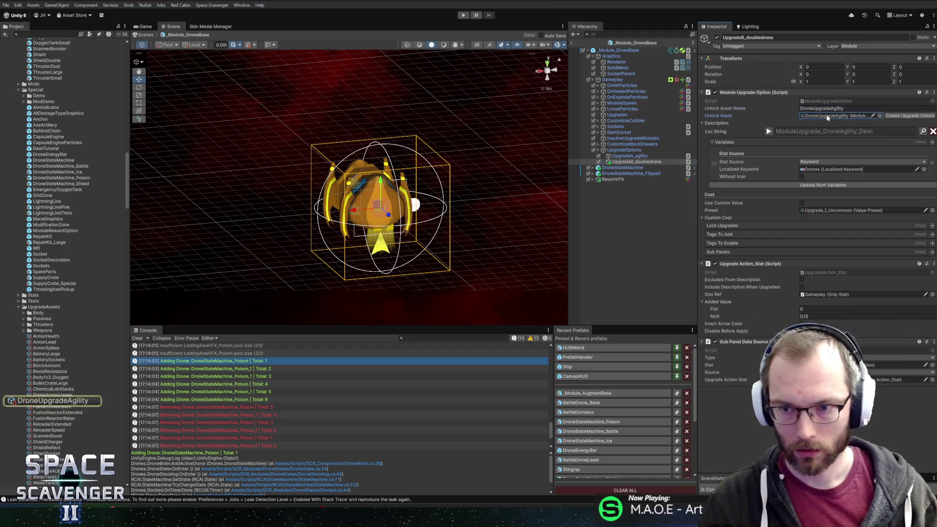
Step: Rename the DroneAmmoUsage upgrade unlock asset to DroneDouble, then start a Project search
left_click(53, 395)
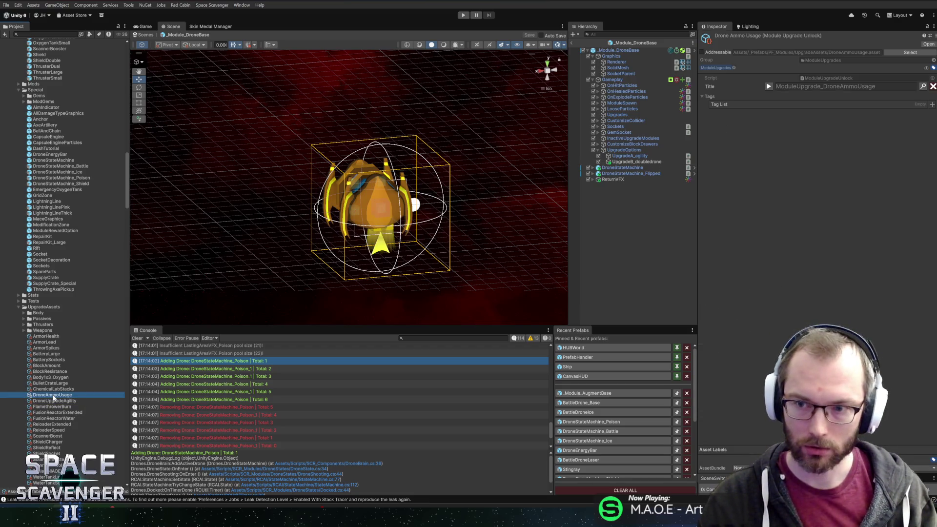
key("F2")
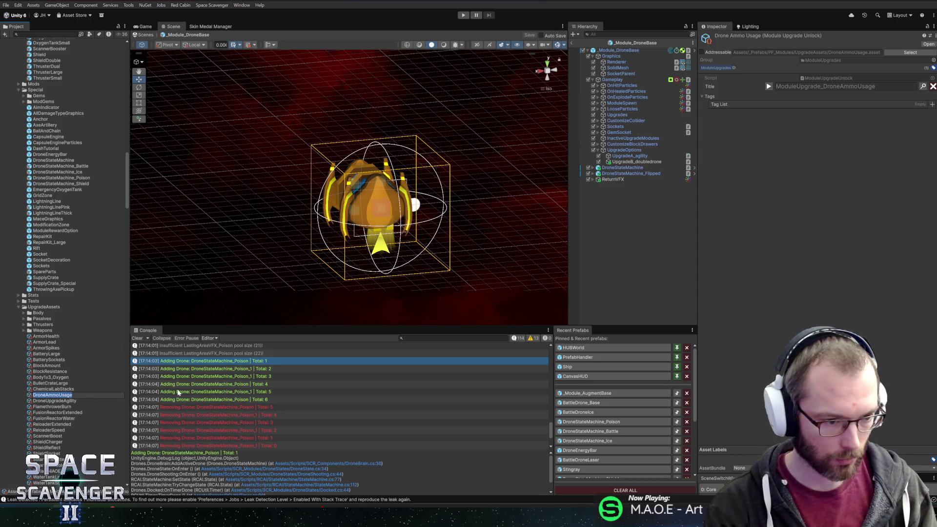
type("Drone")
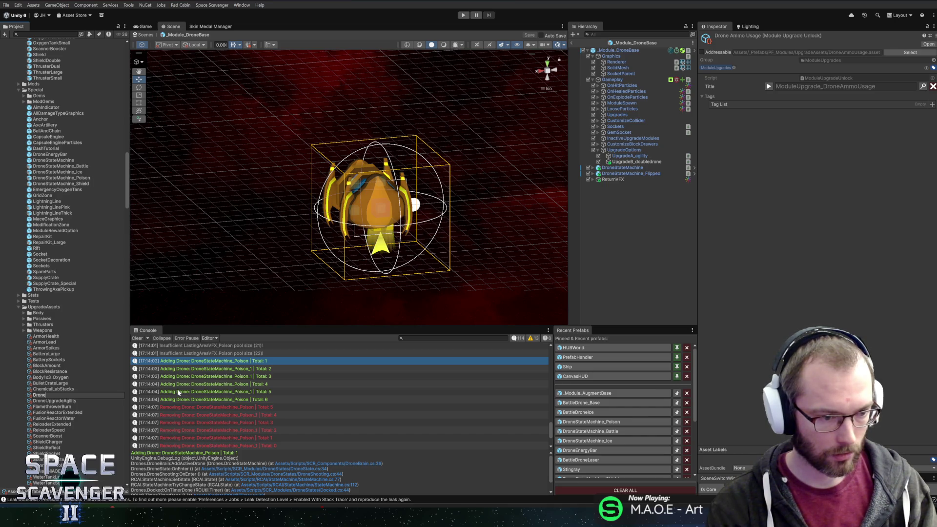
type("Double")
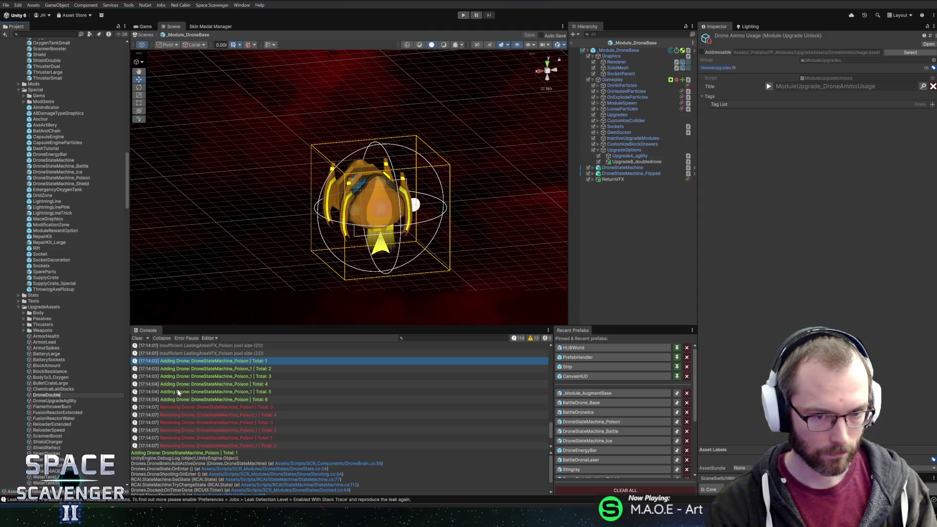
key("Return")
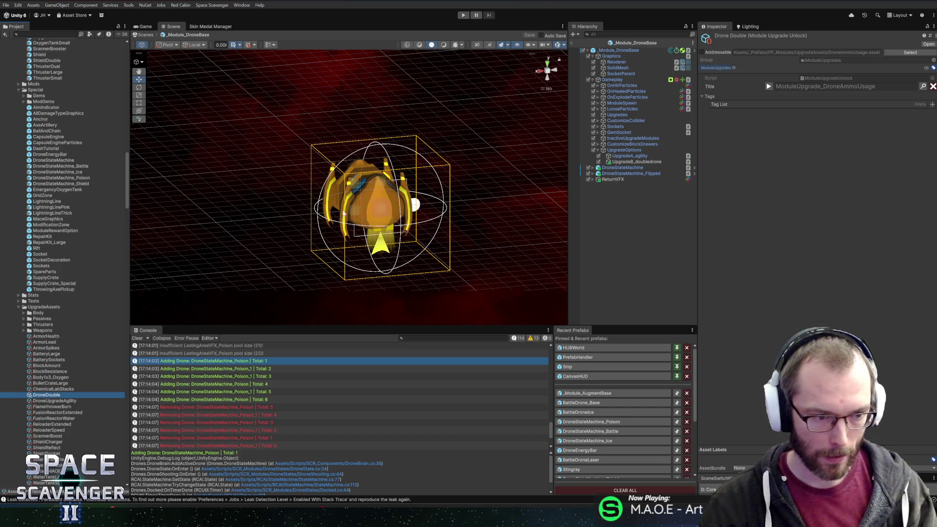
left_click(66, 33)
type("droneag")
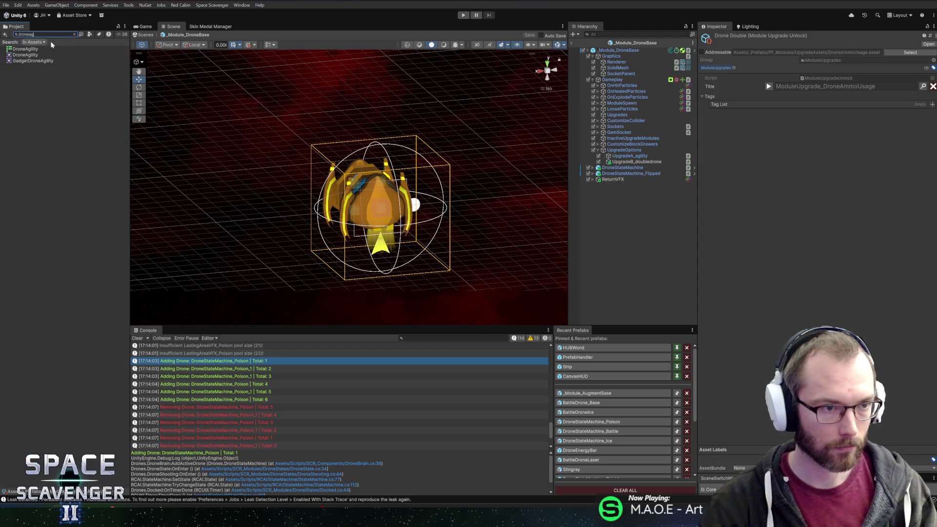
Step: Search the Project for 'agility' and show DroneUpgradeAgility in its folder
key("ctrl+a")
type("agility")
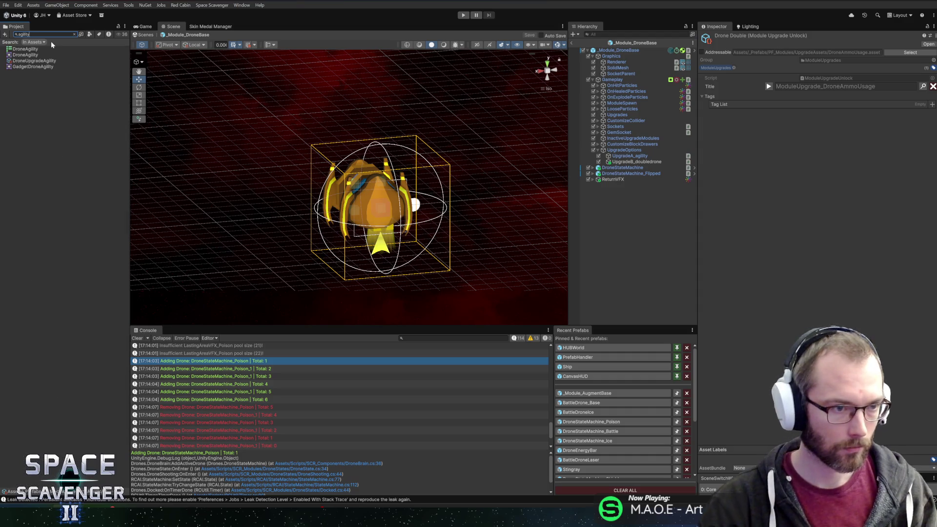
left_click(30, 60)
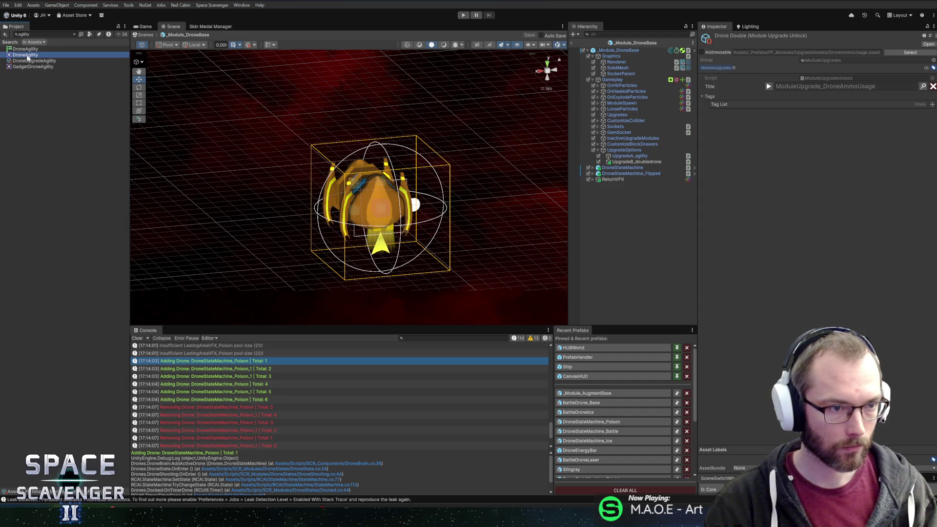
left_click(74, 34)
scroll(66, 210, "up", 5)
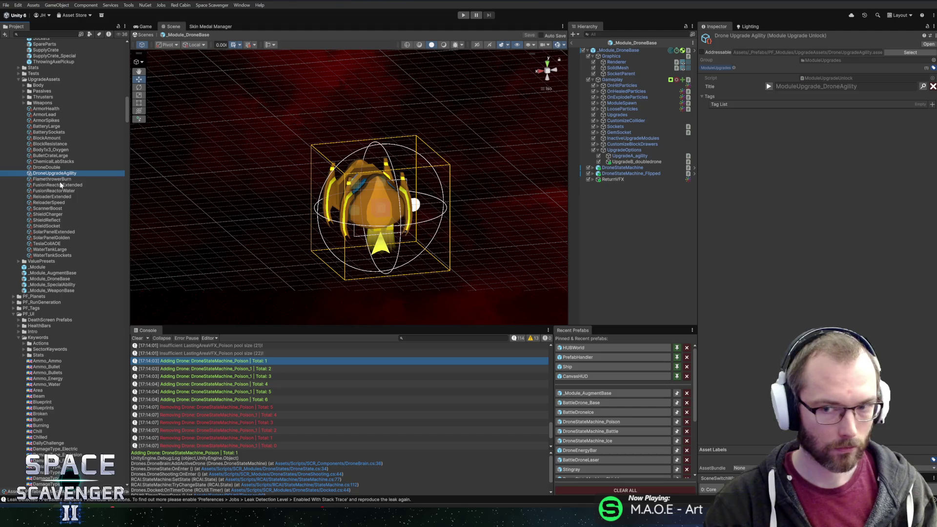
Step: Inspect the DroneAgility icon sprite and step back and forth through the selected upgrade assets
left_click(724, 104)
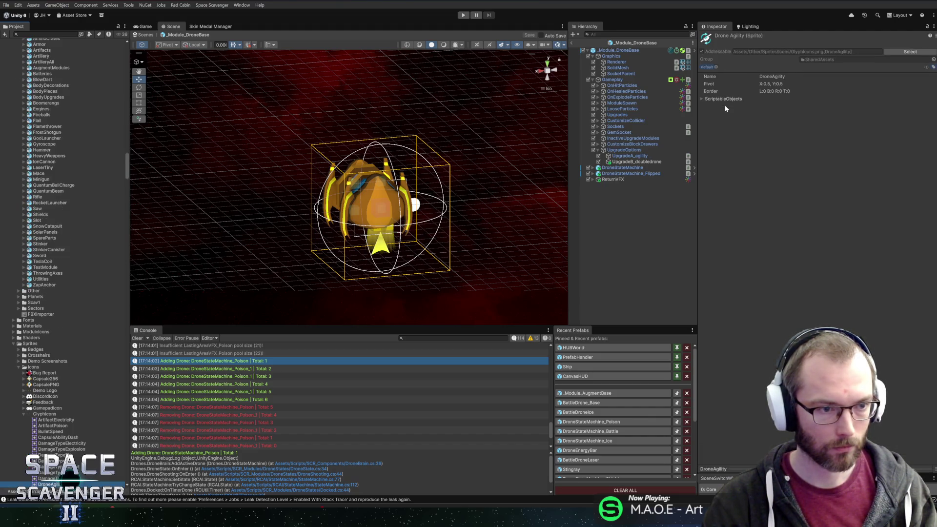
key("ctrl+z")
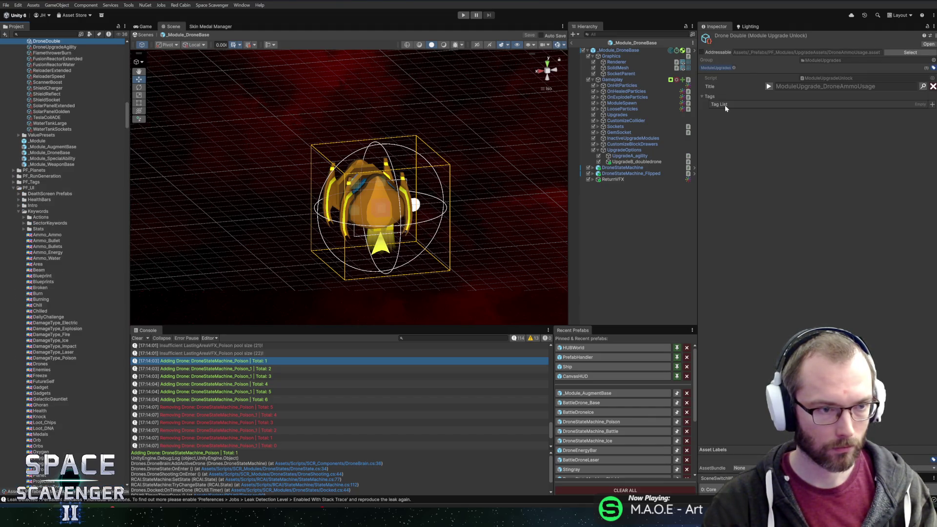
key("ctrl+z")
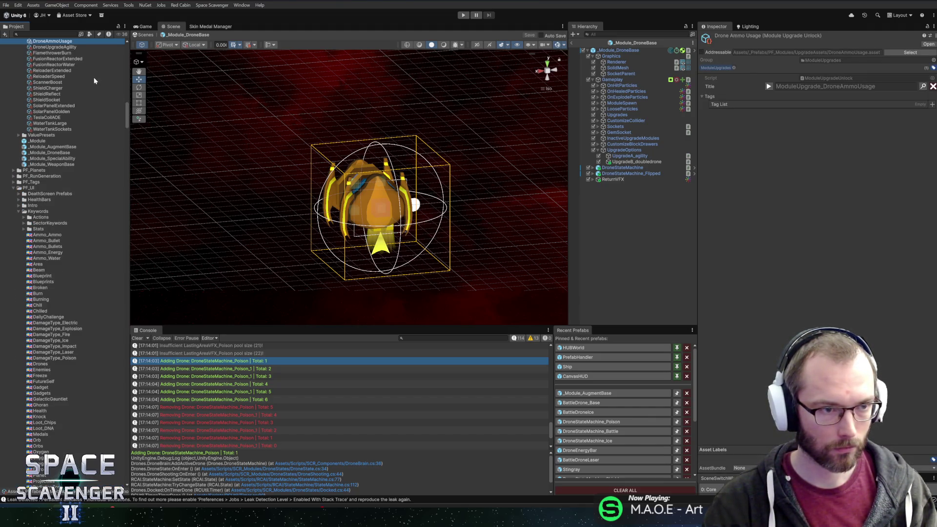
scroll(88, 88, "up", 3)
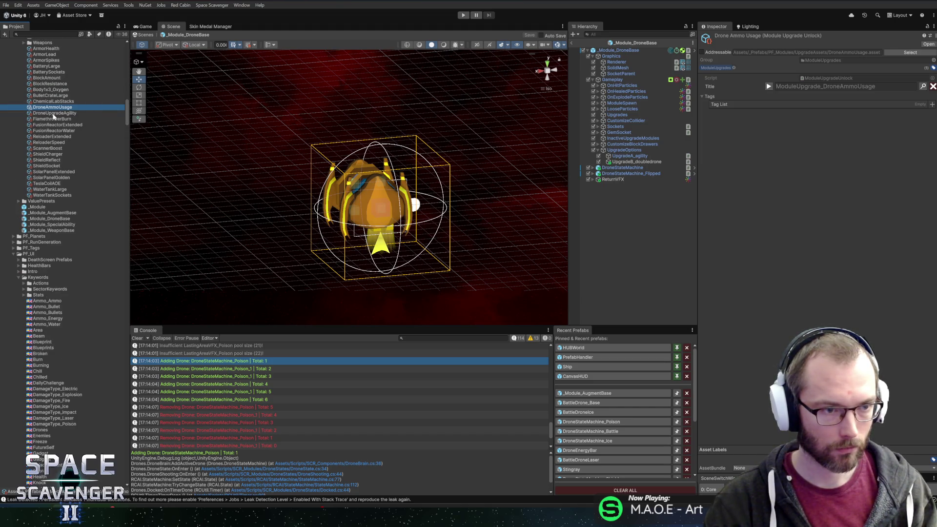
key("ctrl+y")
key("ctrl+y")
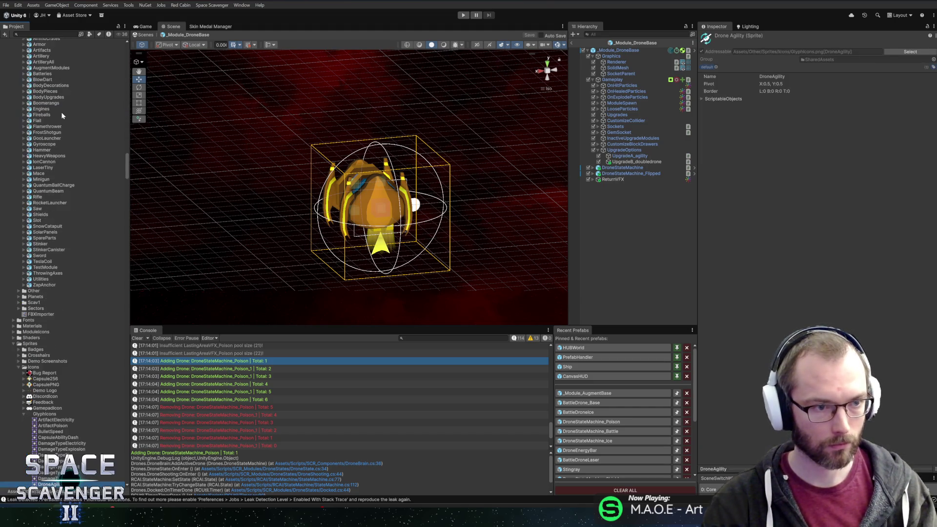
key("ctrl+z")
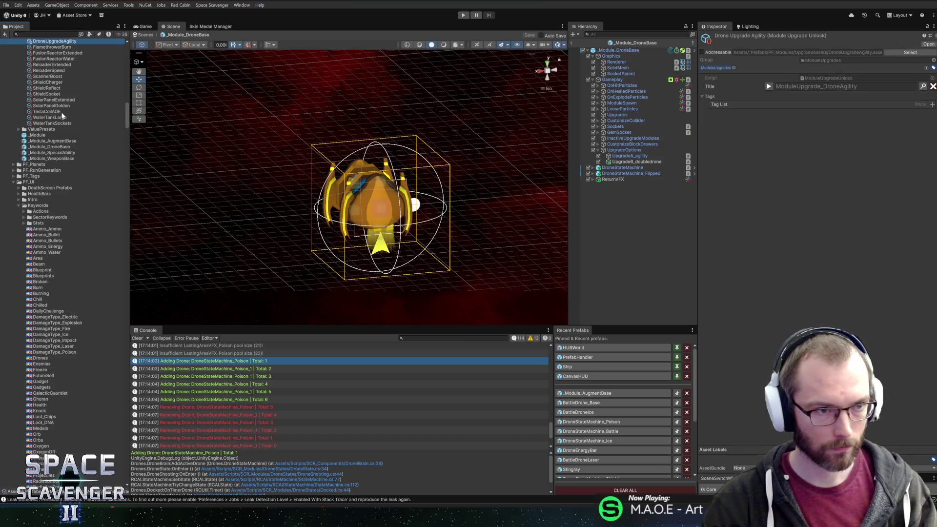
scroll(62, 116, "up", 4)
scroll(62, 116, "up", 1)
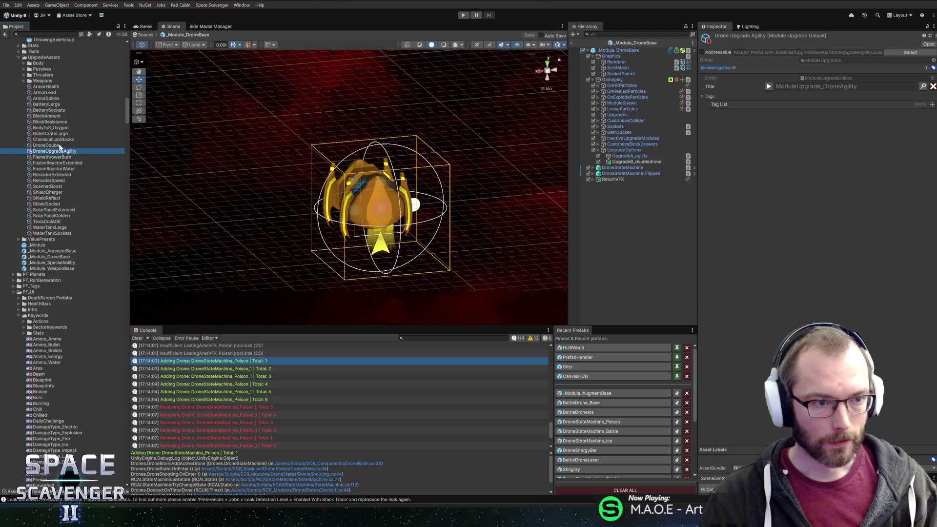
Step: Search 'ammo', then 'unlock', and select the Unlock Tree asset
key("ctrl+f")
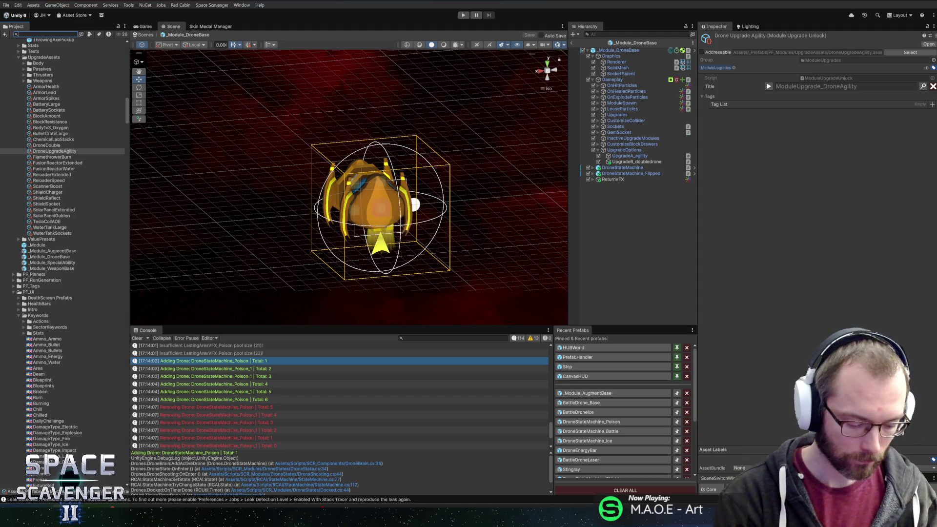
type("ammo")
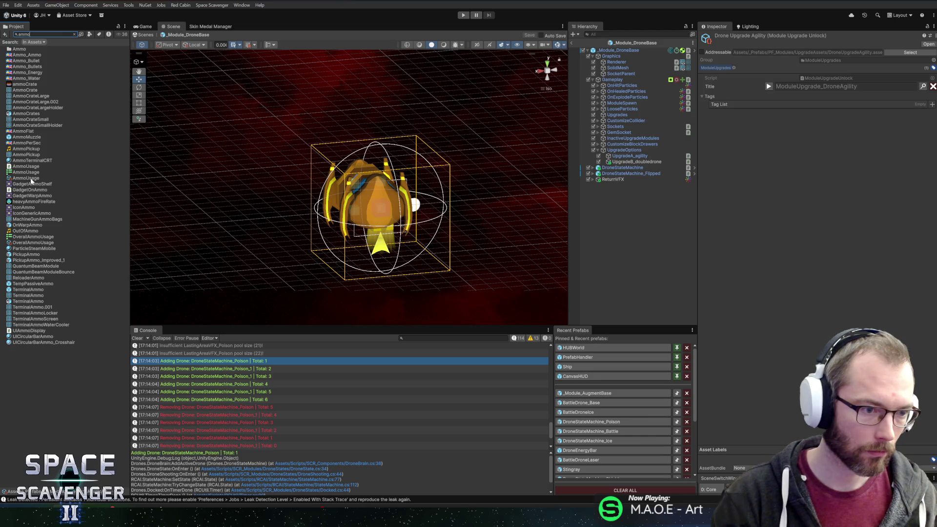
double_click(22, 34)
key("BackSpace")
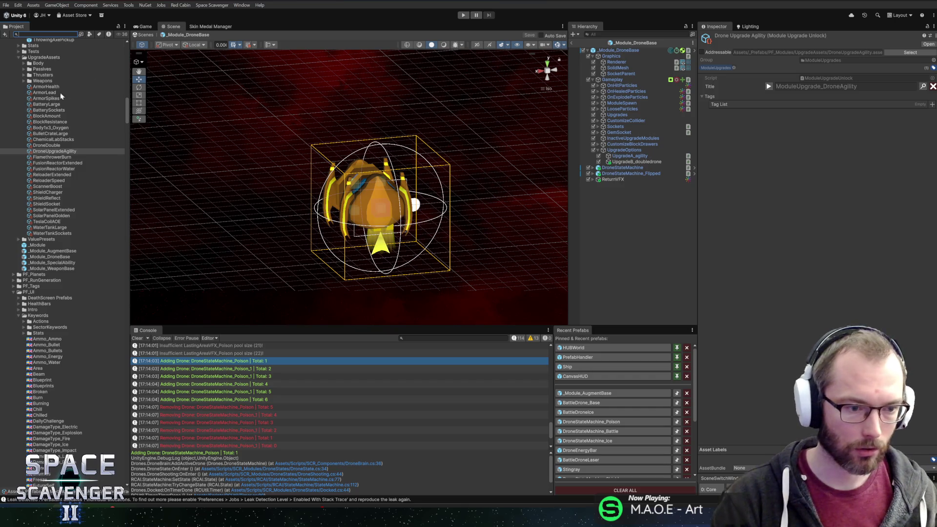
type("unlocktr")
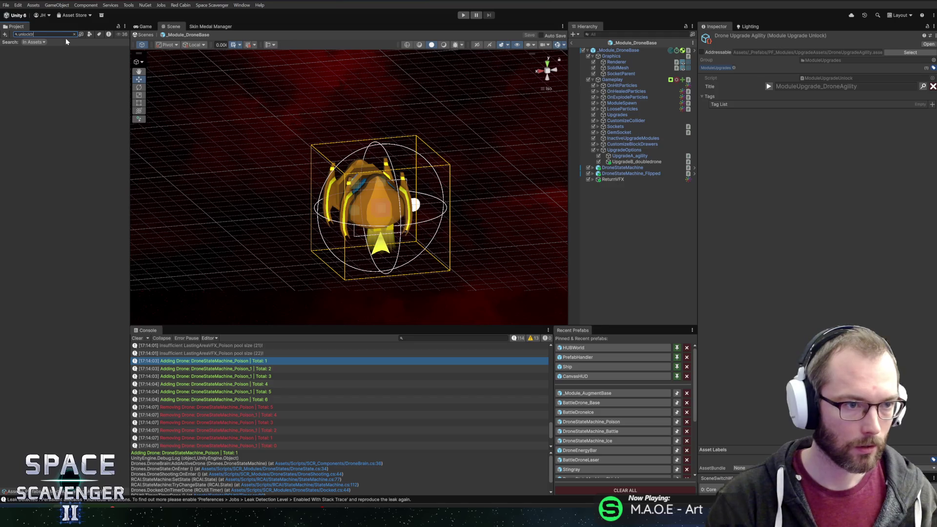
key("BackSpace")
key("BackSpace")
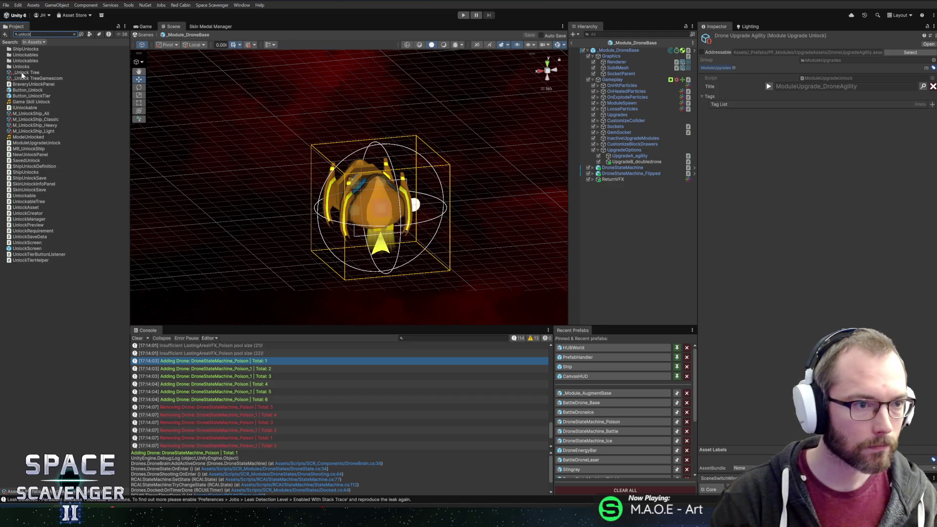
left_click(22, 74)
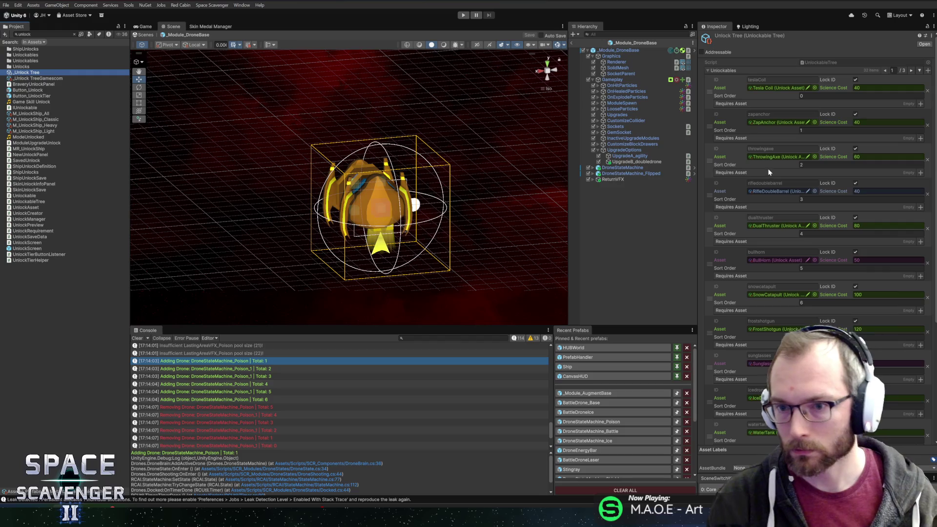
Step: Scroll the Unlock Tree's Unlockables to the last entries, clear the search, and open BattleDroneLaser
scroll(769, 172, "down", 5)
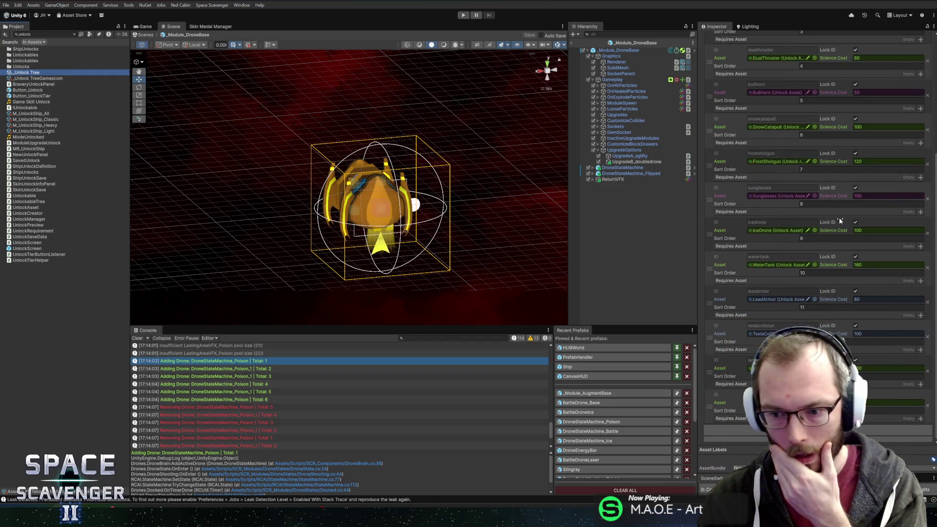
scroll(894, 153, "up", 5)
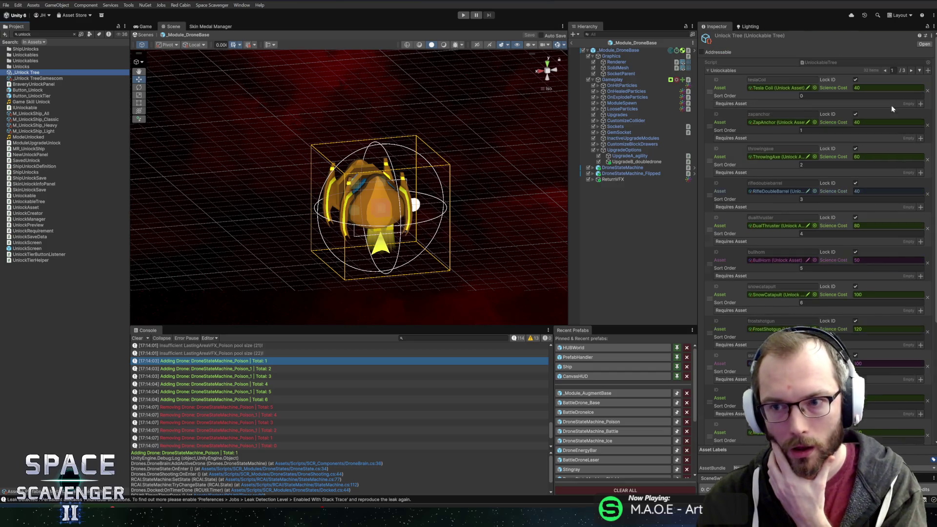
left_click(919, 70)
scroll(843, 323, "down", 5)
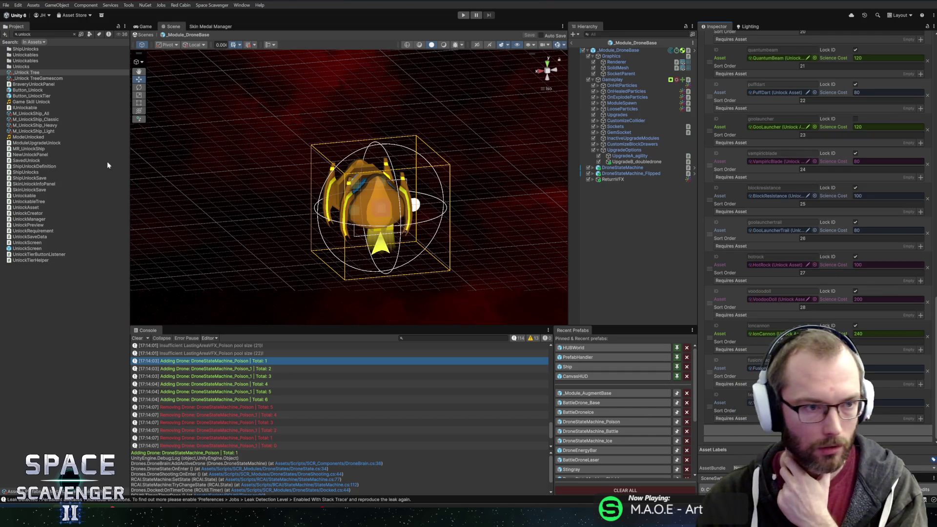
left_click(629, 42)
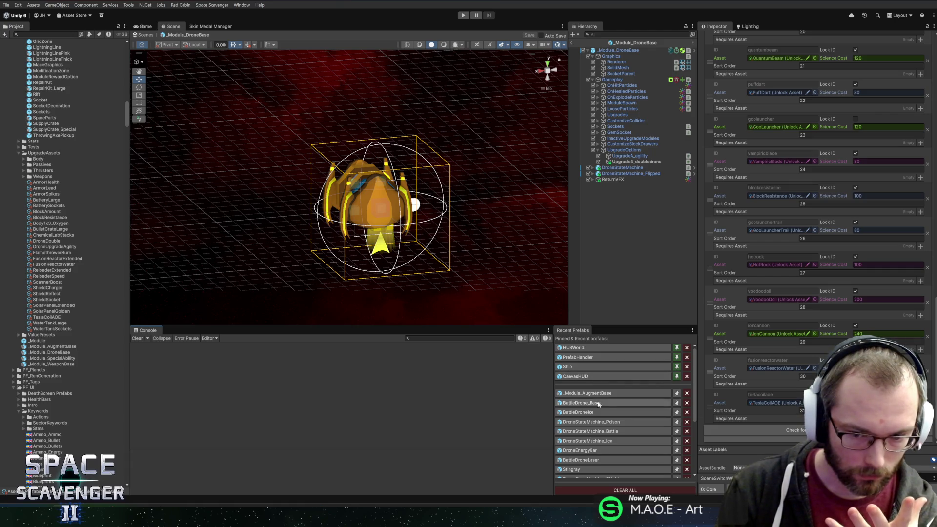
left_click(598, 461)
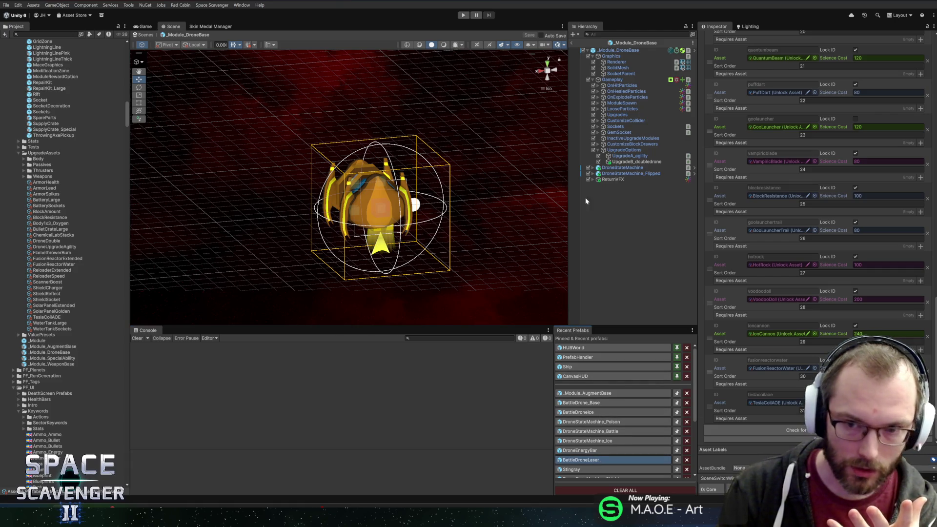
Step: Expand Gameplay > UpgradeOptions and inspect UpgradeB_agility, UpgradeA_ammo and UpgradeB_doubledrone
left_click(612, 80)
key("Right")
left_click(628, 150)
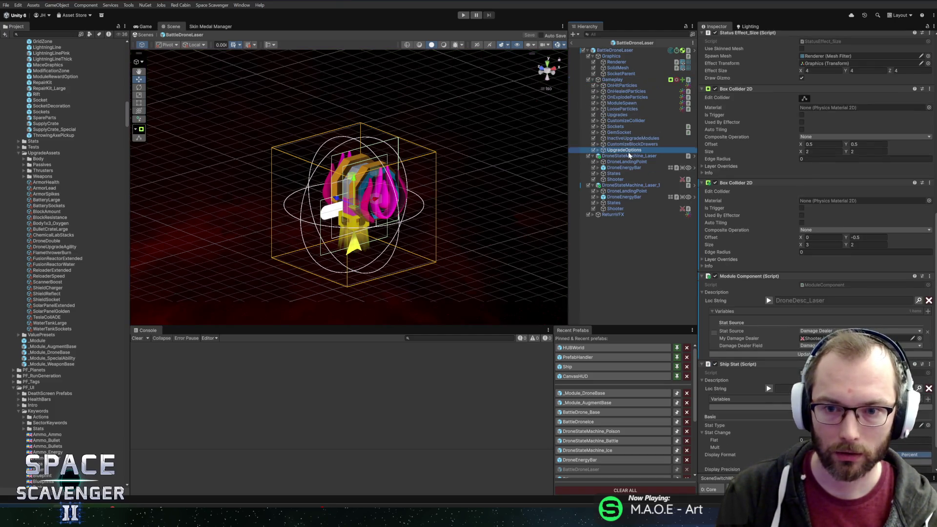
key("Right")
left_click(637, 168)
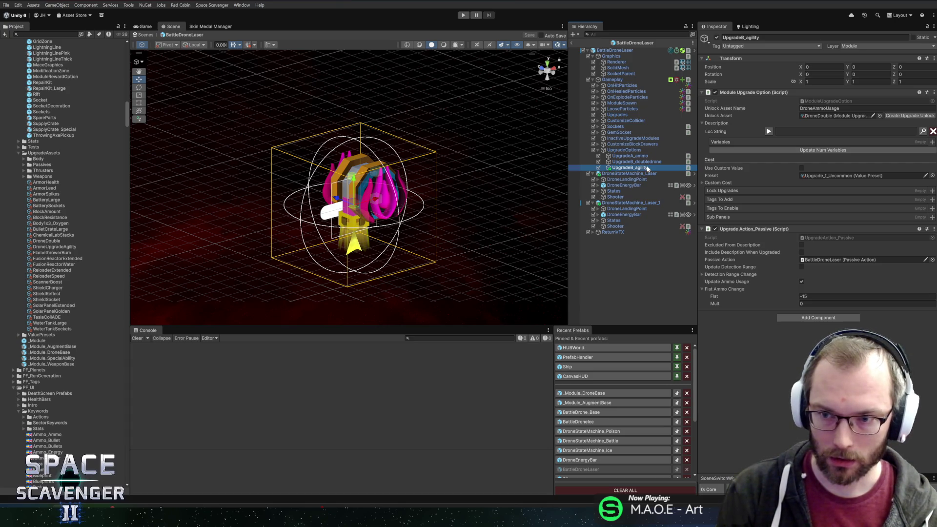
key("Up")
key("Up")
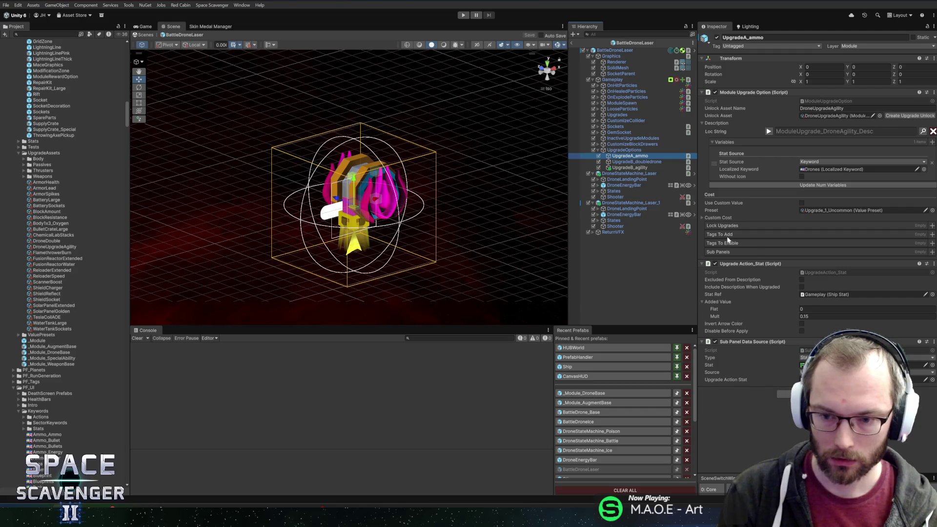
left_click(651, 167)
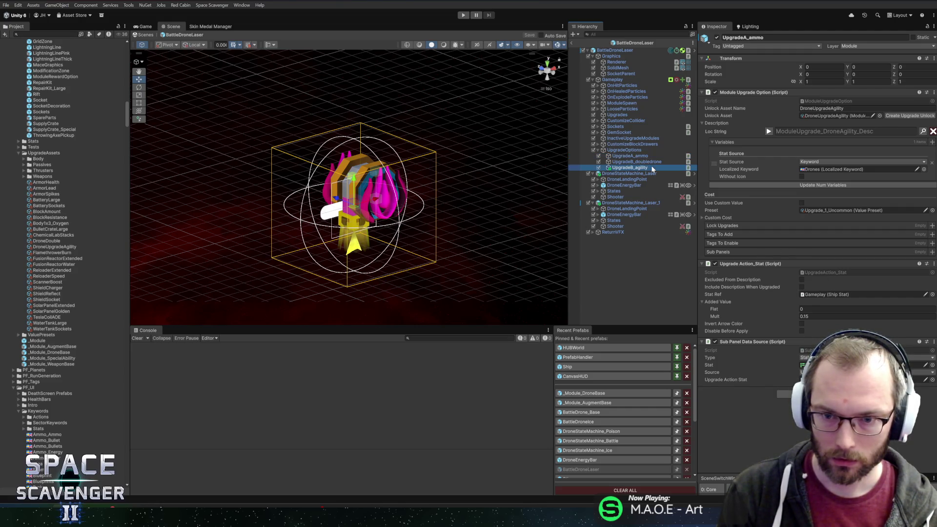
key("Up")
key("Up")
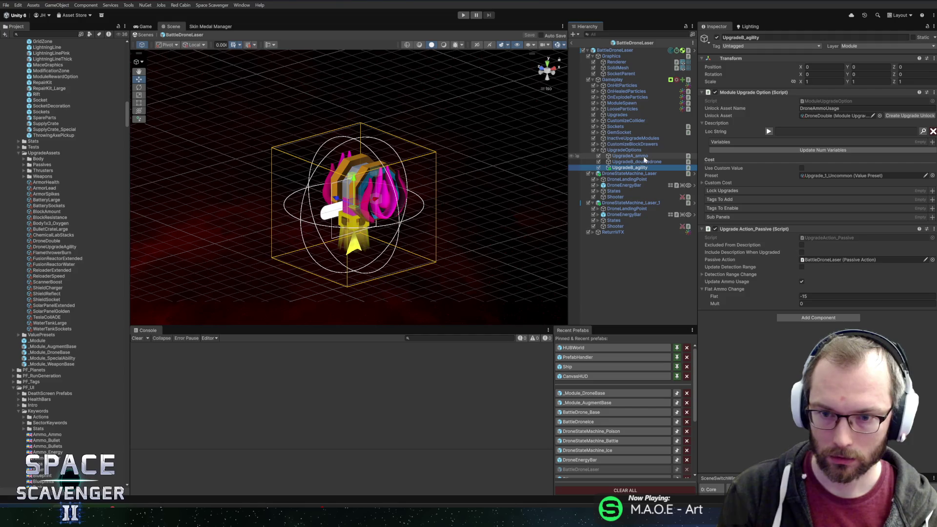
left_click(646, 163)
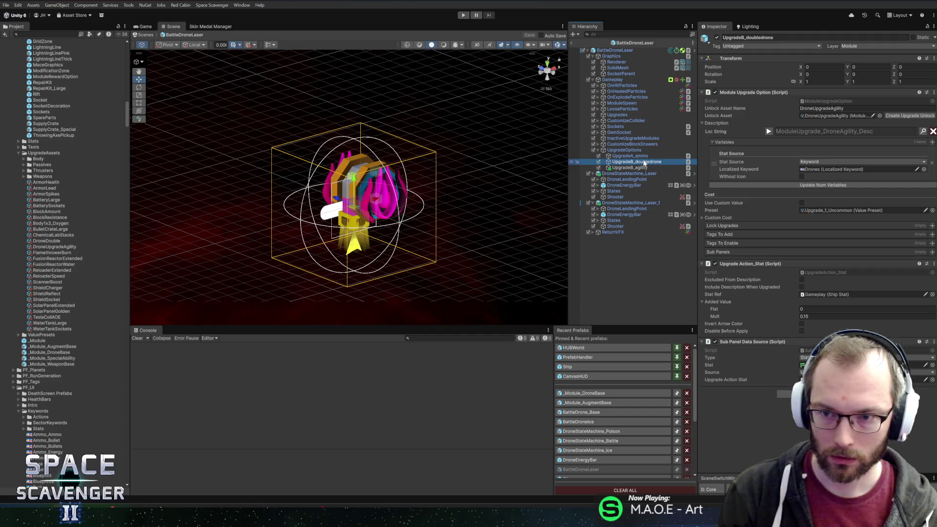
left_click(640, 156)
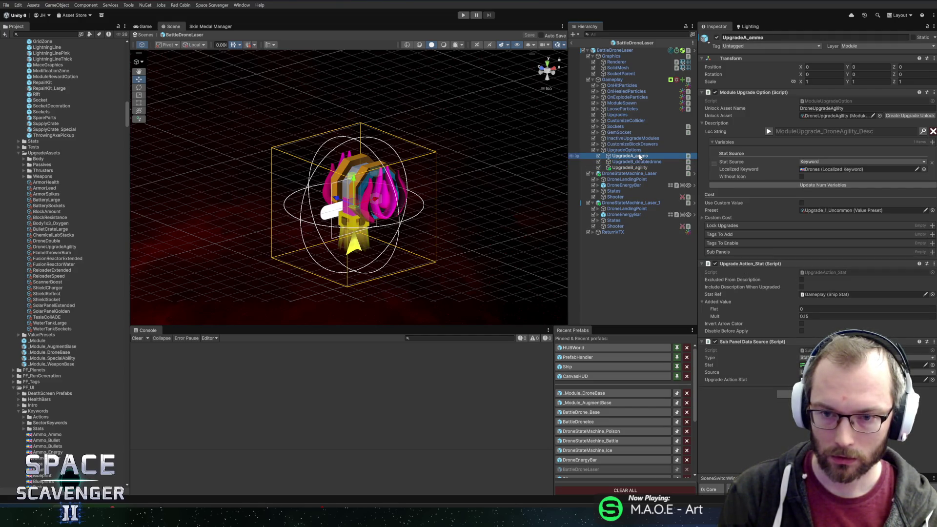
Step: Open and dismiss the context menus for UpgradeA_ammo's name field and Hierarchy entry
right_click(724, 39)
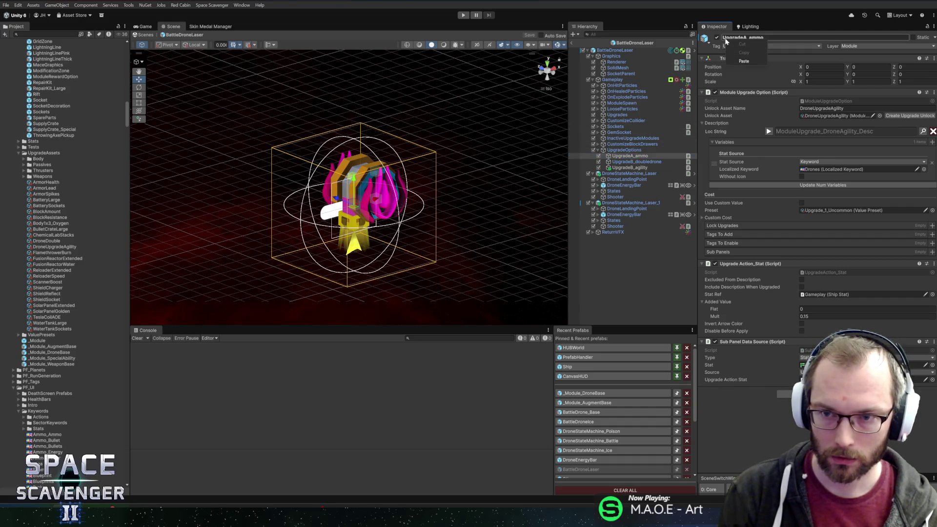
left_click(724, 38)
right_click(723, 37)
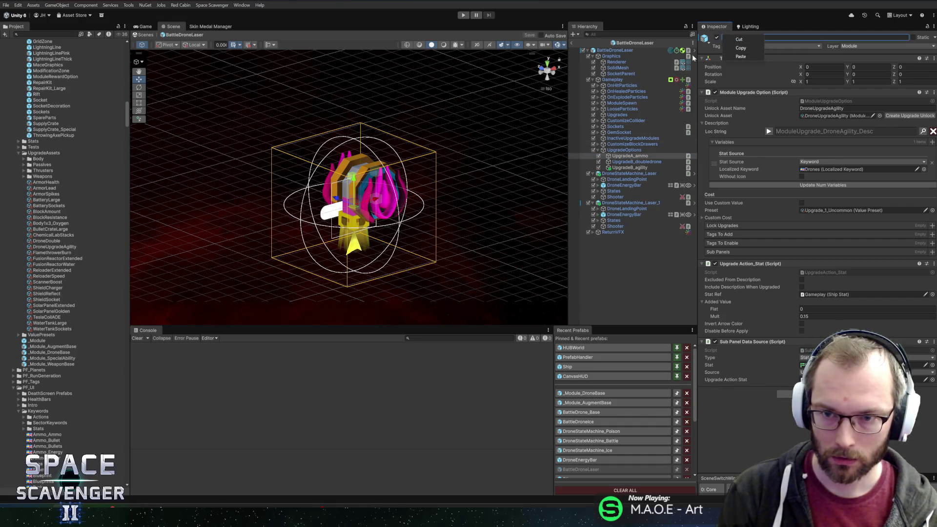
right_click(630, 156)
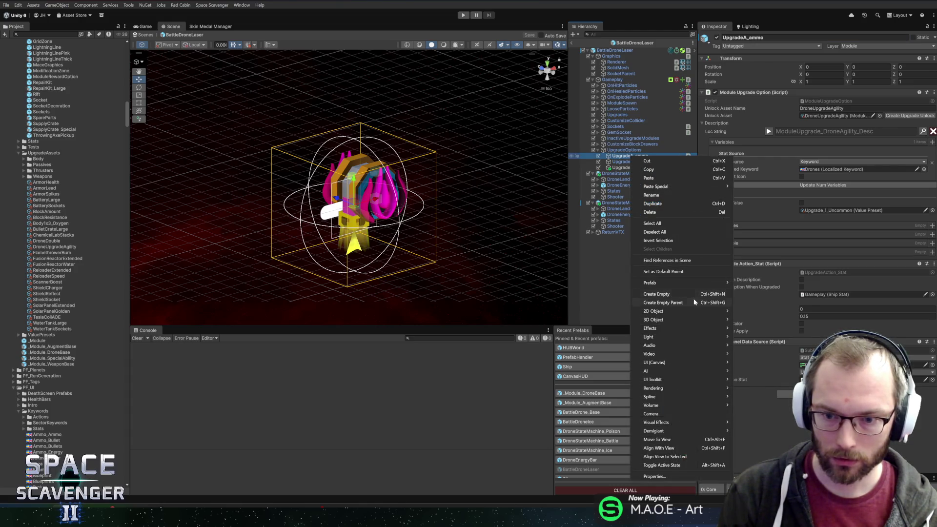
mouse_move(675, 283)
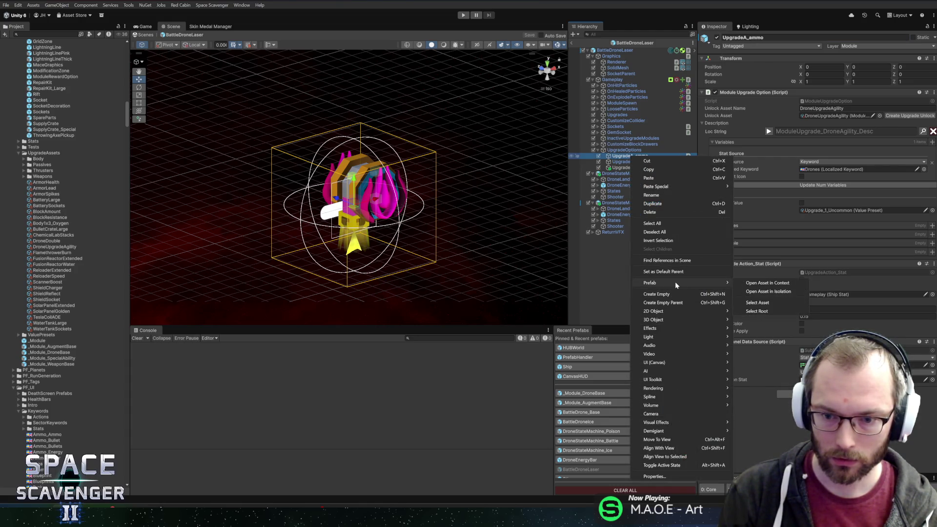
key("Escape")
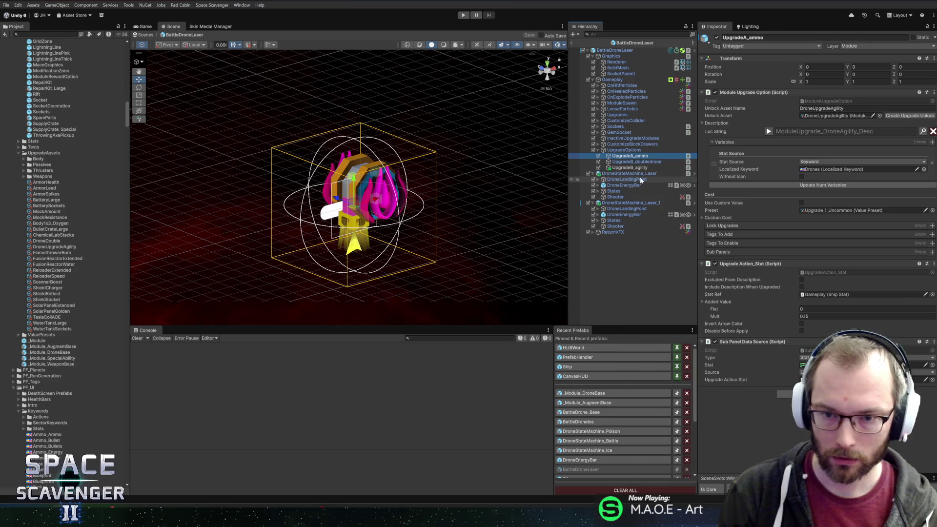
left_click(625, 150)
left_click(631, 156)
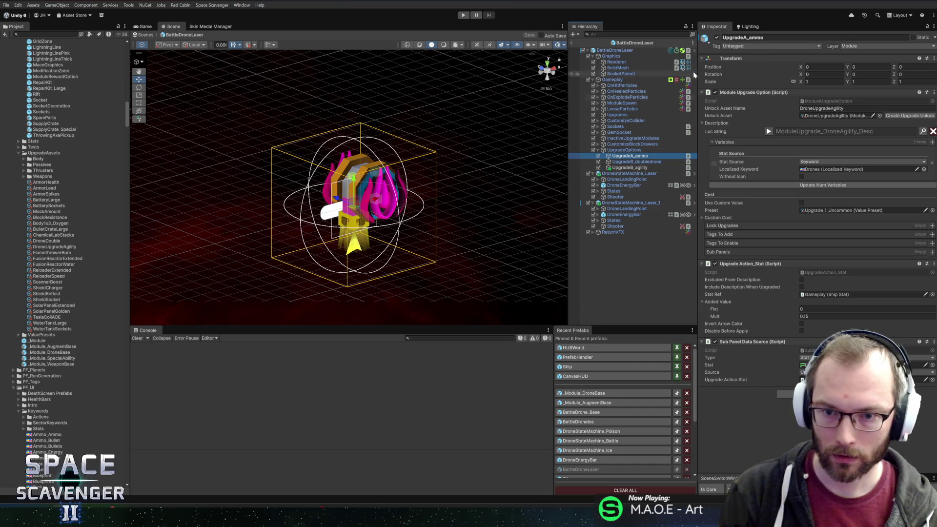
Step: Examine UpgradeA_ammo's name field, then select the root BattleDroneLaser object
left_click(710, 40)
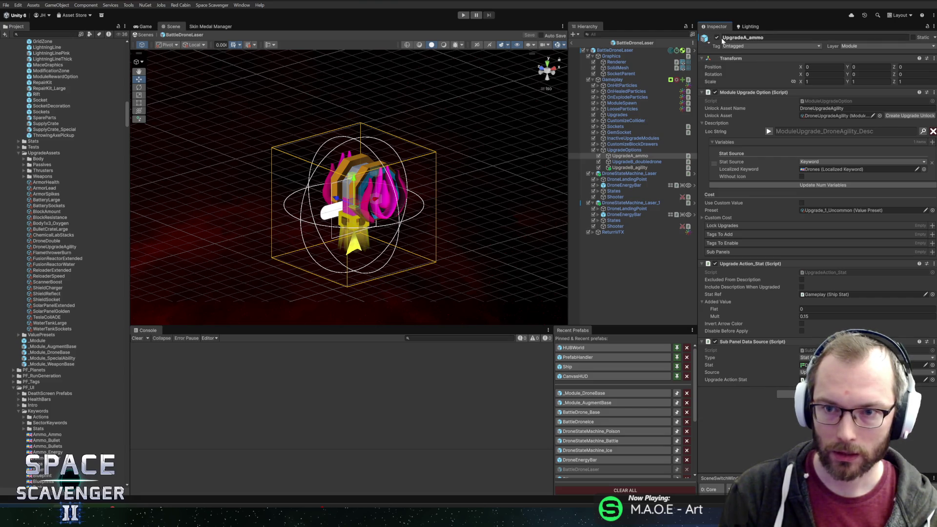
right_click(723, 38)
left_click(791, 44)
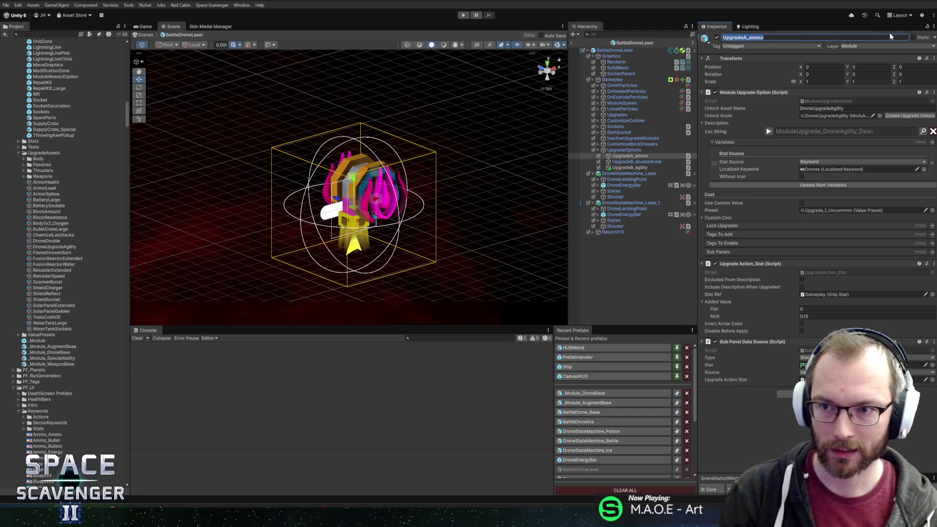
left_click(742, 38)
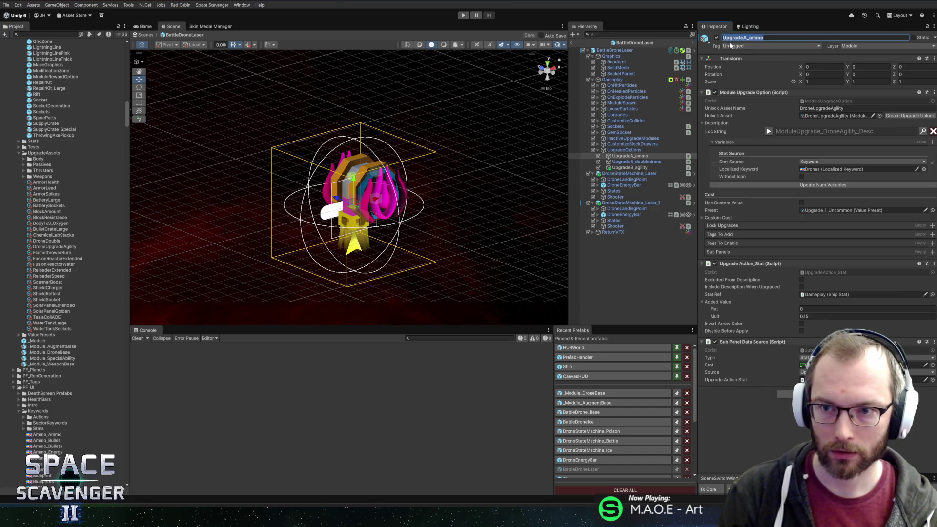
left_click(654, 51)
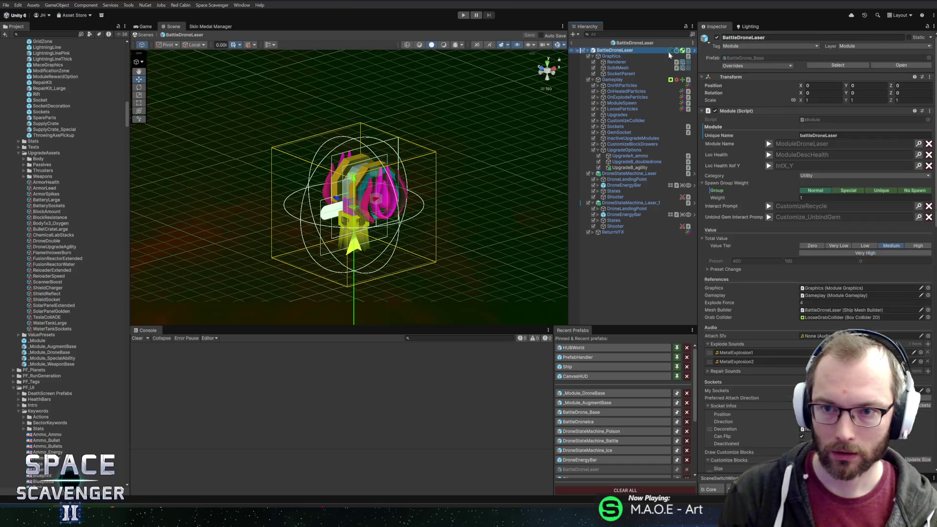
Step: Revert the UpgradeA_ammo override on BattleDroneLaser to the base prefab
left_click(748, 65)
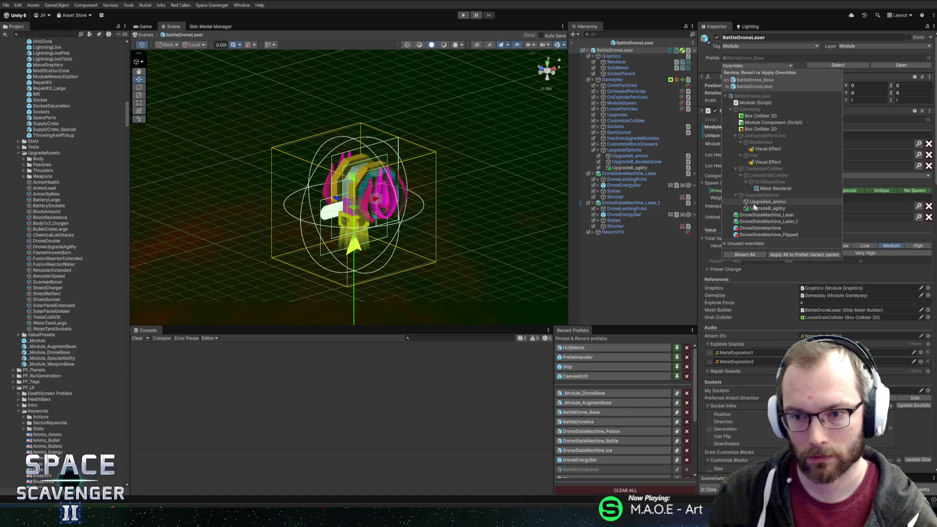
left_click(754, 202)
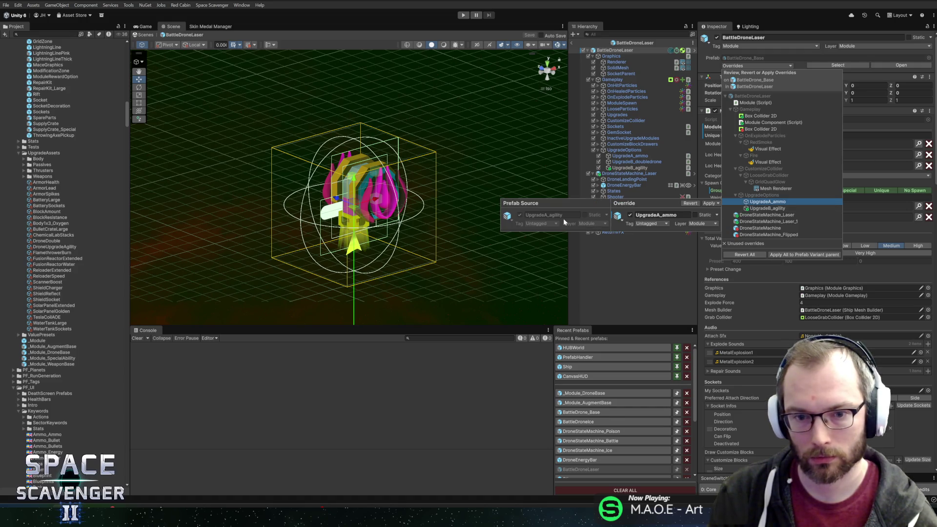
left_click(689, 204)
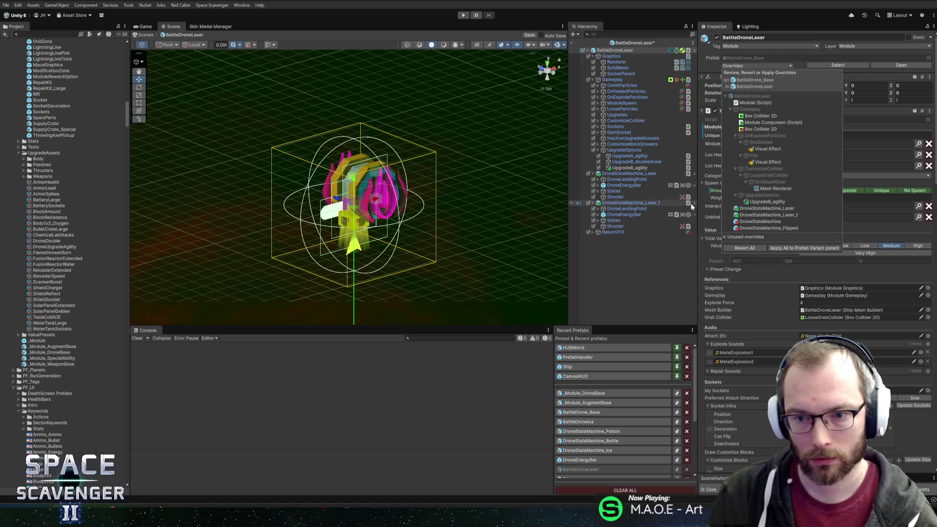
Step: Delete the extra agility upgrade option, save BattleDroneLaser, and open _Module_DroneBase
left_click(629, 168)
left_click(635, 155)
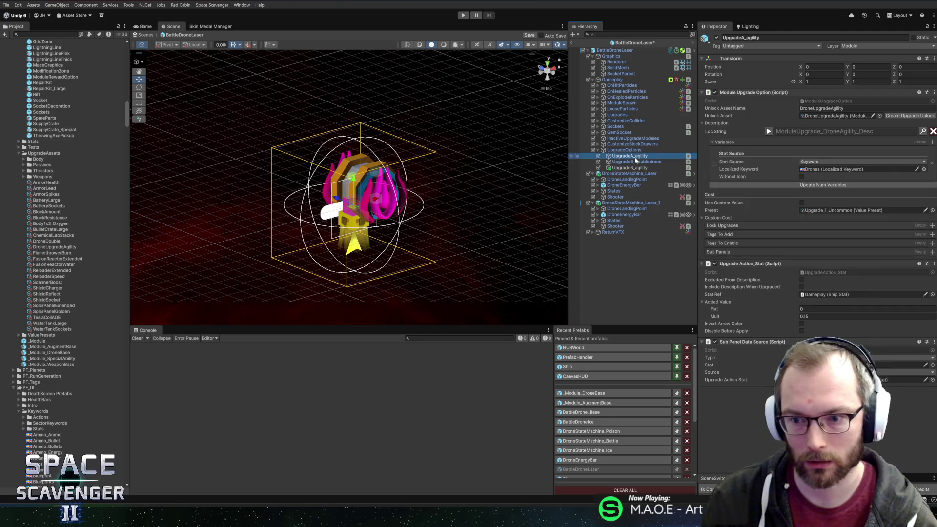
key("Delete")
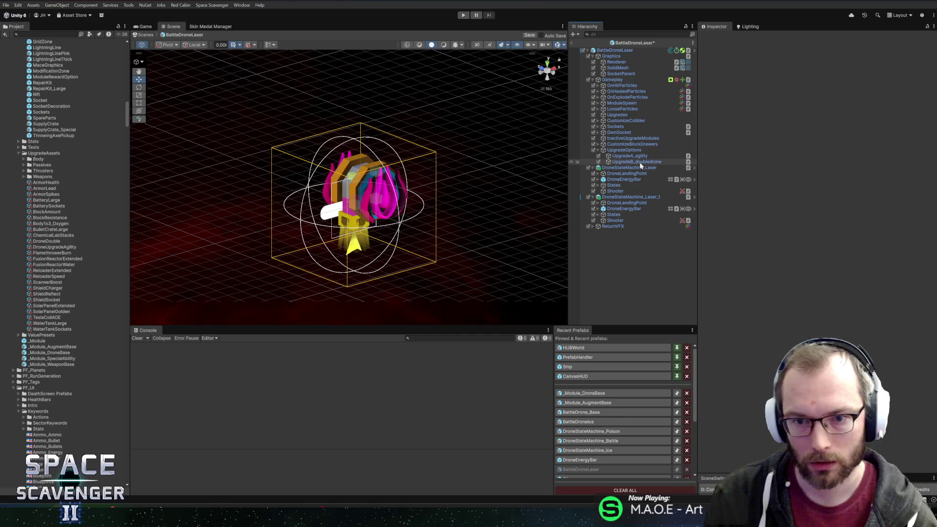
key("ctrl+s")
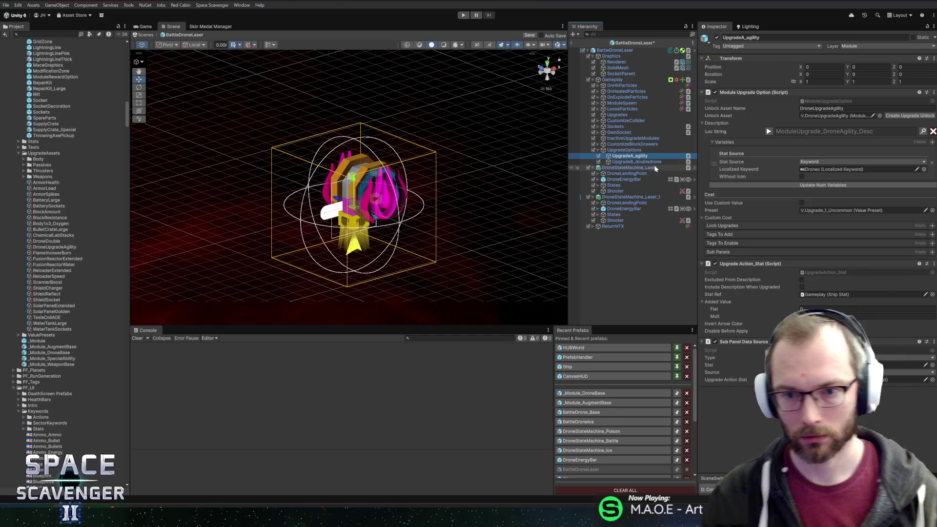
left_click(659, 162)
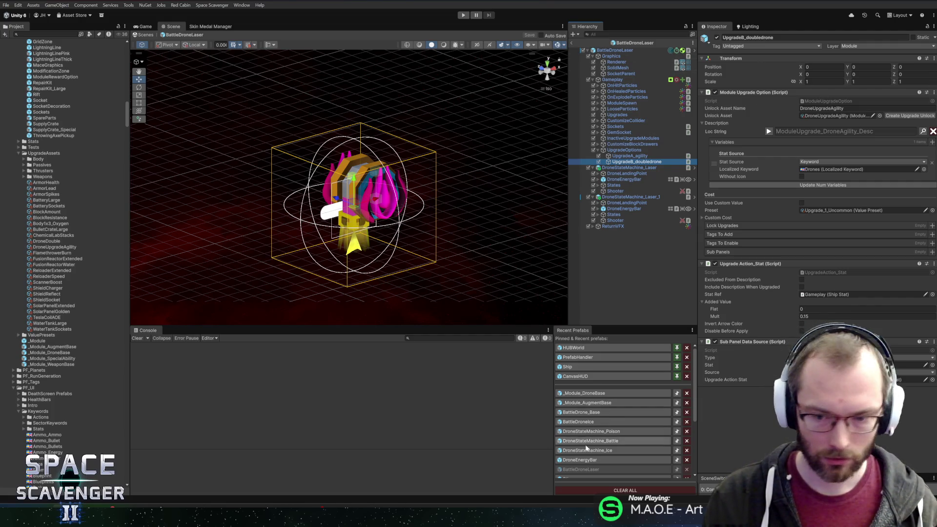
left_click(590, 393)
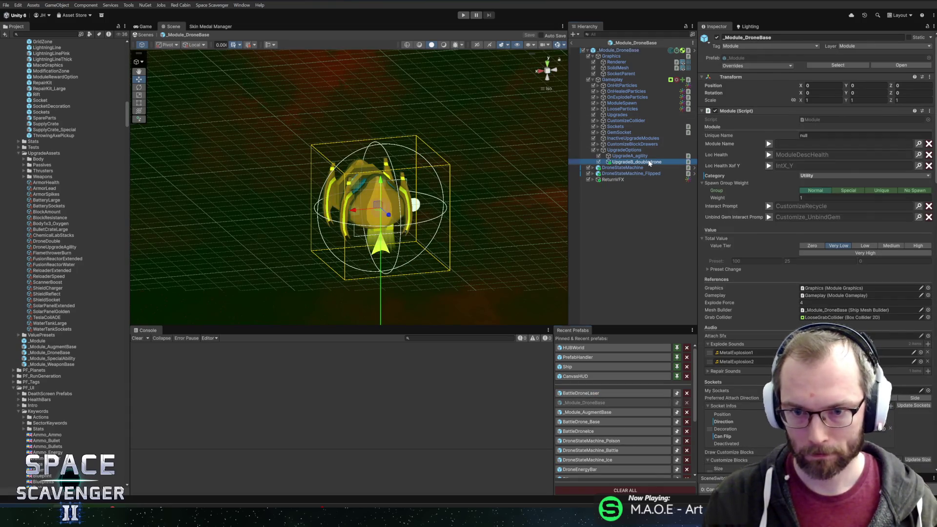
Step: Set UpgradeB_doubledrone's unlock asset and unlock name to DroneDouble, then save the prefab
left_click(648, 162)
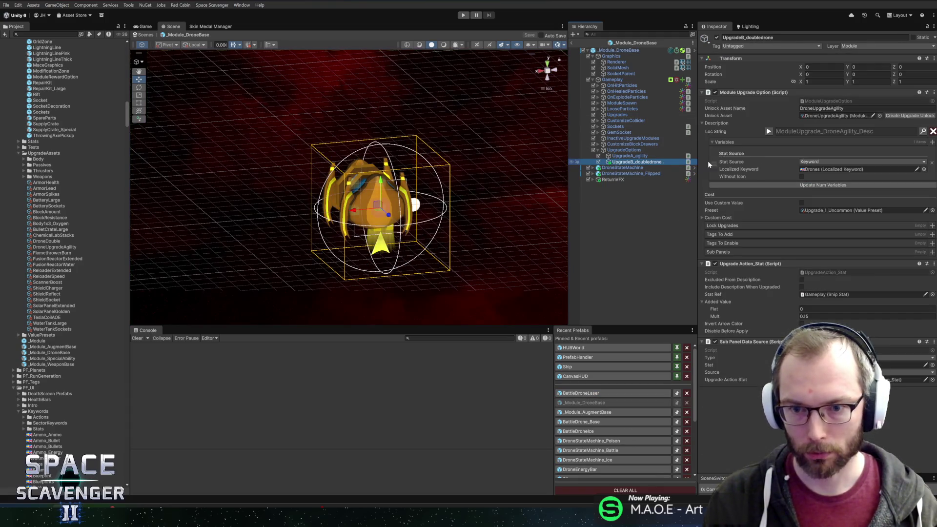
left_click(879, 116)
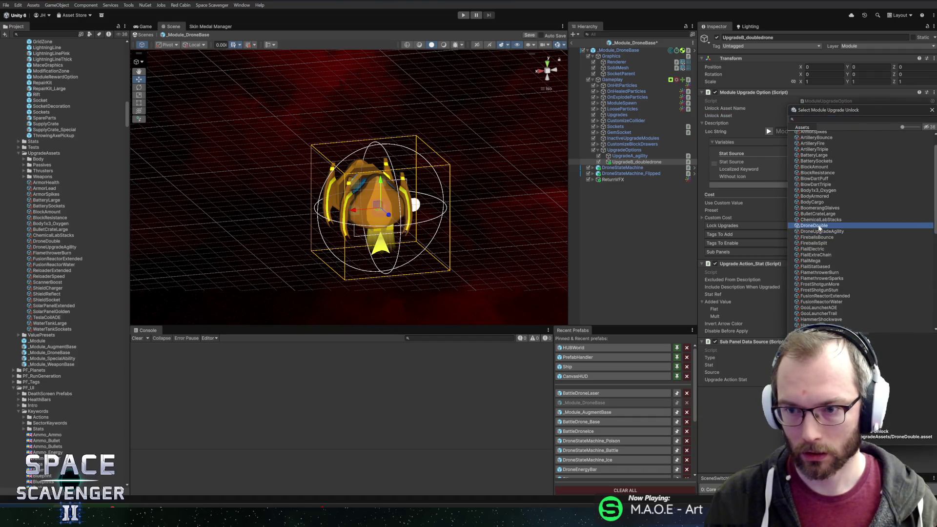
double_click(820, 231)
type("DroneDouble")
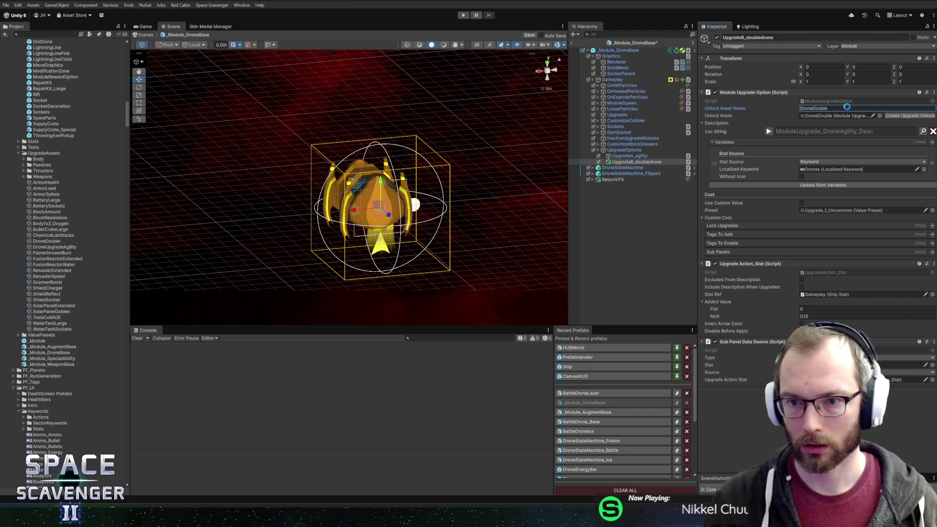
key("ctrl+s")
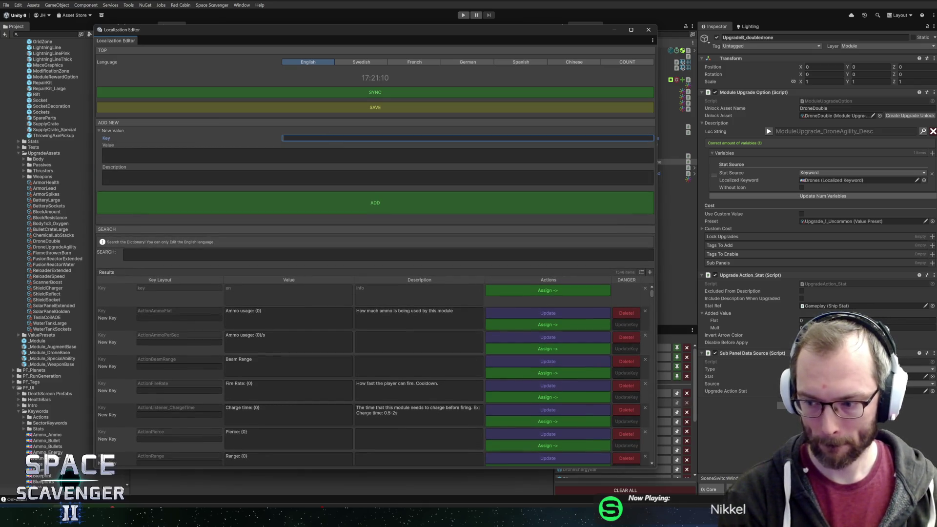
Step: Enter the key ModuleUpgrade_DroneDouble_Title with the value 'Double-decker'
type("modu")
key("BackSpace")
key("BackSpace")
key("BackSpace")
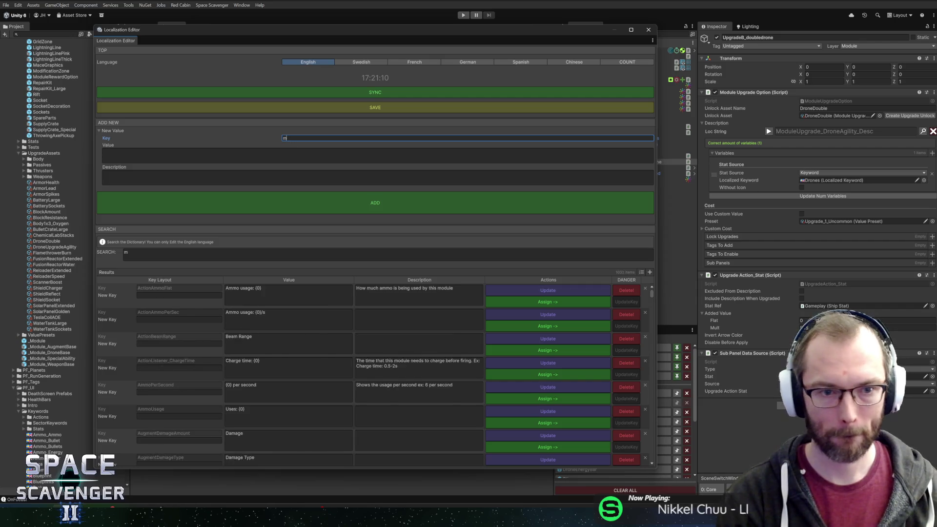
type("Module")
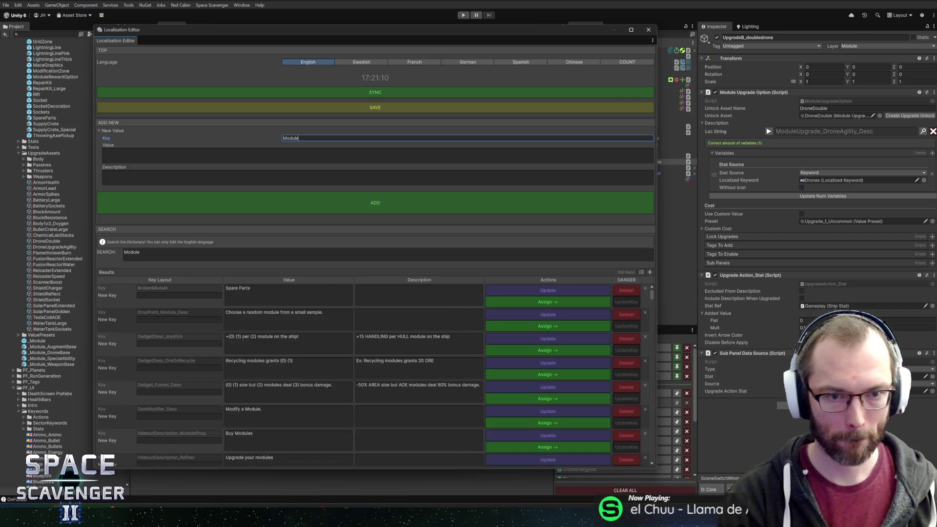
type("Upgrade_DroneDouble_Tit")
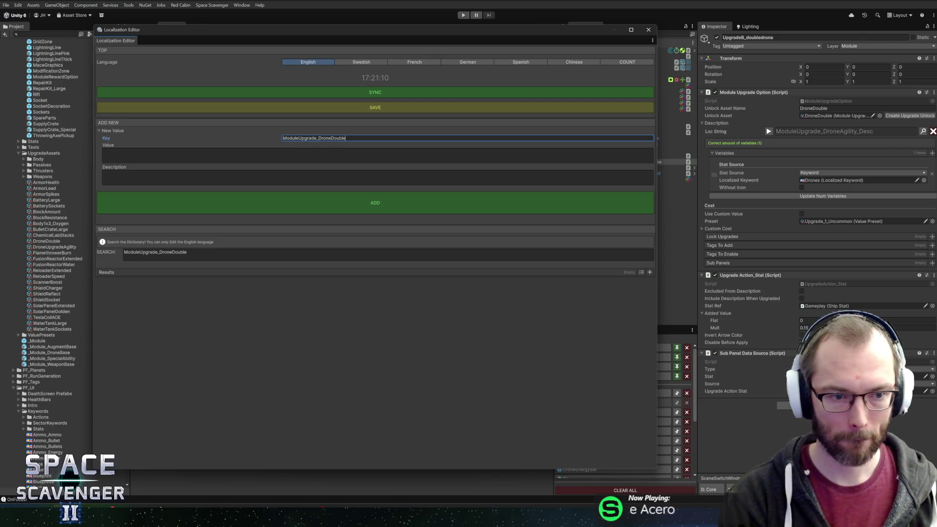
type("le")
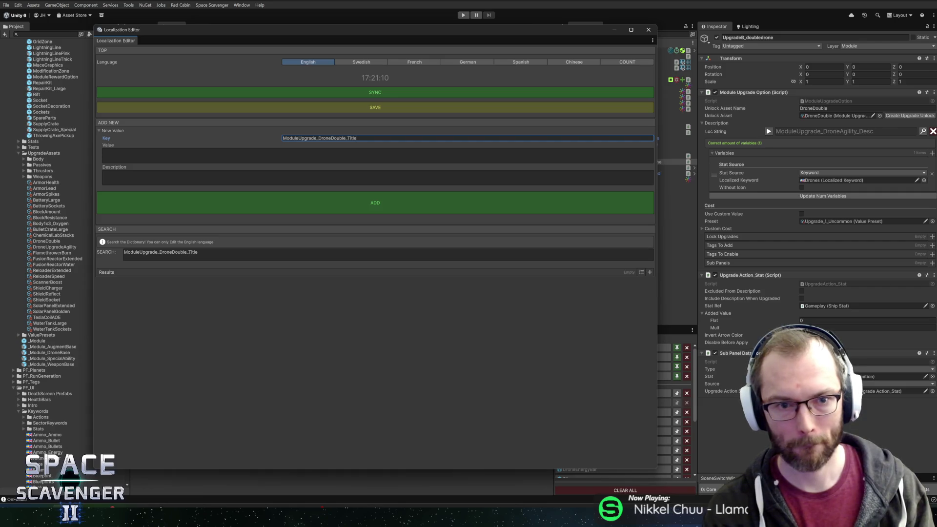
left_click(117, 151)
type("Double D")
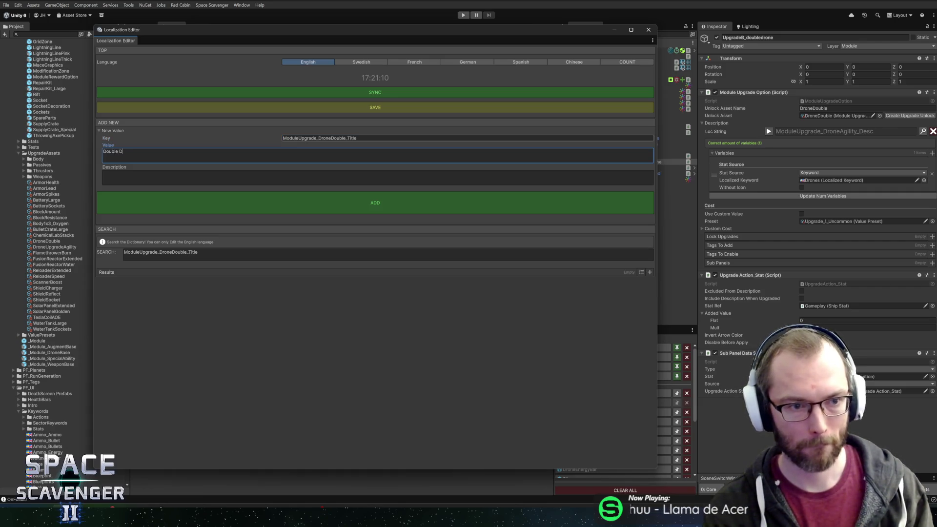
type("ecker")
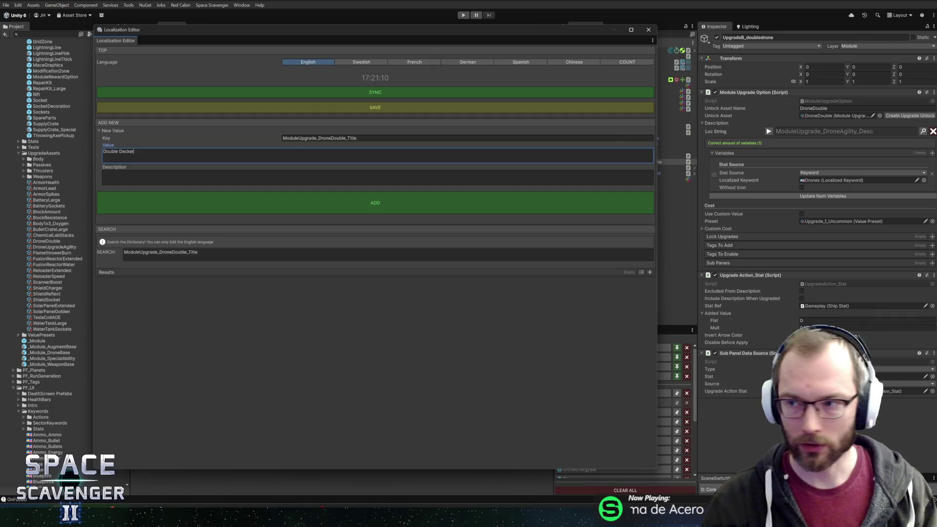
key("alt+Tab")
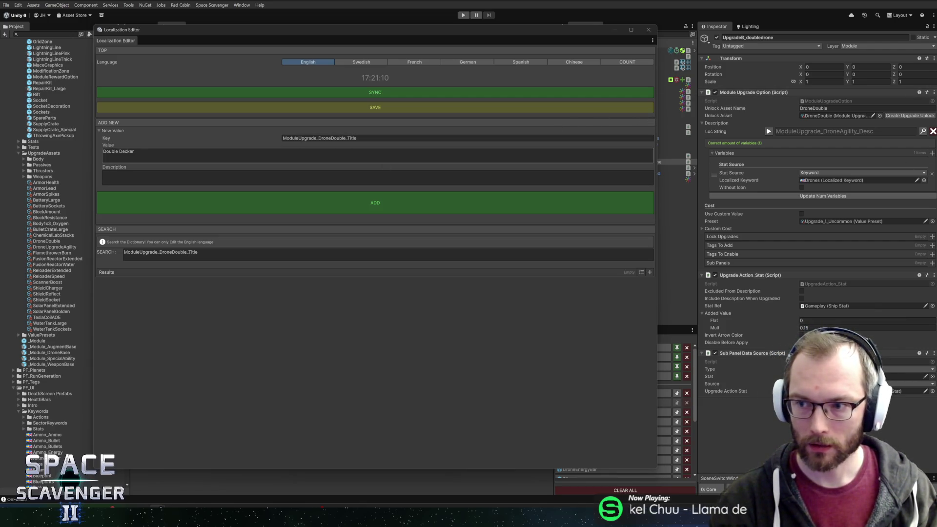
left_click(112, 152)
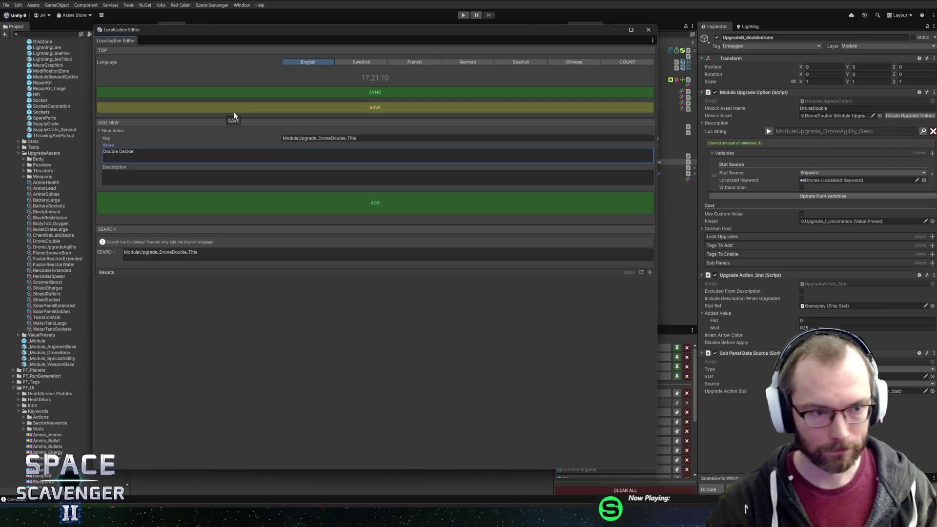
type("-d")
Step: Describe it as an extra docking station stacked on top, like a double-decker bus, and add the entry
left_click(104, 174)
type("Adds ")
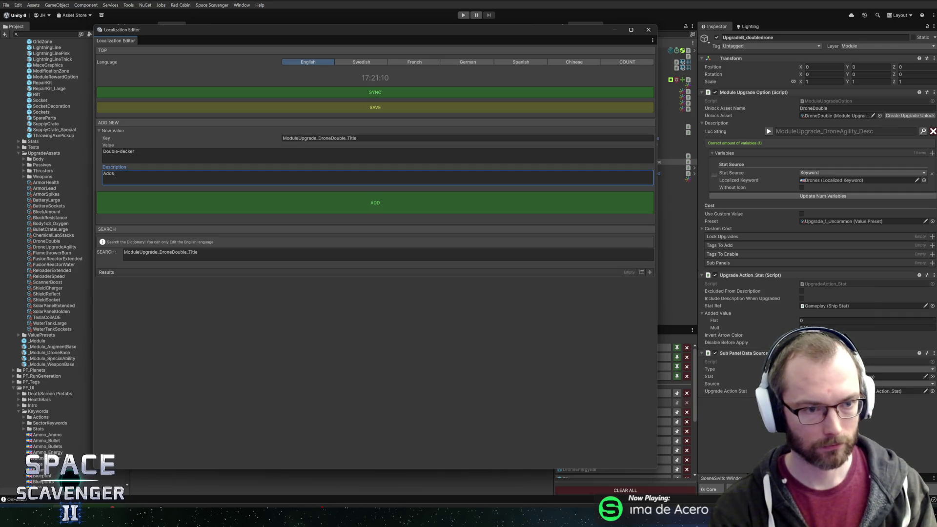
type("an extra")
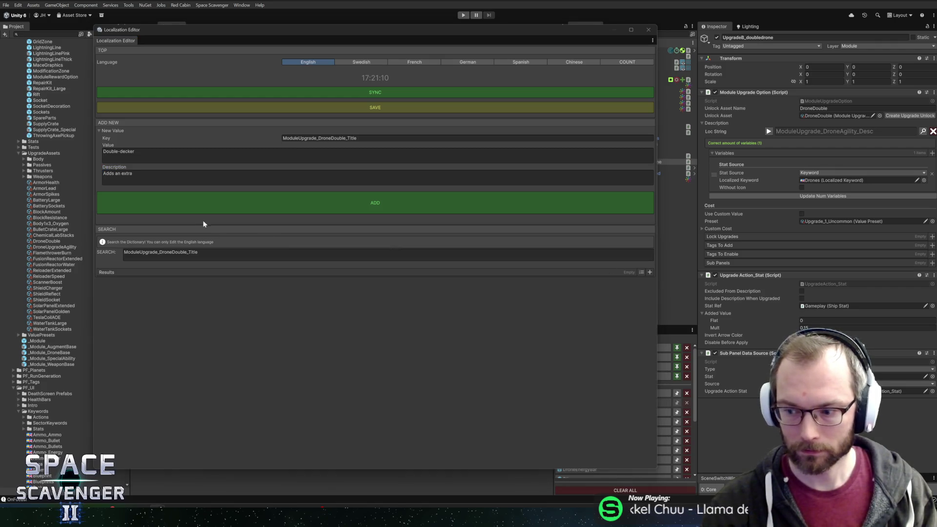
key("alt+Tab")
left_click(133, 173)
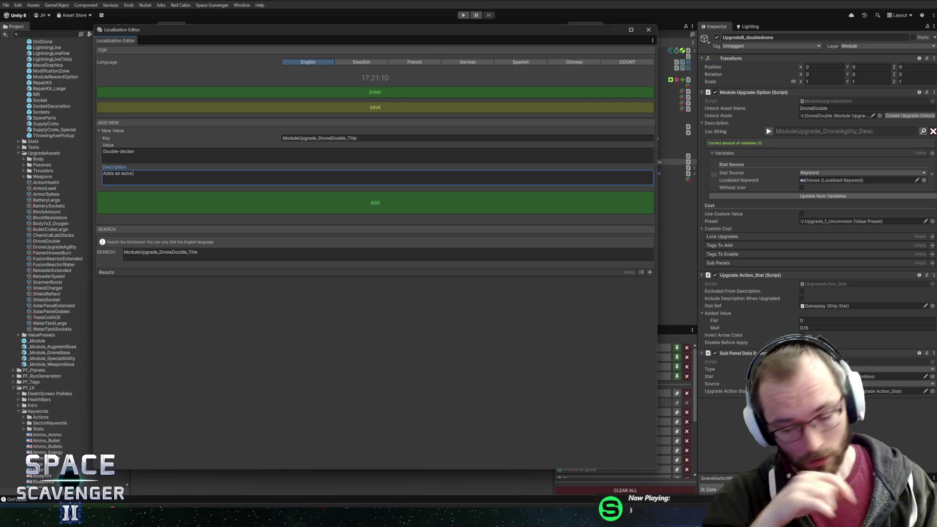
type("ocking station")
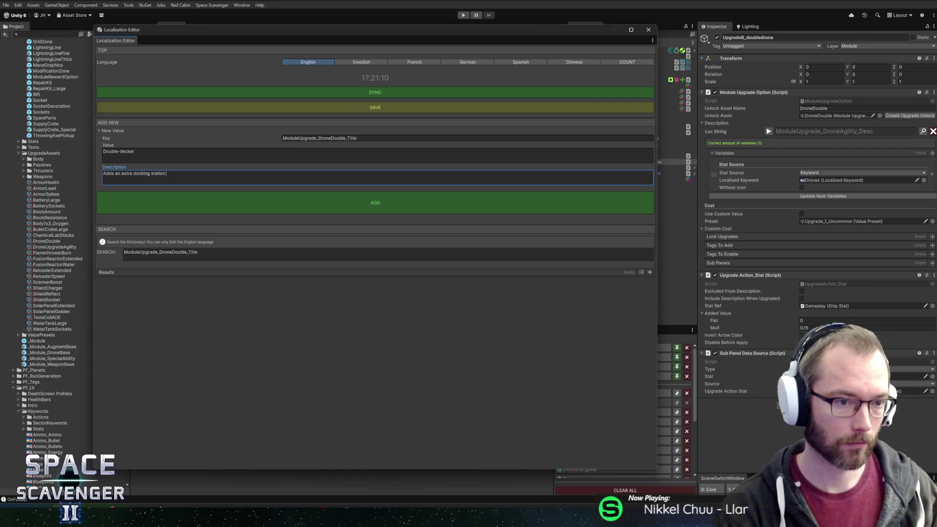
type(" for another drone")
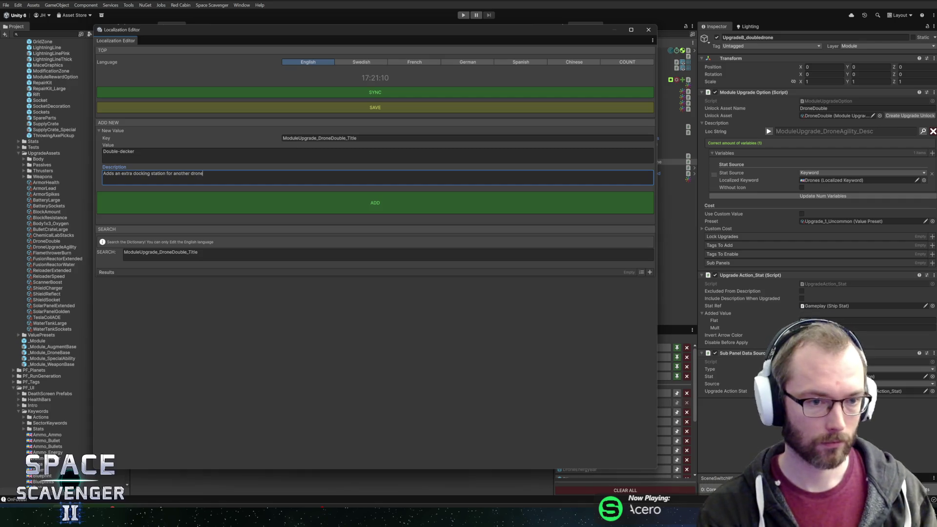
type(" on top of th")
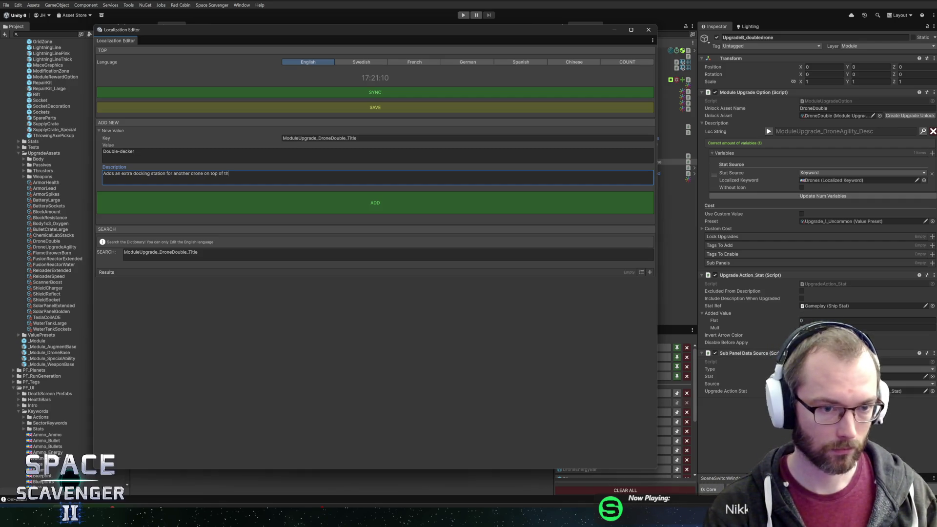
type("e other")
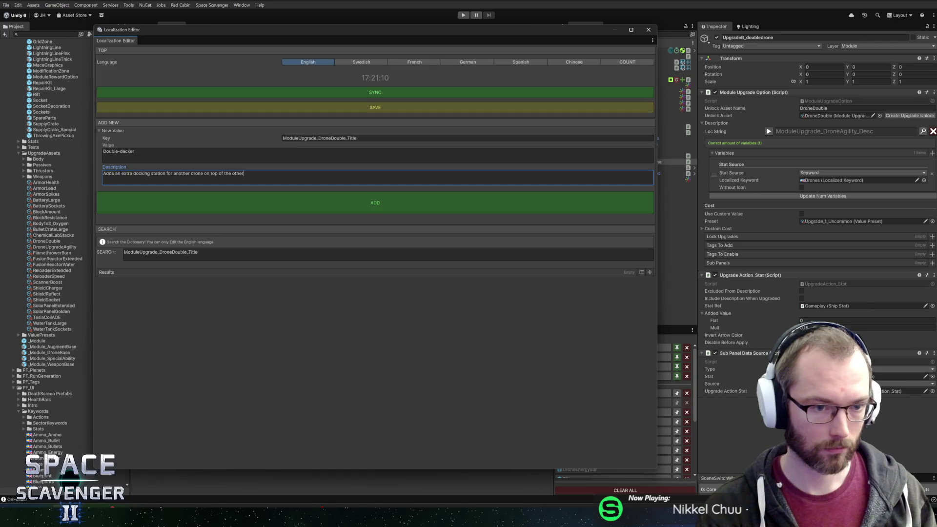
type(" station. Like a double-decker bus, t")
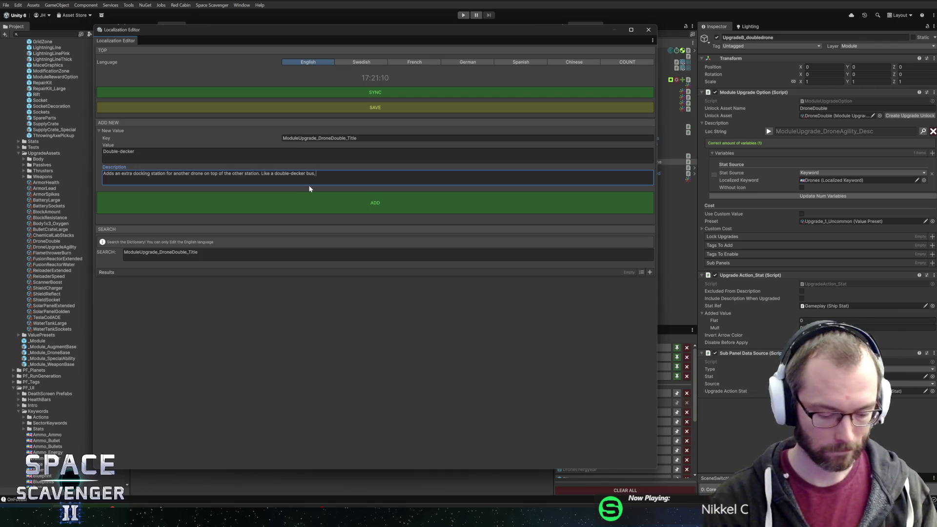
type("wo floors")
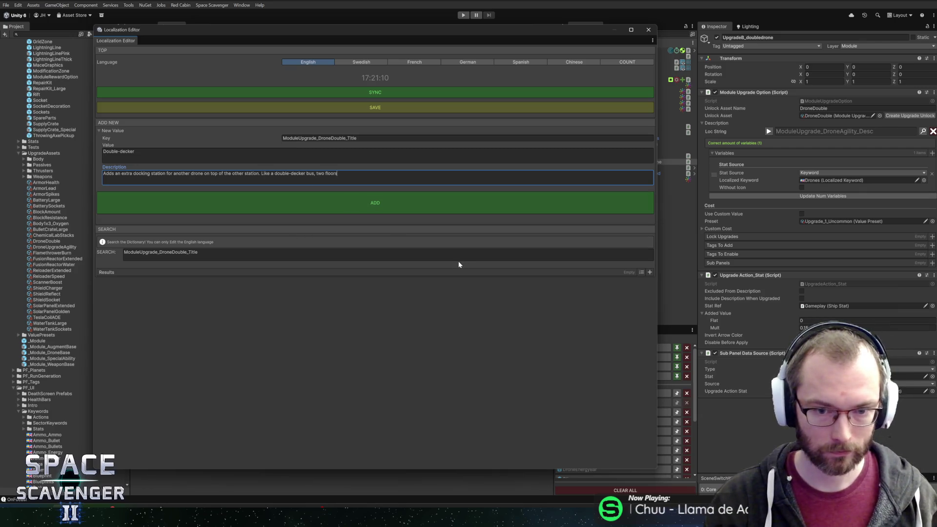
key("Return")
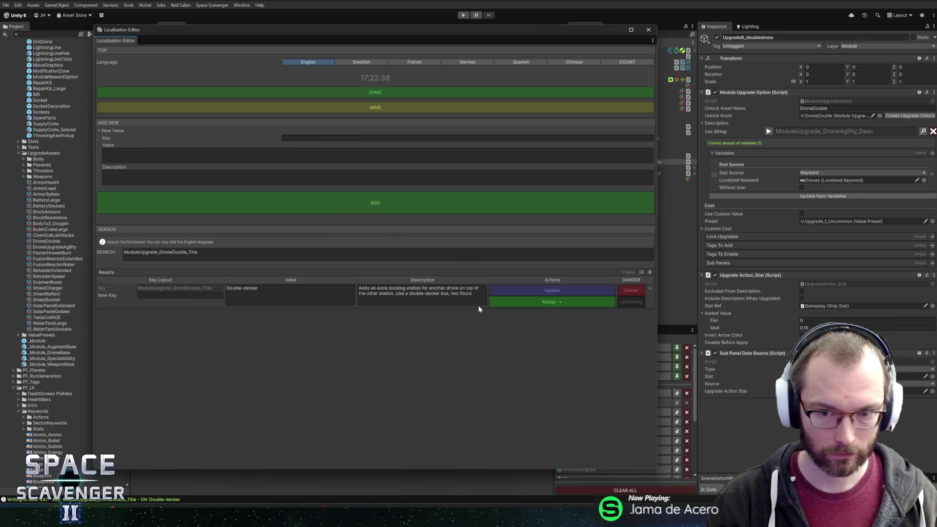
Step: Enter the key ModuleUpgrade_DroneDouble_Desc with the value 'Add an extra drone!'
left_click(385, 138)
type("ModuleUpgrade_De")
type("on")
key("BackSpace")
key("BackSpace")
key("BackSpace")
type("rone")
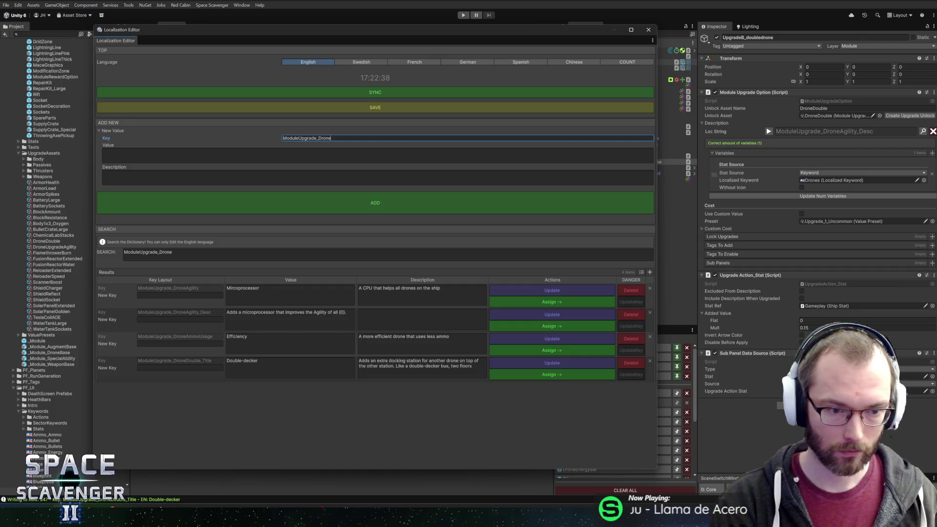
type("Double_")
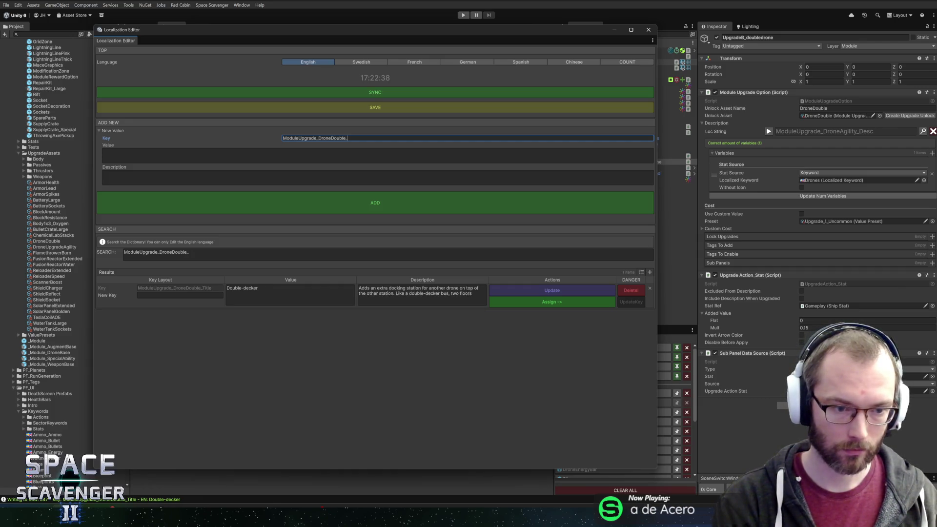
type("Desc")
key("Tab")
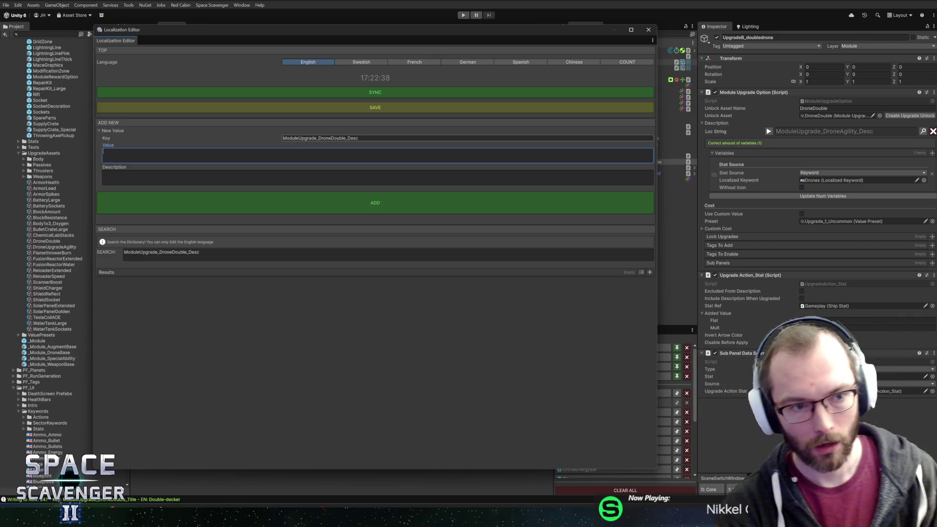
type("Add an extra dr")
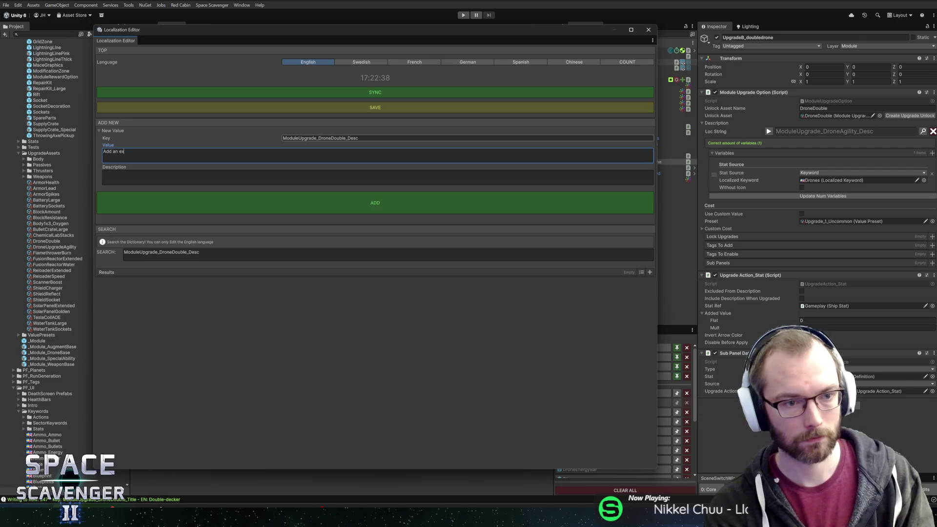
type("one")
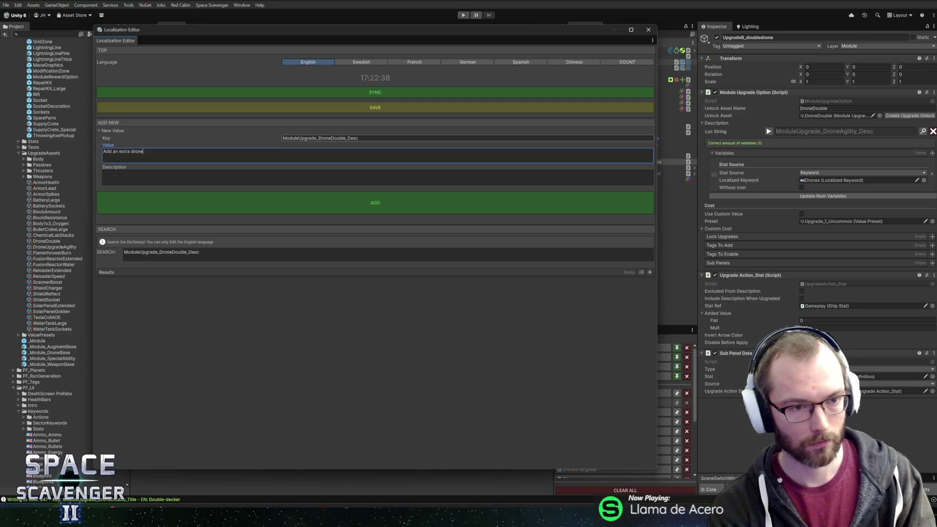
key("ctrl+a")
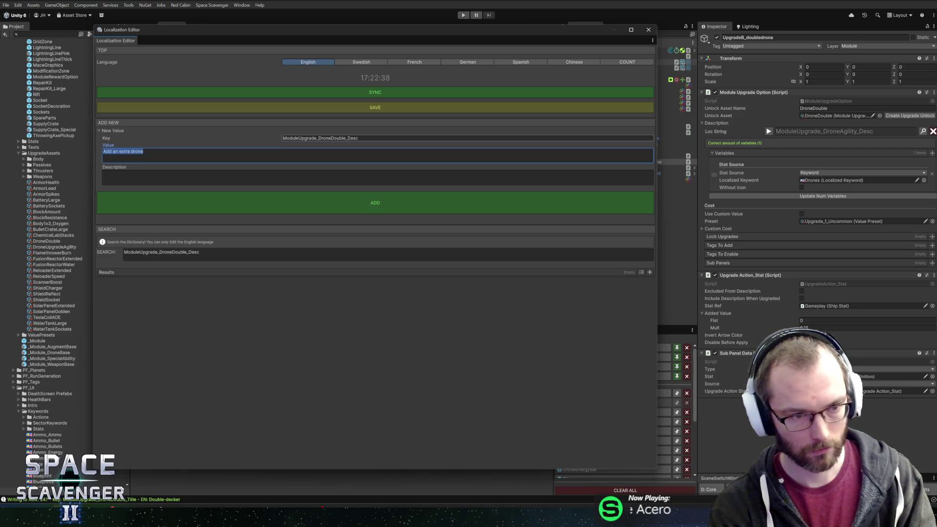
key("Right")
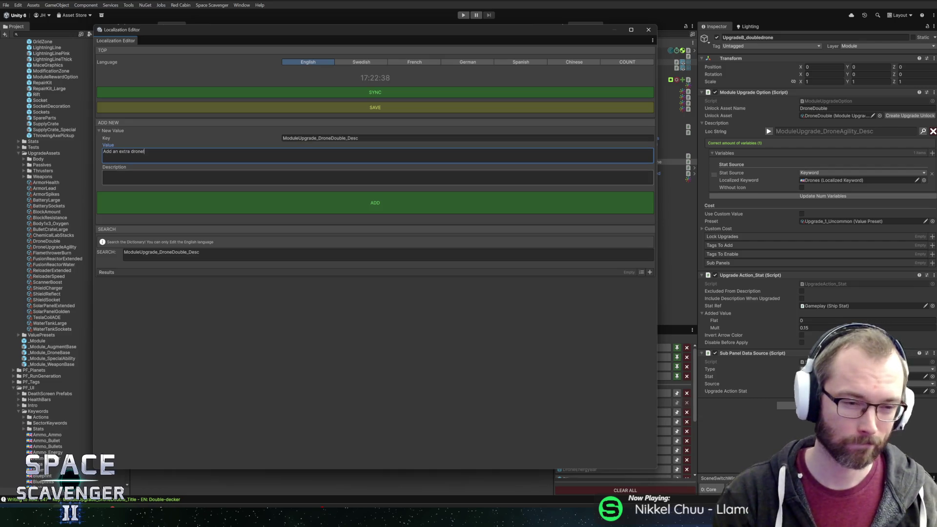
Step: Add the Desc entry, assign it as the upgrade's description, and close the editor
left_click(328, 205)
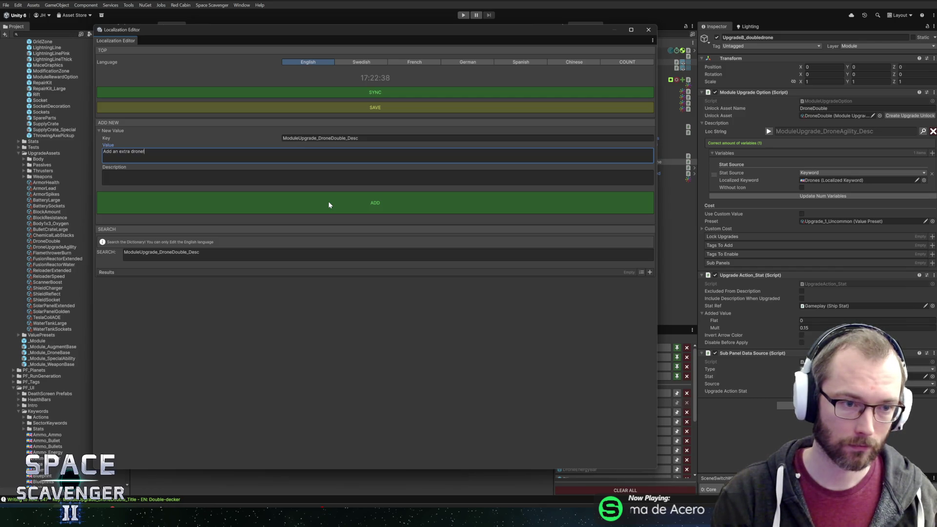
left_click(500, 302)
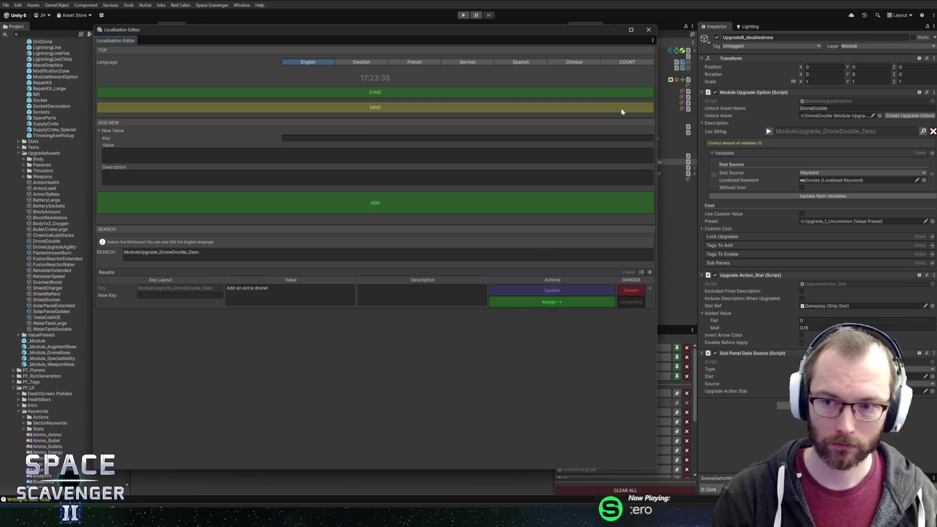
left_click(648, 30)
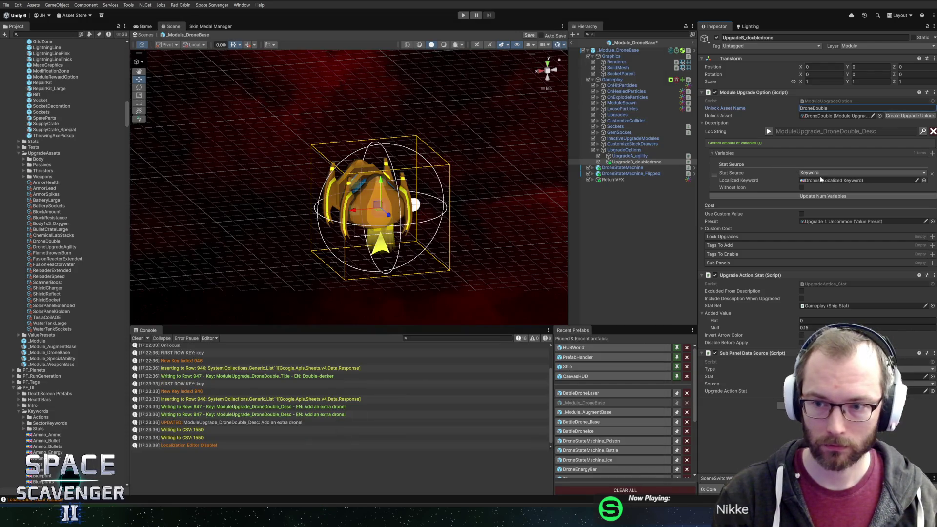
Step: Refresh the description's variables, apply the Upgrade_2_Rare cost preset, and save the prefab
left_click(829, 196)
key("ctrl+s")
left_click(932, 186)
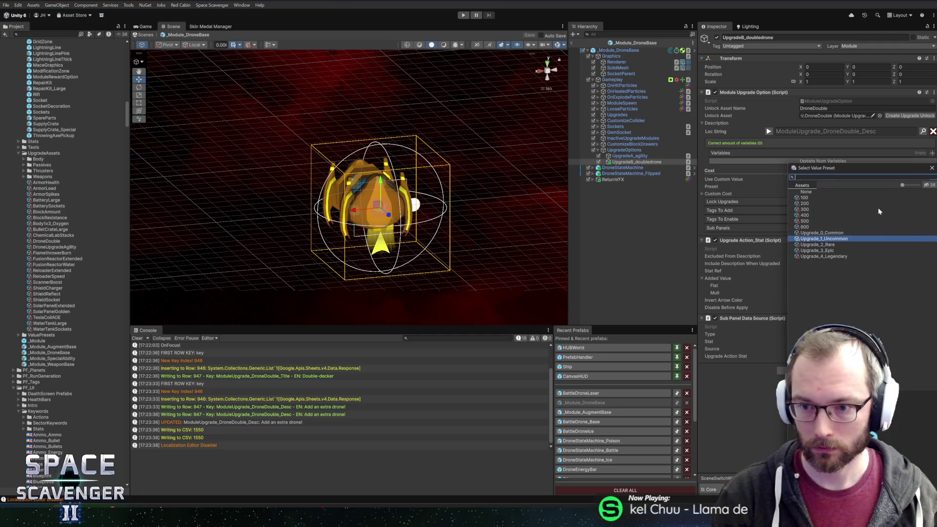
left_click(827, 245)
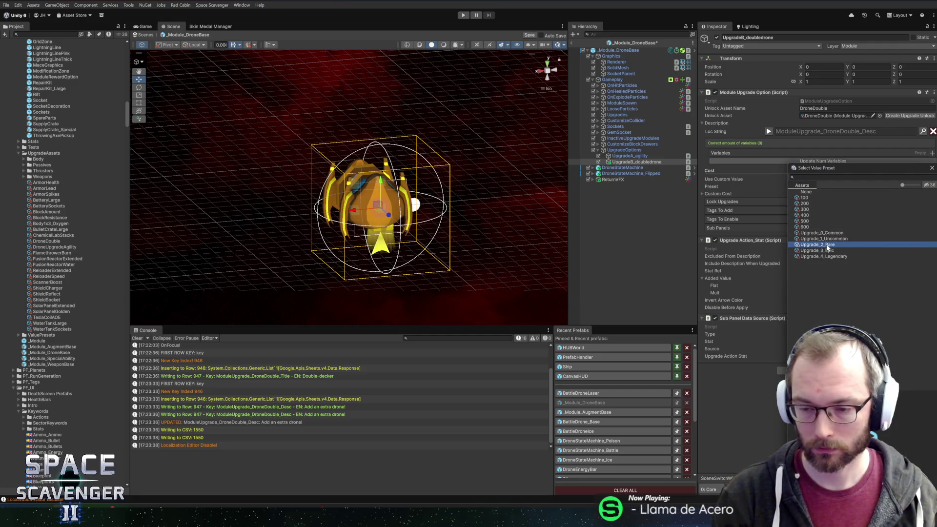
double_click(826, 244)
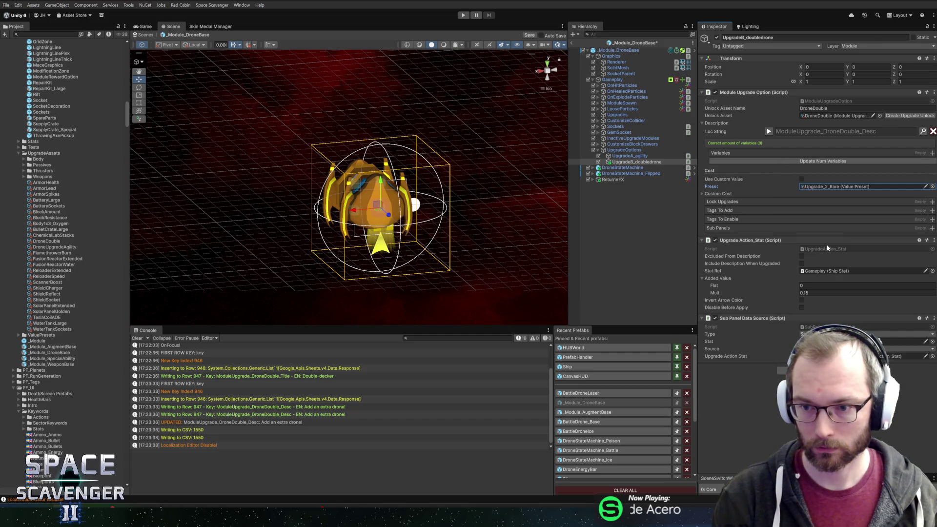
key("ctrl+s")
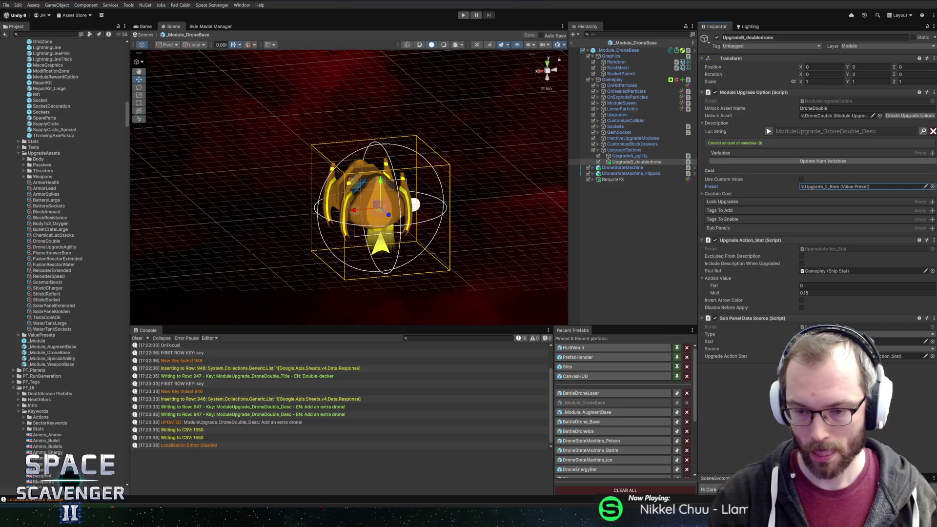
left_click(796, 371)
Step: Add the Upgrade Action_Passive component to UpgradeB_doubledrone
type("match")
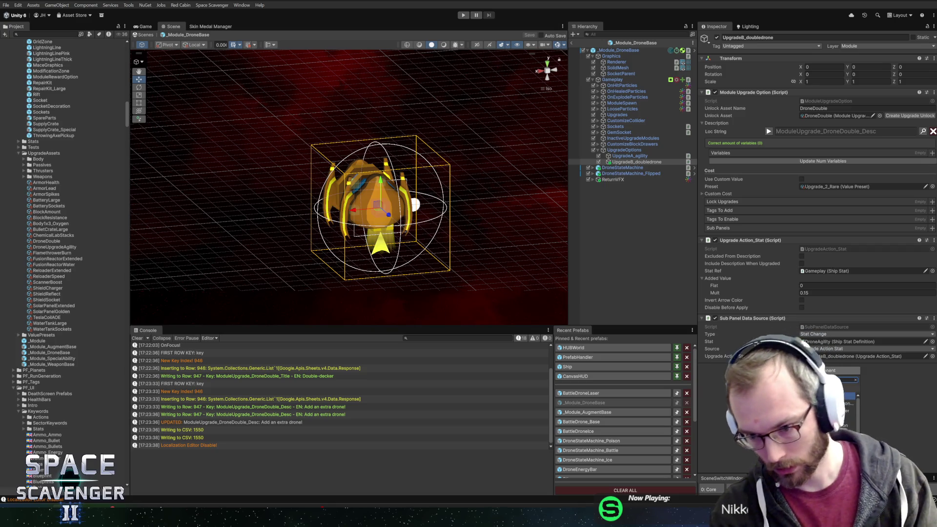
key("Down")
key("Down")
key("Down")
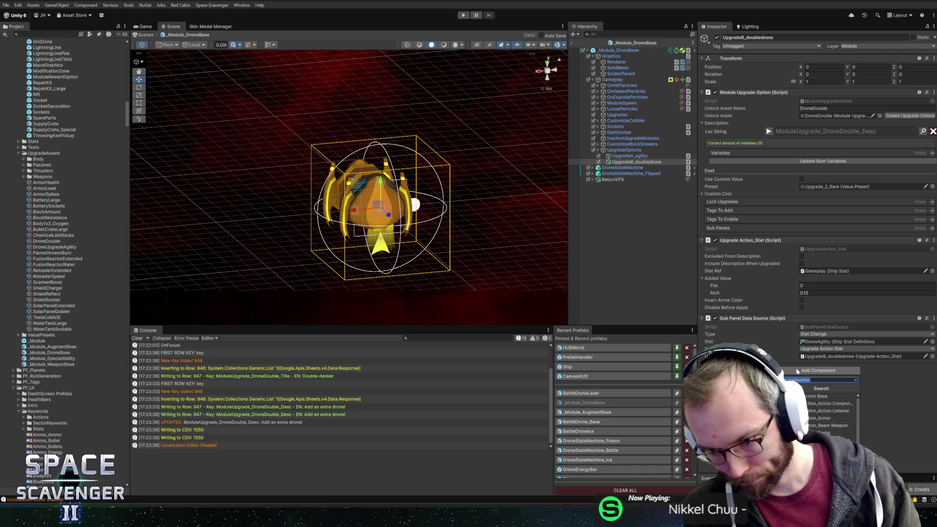
key("Down")
key("Down")
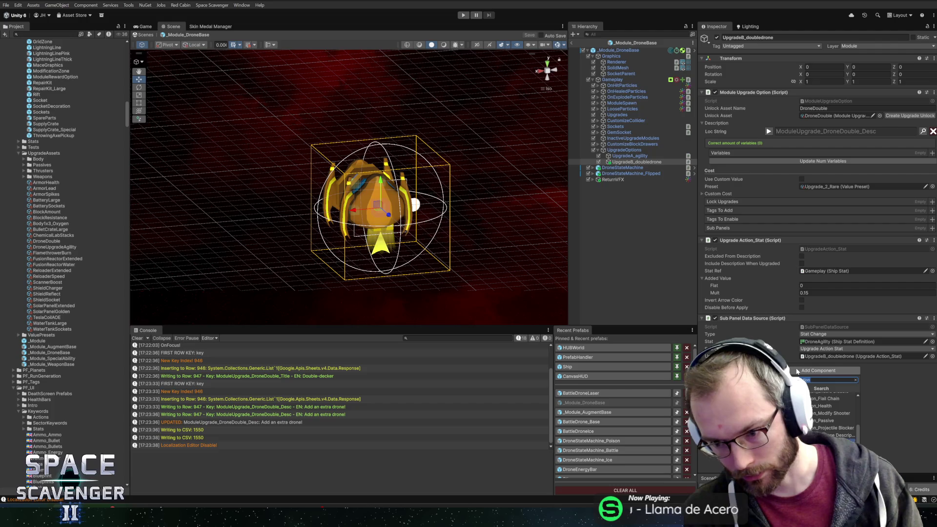
key("Up")
key("Up")
key("Up")
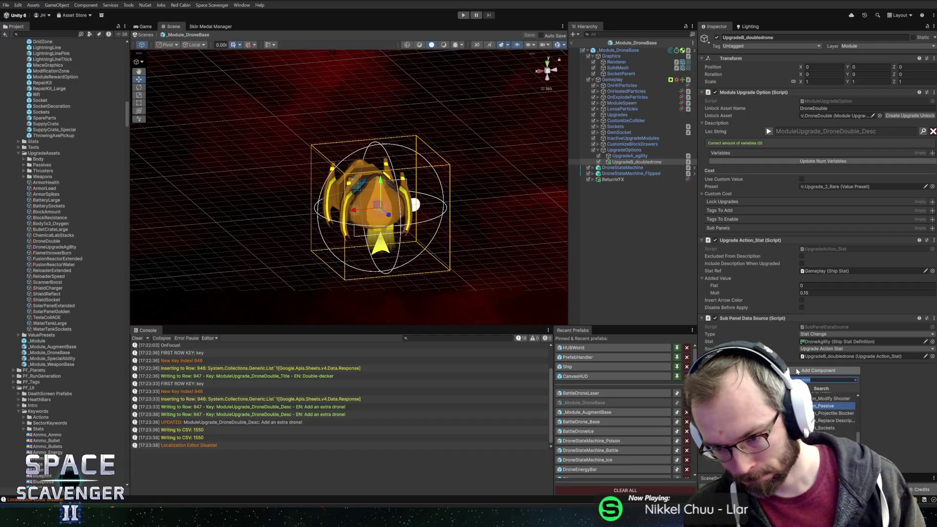
key("Return")
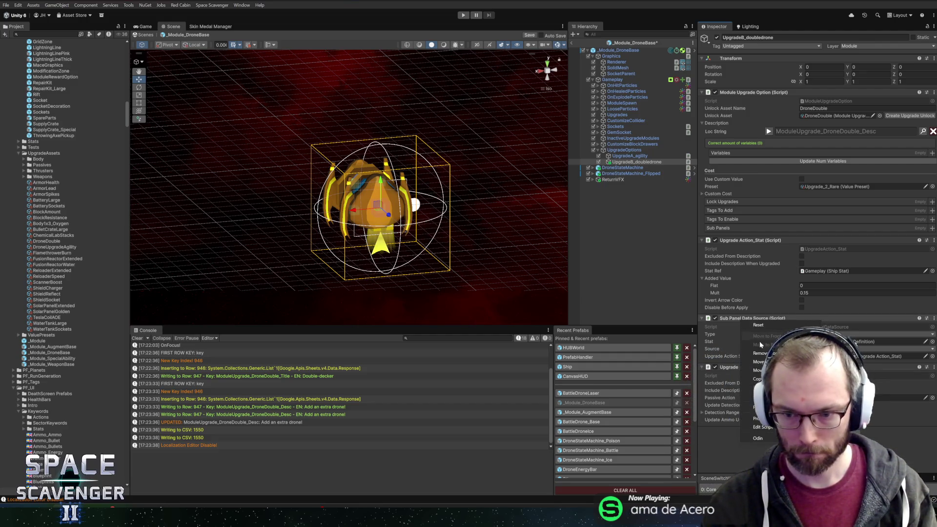
Step: Remove the Sub Panel Data Source and Upgrade Action_Stat components
left_click(762, 354)
right_click(756, 242)
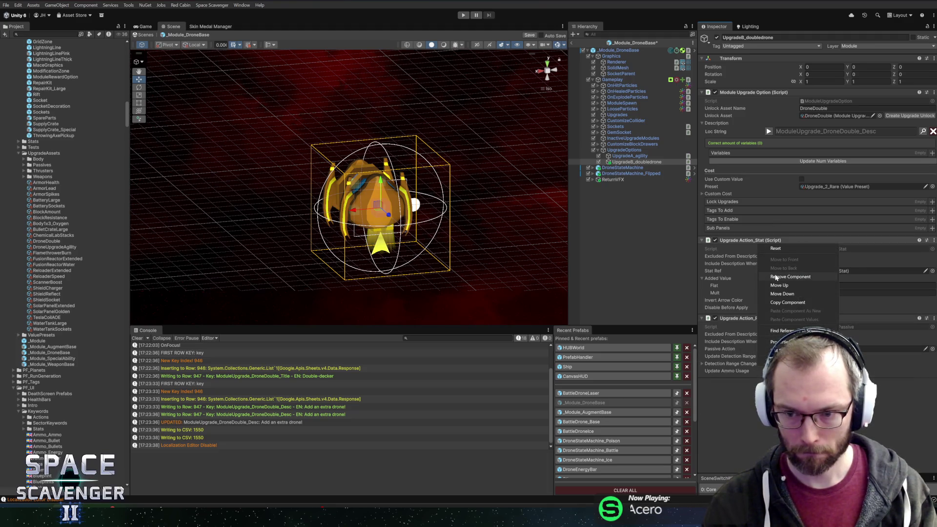
left_click(776, 277)
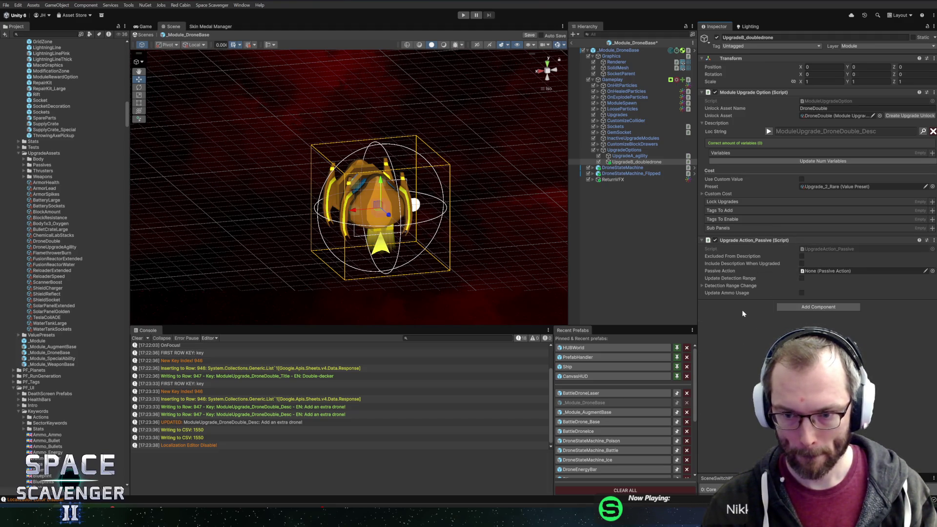
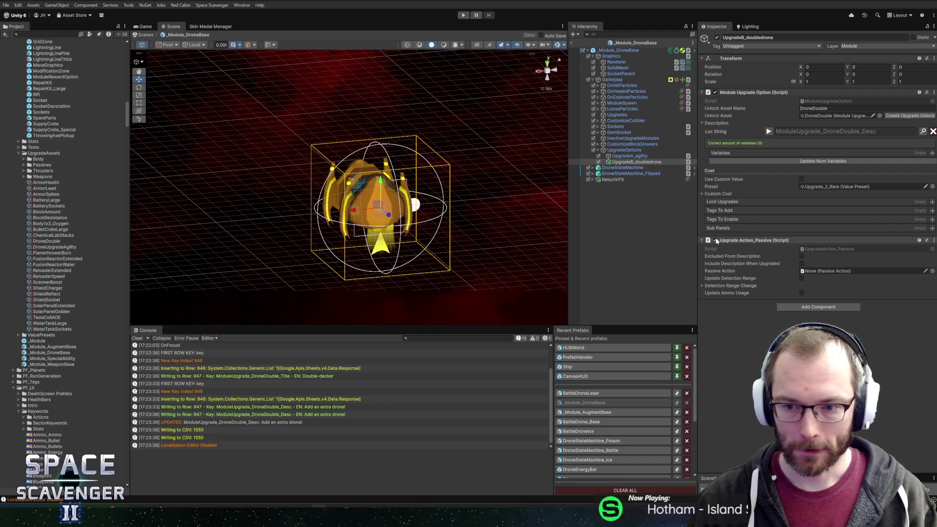
Step: Remove the Upgrade Action_Passive component from UpgradeB_doubledrone and save the prefab
right_click(743, 241)
left_click(758, 274)
key("ctrl+s")
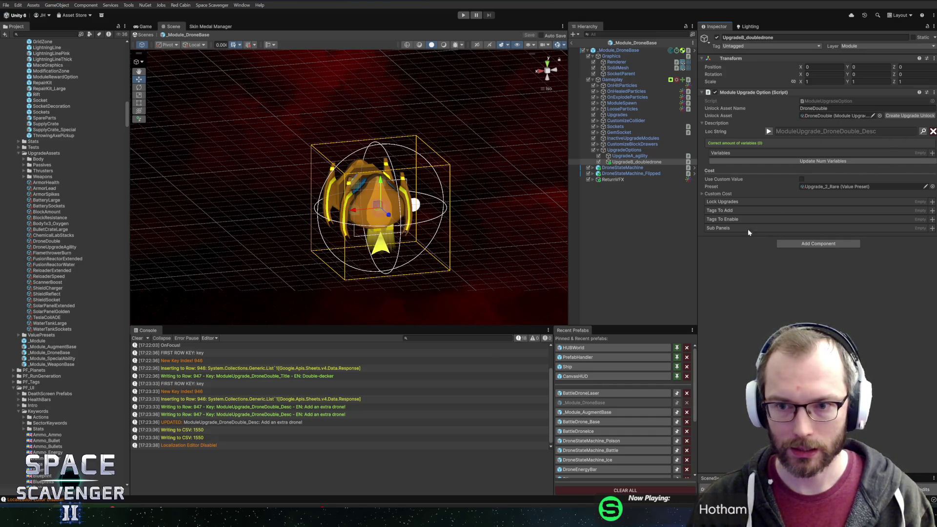
Step: Select the UpgradeA_agility upgrade option, then move over to Rider
key("Up")
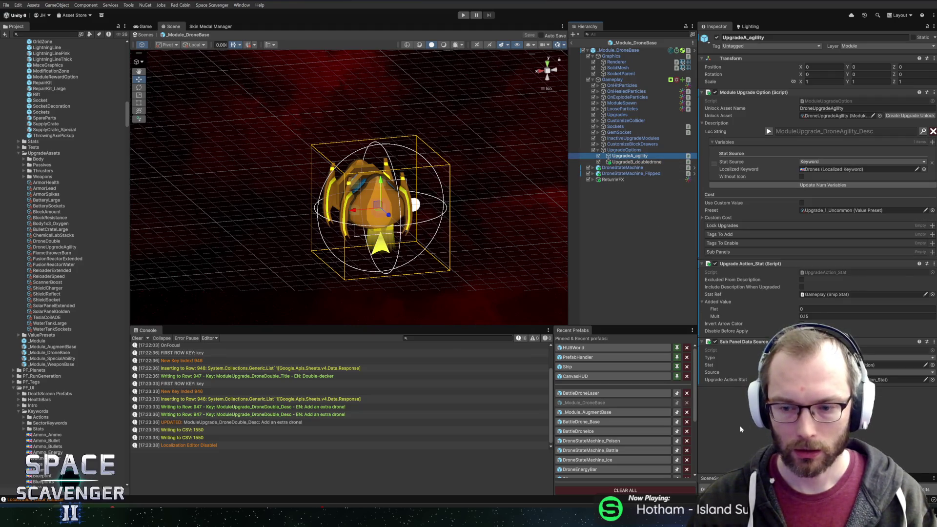
left_click(739, 426)
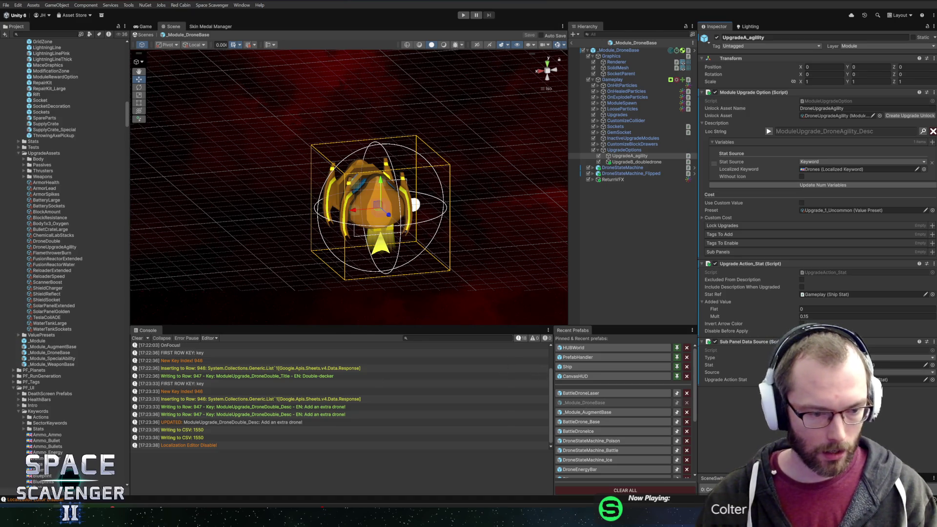
key("alt+Tab")
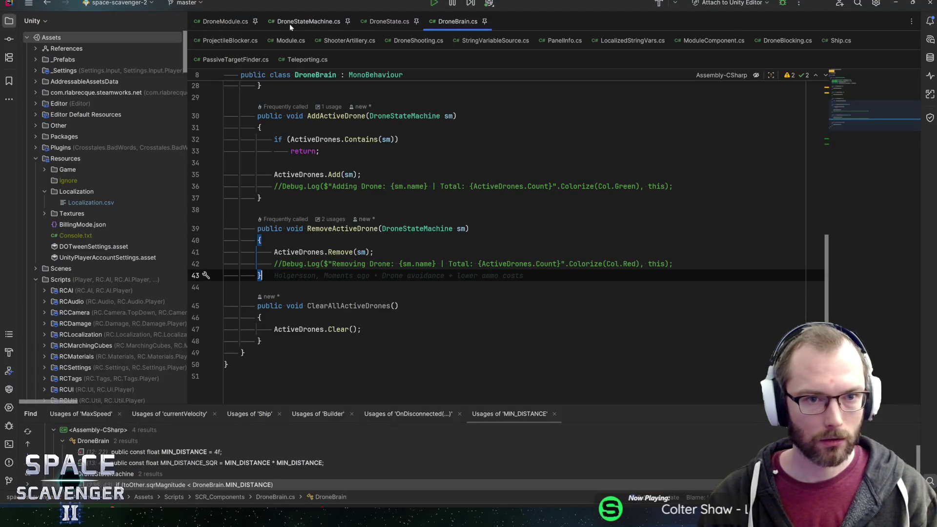
Step: Look over the Basic States fields in DroneStateMachine.cs, then return to DroneModule.cs at OnDisconnected
left_click(290, 23)
key("ctrl+alt+Left")
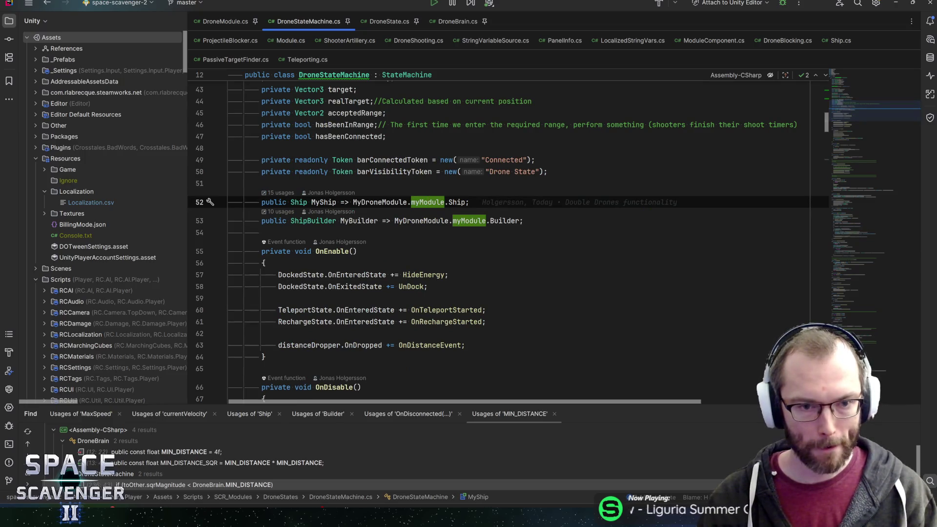
scroll(488, 239, "up", 10)
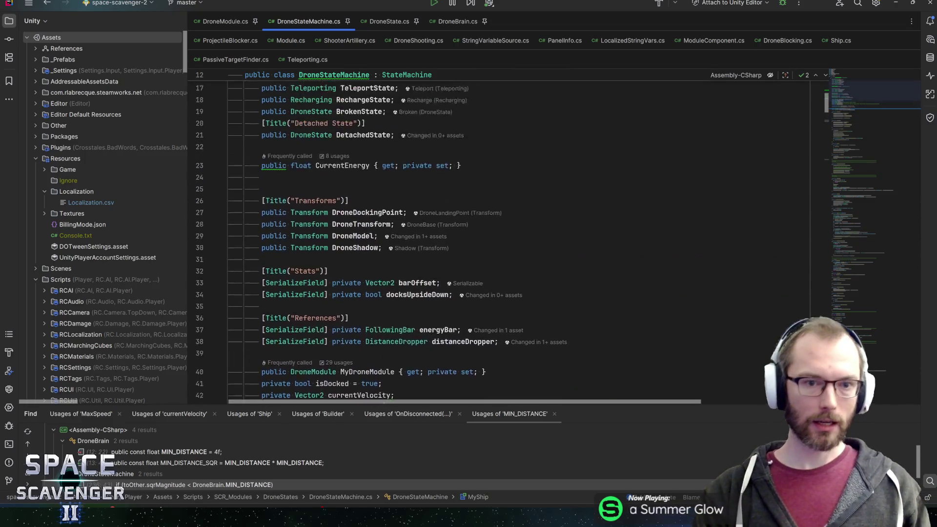
scroll(487, 239, "up", 2)
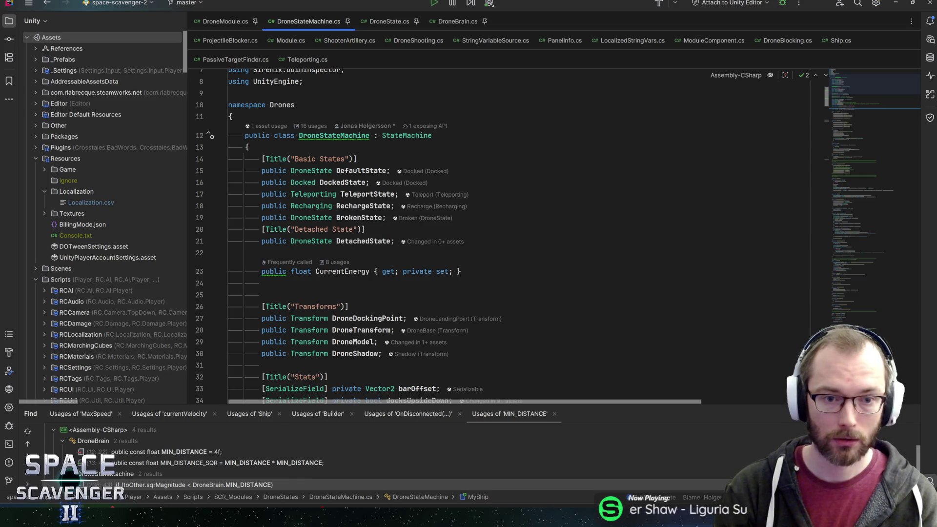
left_click(455, 160)
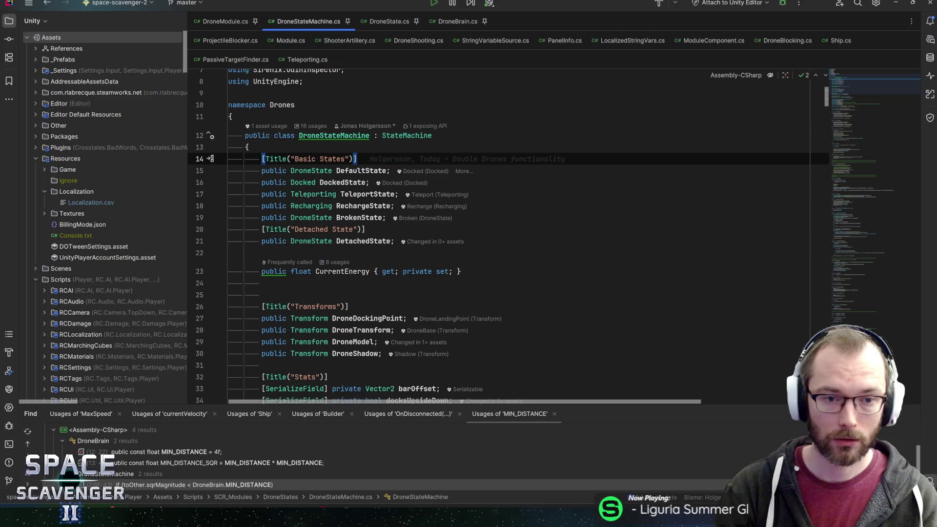
key("ctrl+Tab")
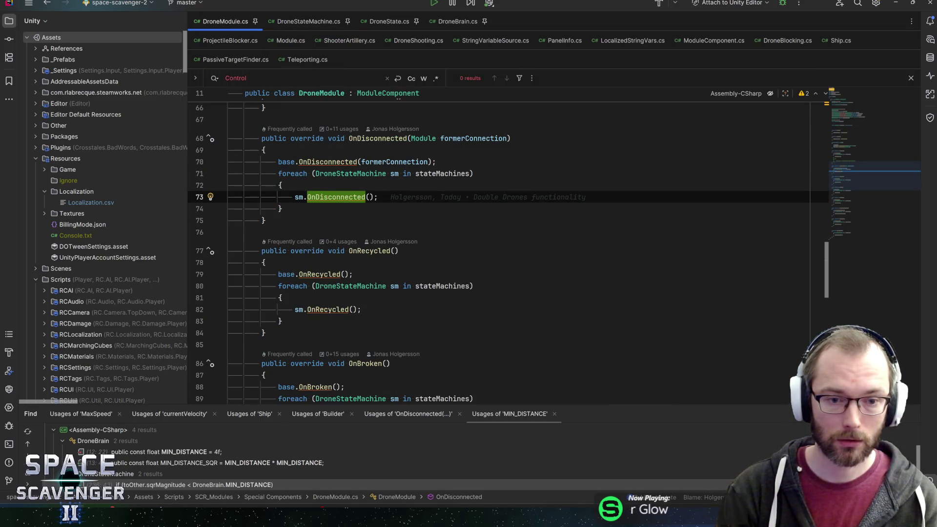
Step: Start an 'onupgr' method stub after OnDisconnected, then undo it and close the search bar
left_click(273, 220)
key("Return")
key("Return")
type("onupgr")
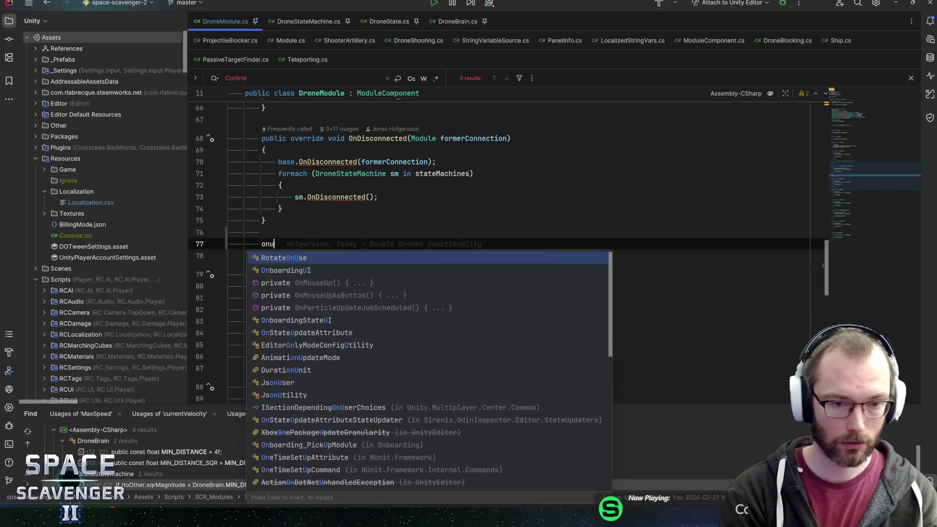
key("ctrl+z")
key("ctrl+z")
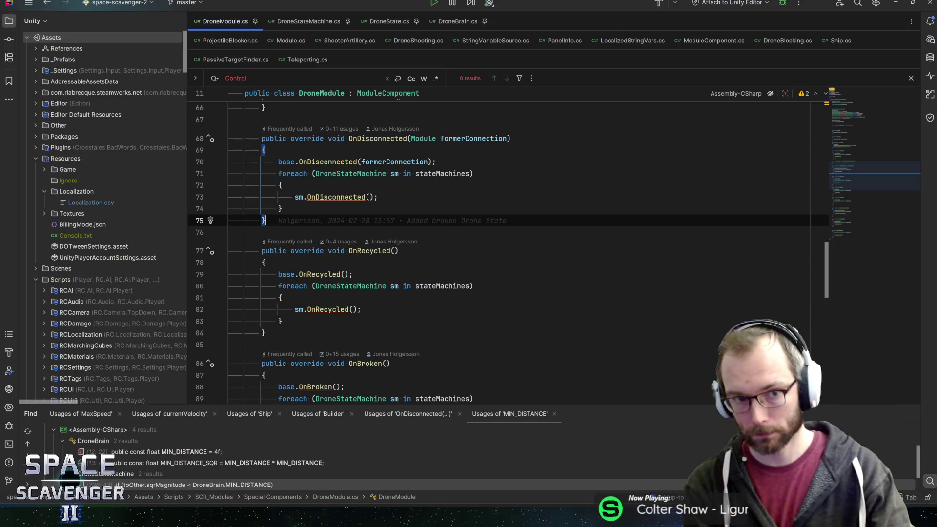
key("Escape")
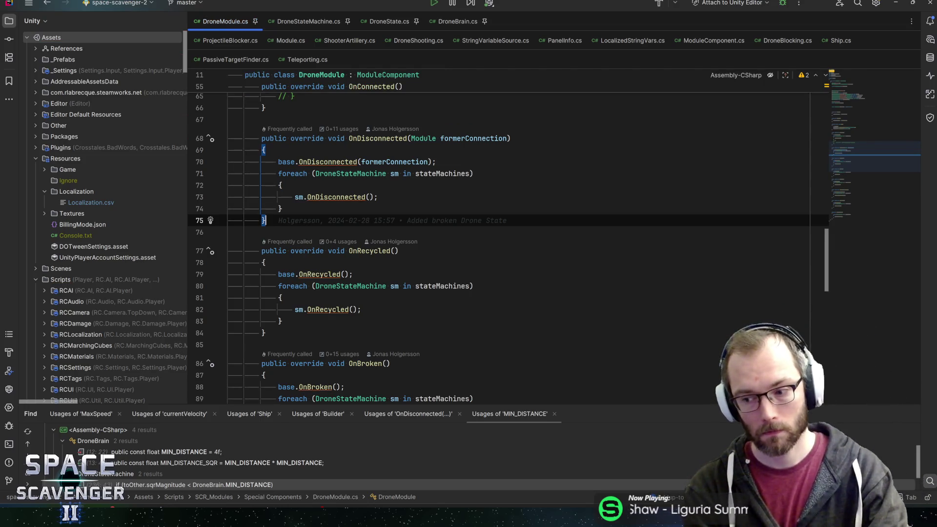
Step: Return to Unity and orbit the view around the drone base prefab
left_click_drag(853, 160, 842, 101)
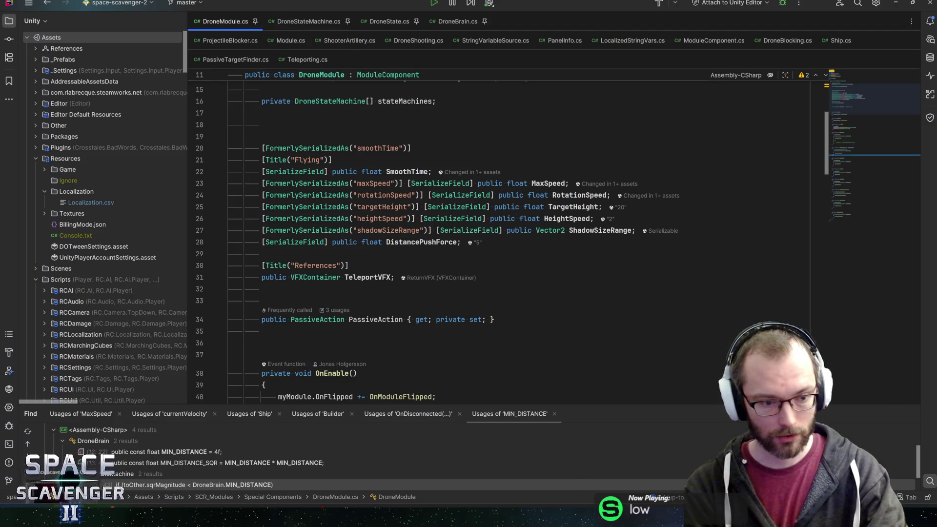
key("alt+Tab")
mouse_move(518, 227)
left_mouse_down()
mouse_move(483, 197)
mouse_move(511, 181)
mouse_move(482, 192)
left_mouse_up()
scroll(517, 201, "up", 3)
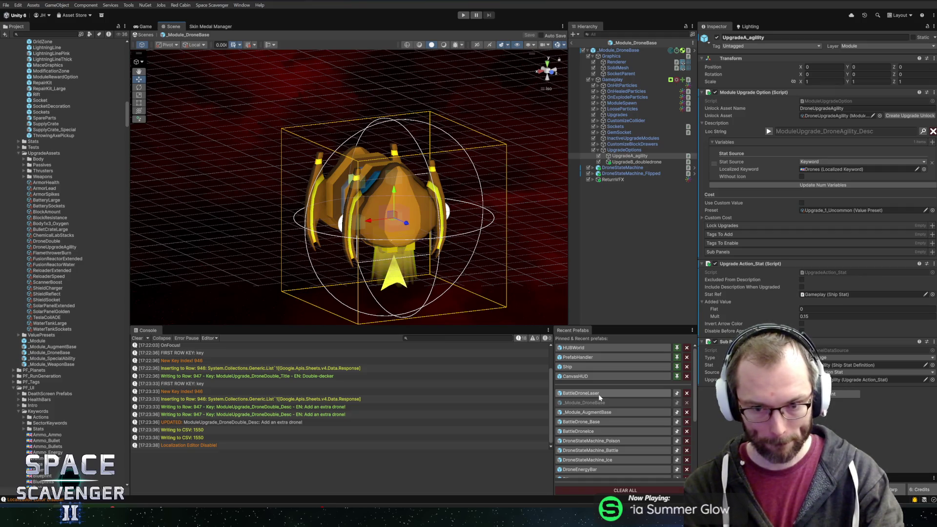
Step: In the DroneStateMachine prefab, duplicate Recharge as 'Disabled' and move it above Recharge
scroll(608, 445, "down", 3)
scroll(608, 445, "down", 1)
left_click(608, 431)
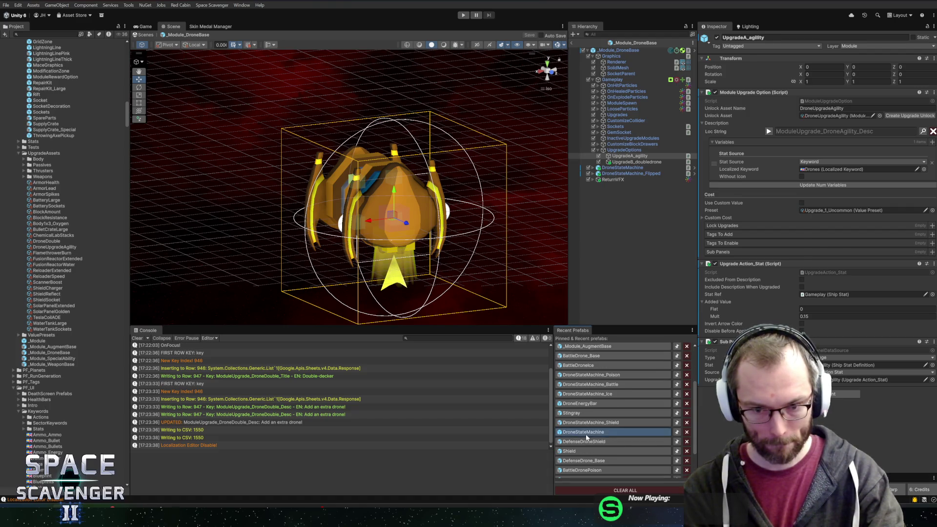
left_click(593, 69)
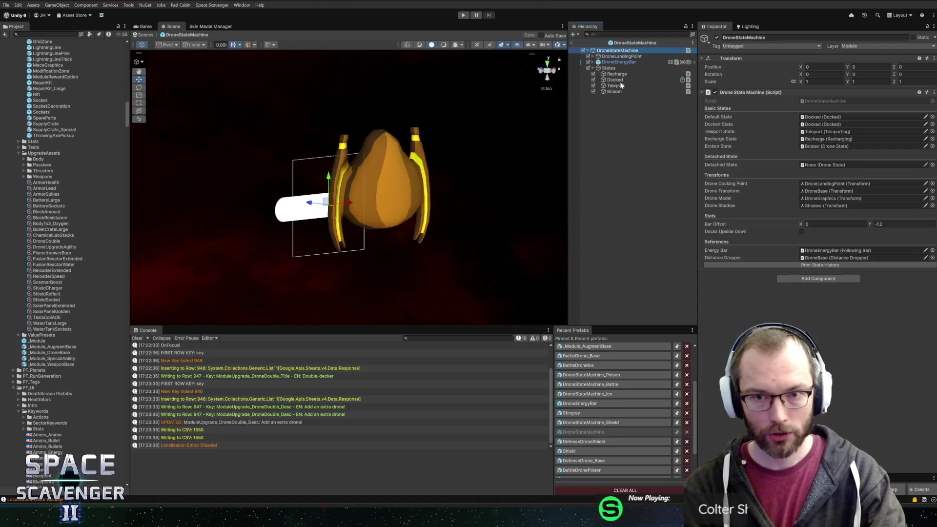
left_click(616, 74)
key("ctrl+d")
key("F2")
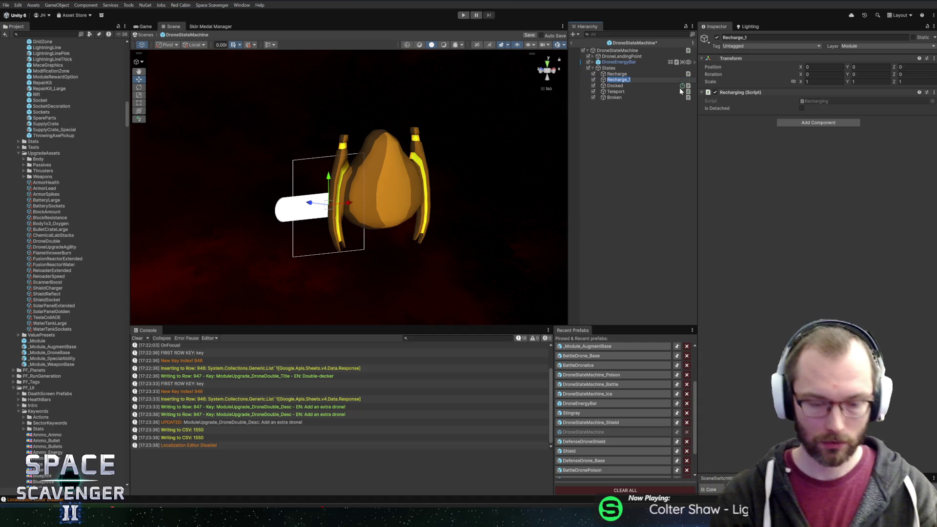
type("Disabled")
key("Return")
mouse_move(682, 81)
left_mouse_down()
mouse_move(669, 65)
mouse_move(634, 98)
mouse_move(625, 72)
left_mouse_up()
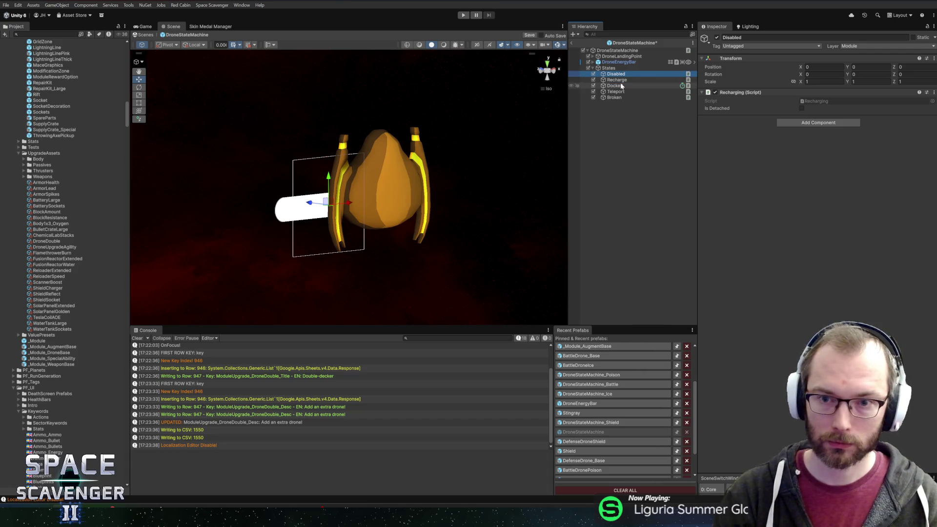
Step: Check the root's Default State, then open the Docked state's script in the code editor
left_click(615, 85)
left_click(608, 68)
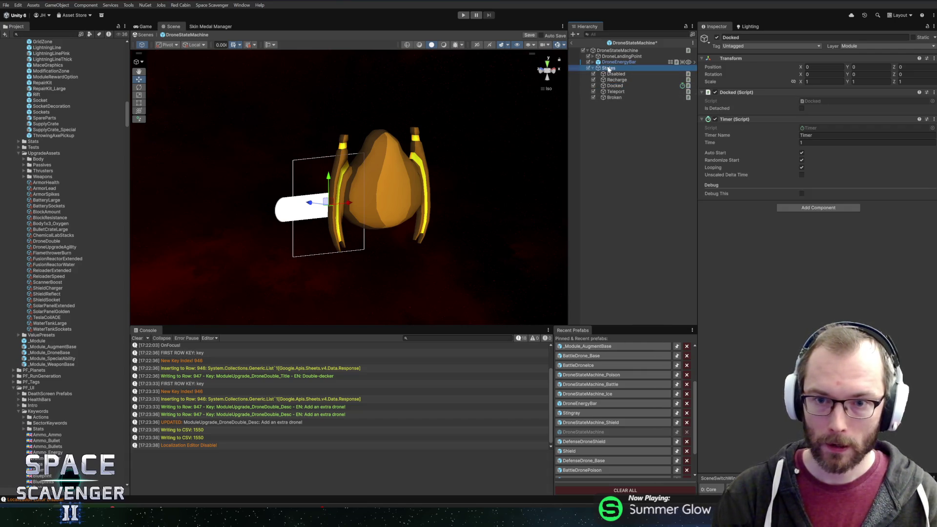
left_click(617, 51)
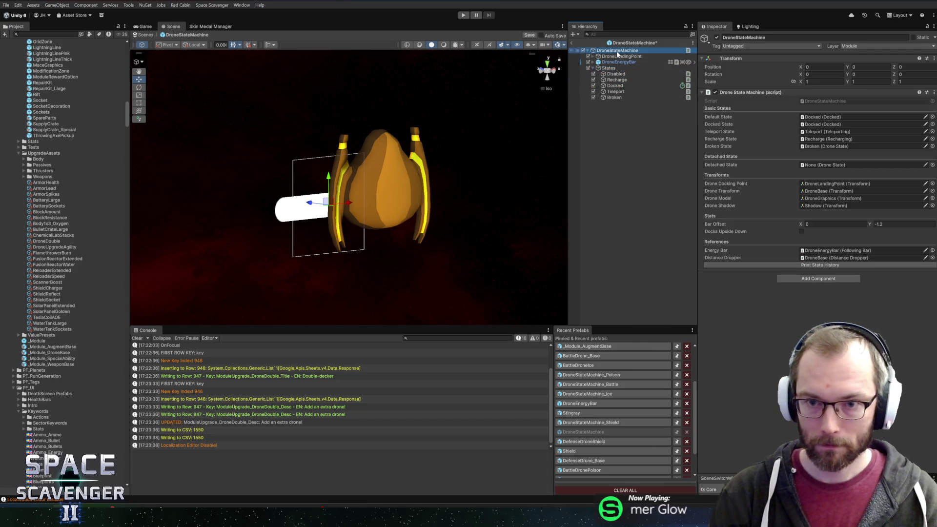
left_click(824, 117)
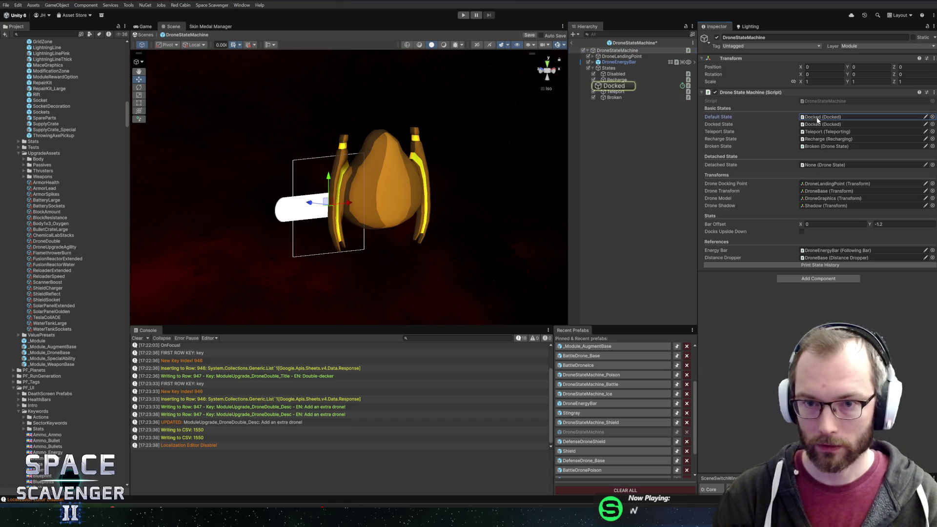
left_click(615, 86)
right_click(727, 93)
left_click(750, 202)
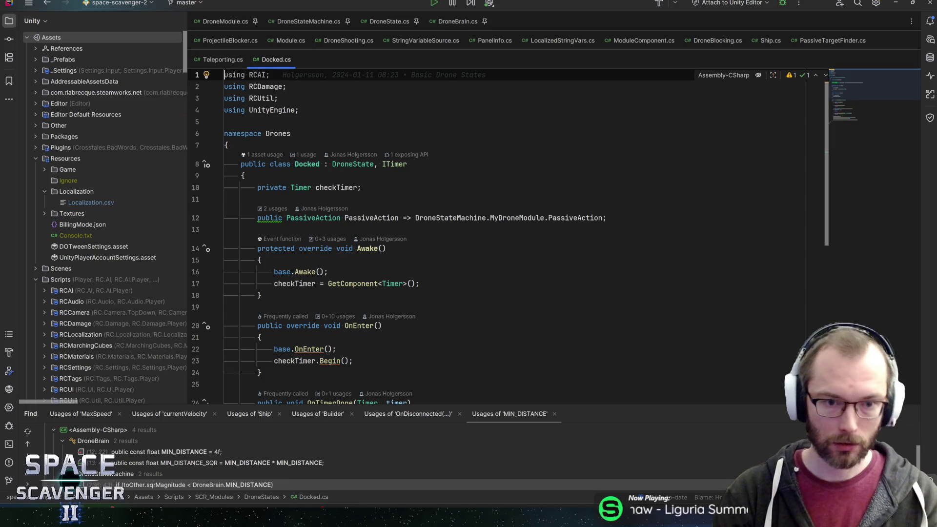
Step: Trace how checkTimer is set in Awake and used in OnEnter of Docked.cs
key("Down")
key("Down")
key("Down")
scroll(507, 237, "down", 2)
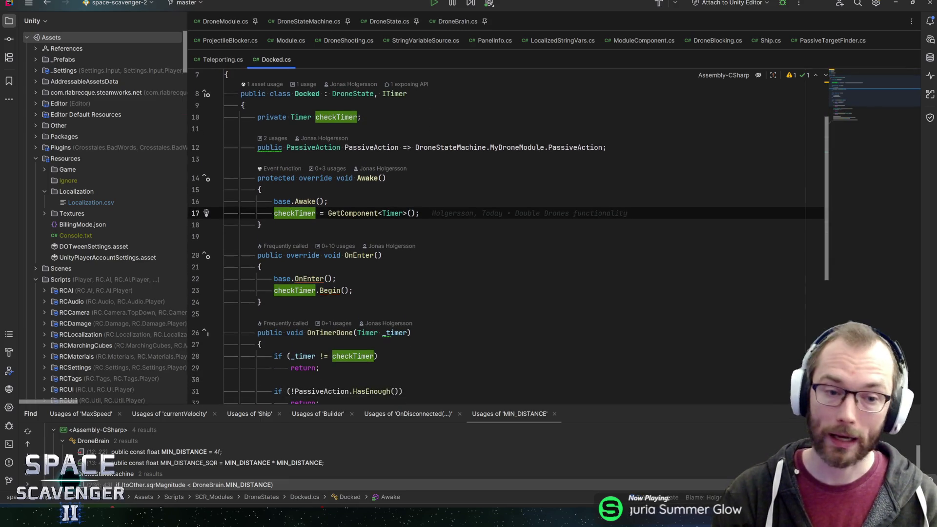
left_click(368, 178)
left_click(299, 213)
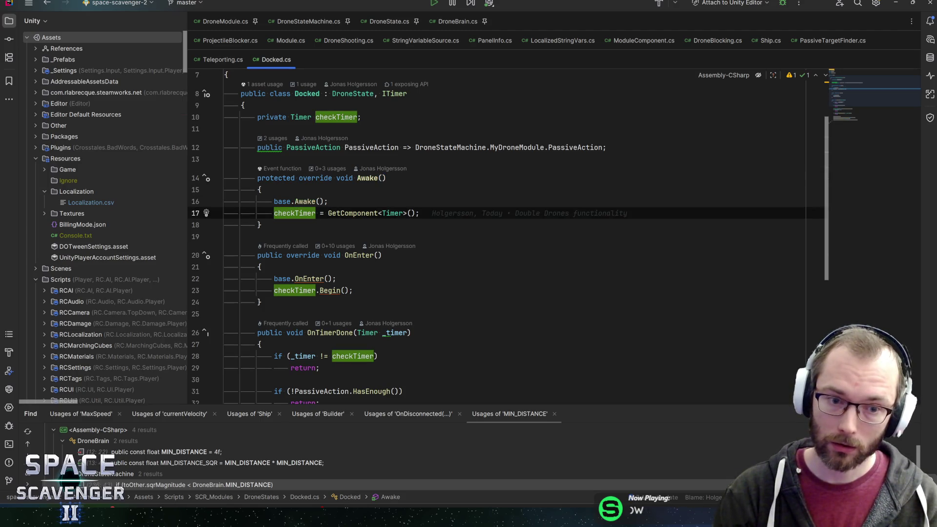
left_click(294, 290)
scroll(294, 290, "down", 7)
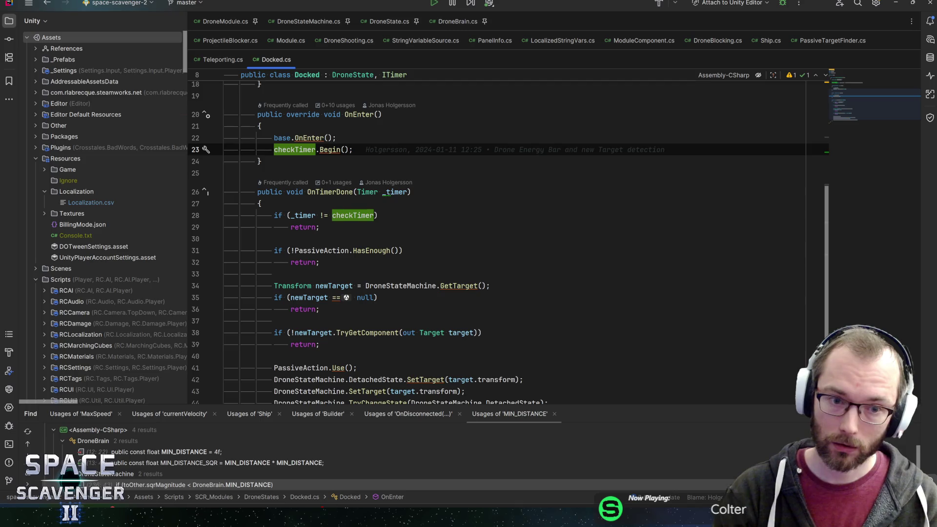
scroll(508, 237, "up", 3)
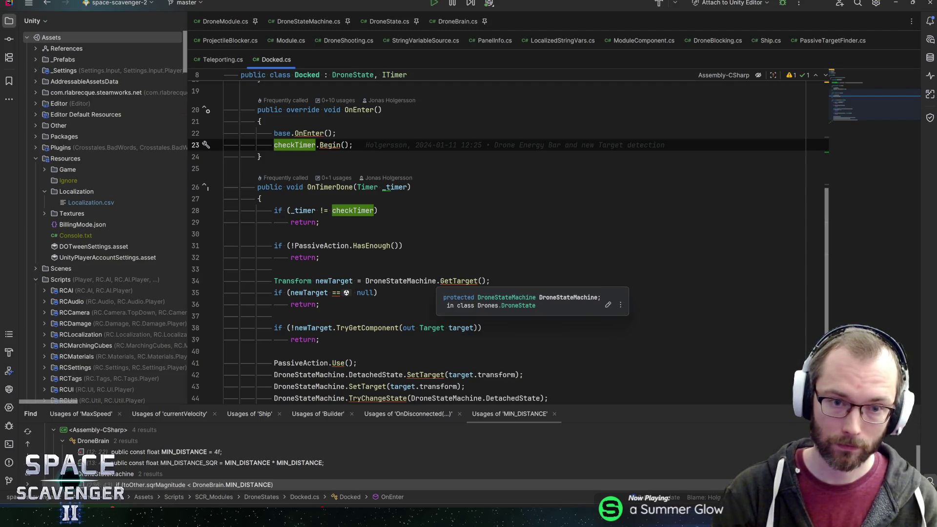
scroll(508, 237, "up", 5)
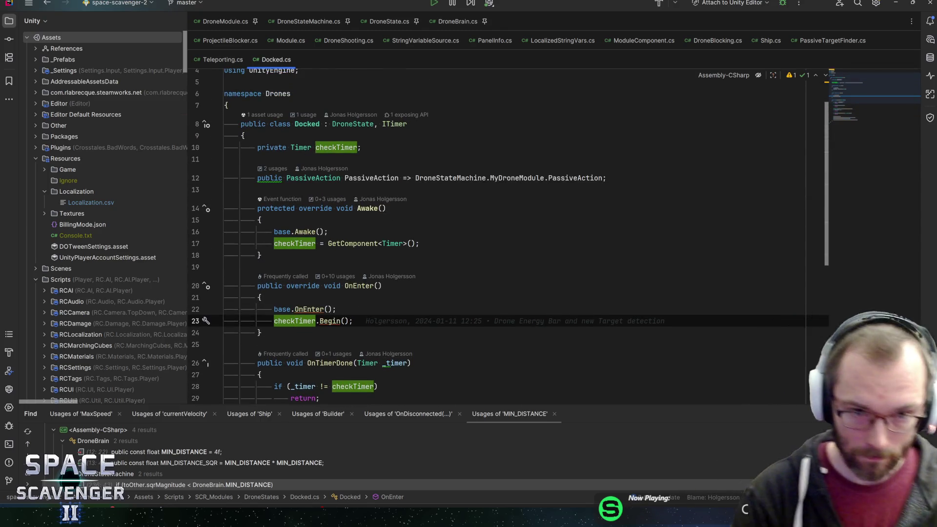
scroll(299, 213, "down", 1)
left_click(299, 213)
Step: Open the Recharging script attached to the new Disabled state
key("alt+Tab")
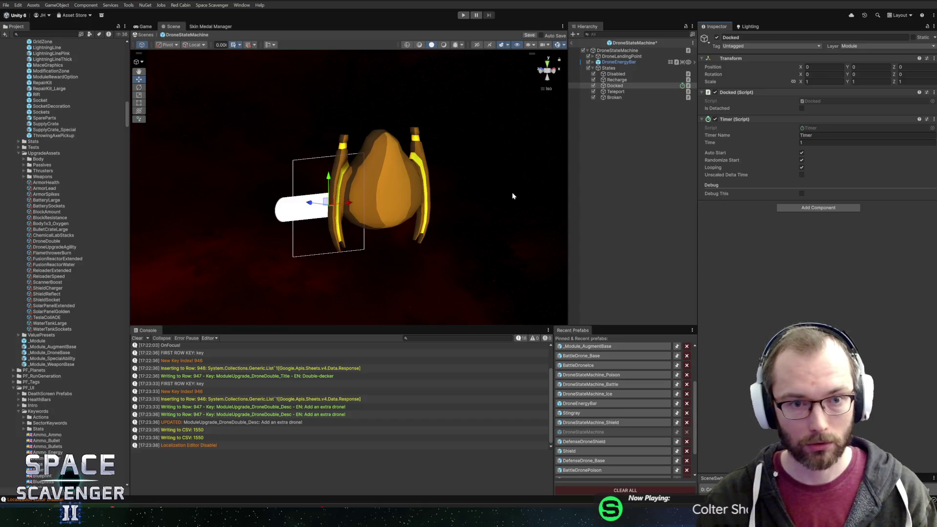
left_click(638, 74)
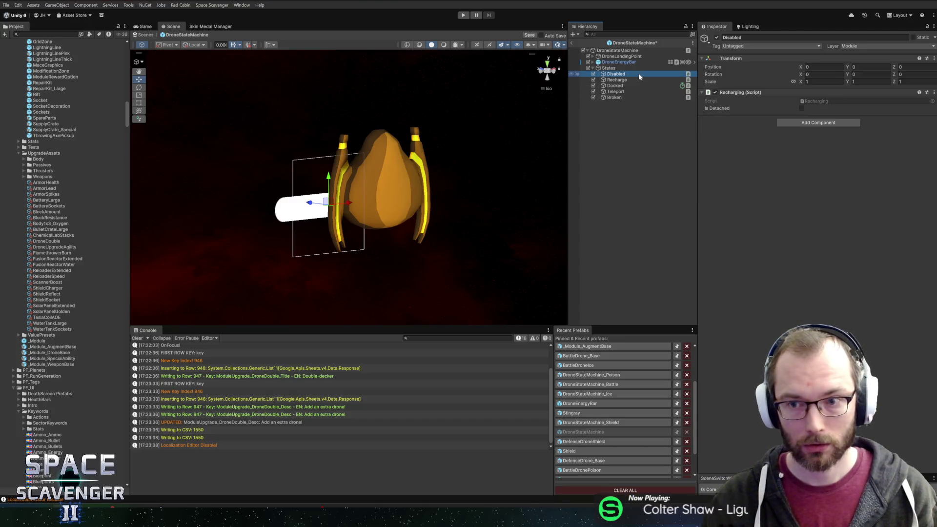
right_click(759, 93)
left_click(785, 201)
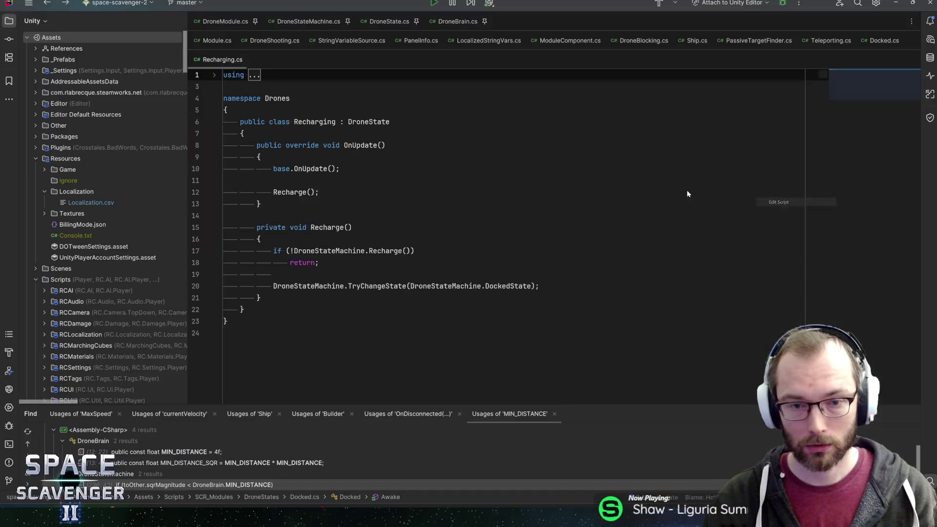
Step: Create a new Unity script named 'Disabled' in the DroneStates folder
left_click(128, 21)
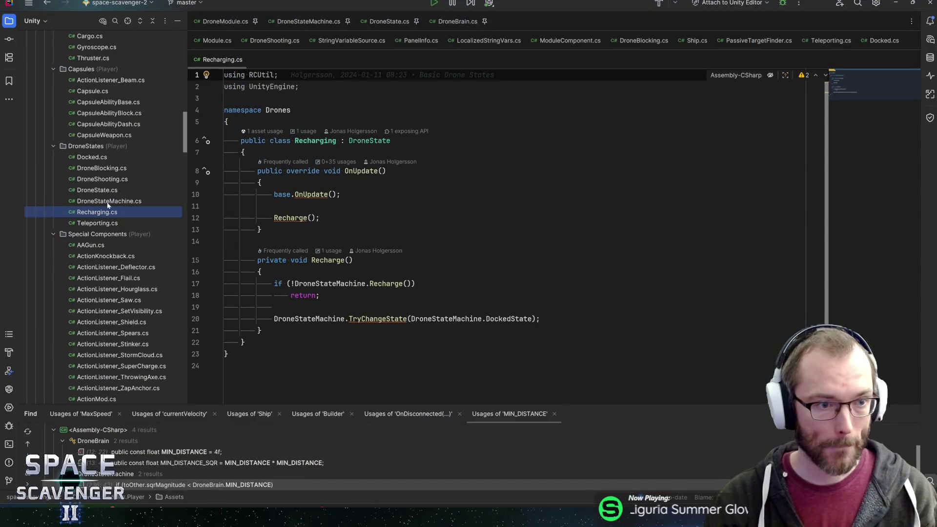
left_click(87, 147)
right_click(87, 147)
mouse_move(127, 147)
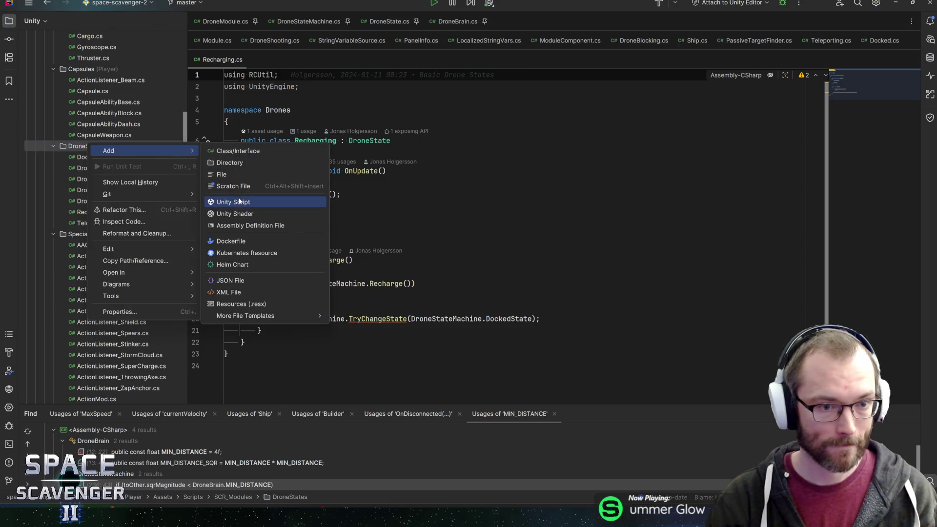
left_click(244, 200)
type("Disab")
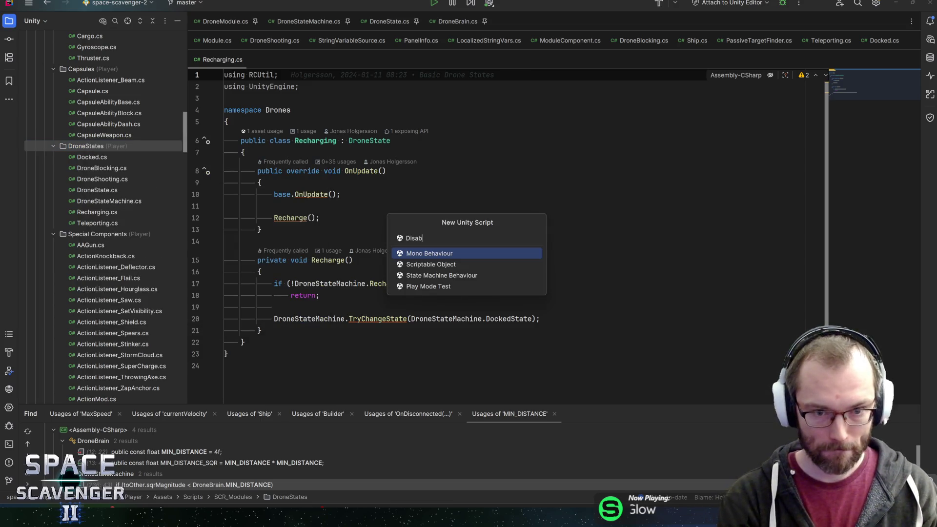
type("led")
key("Return")
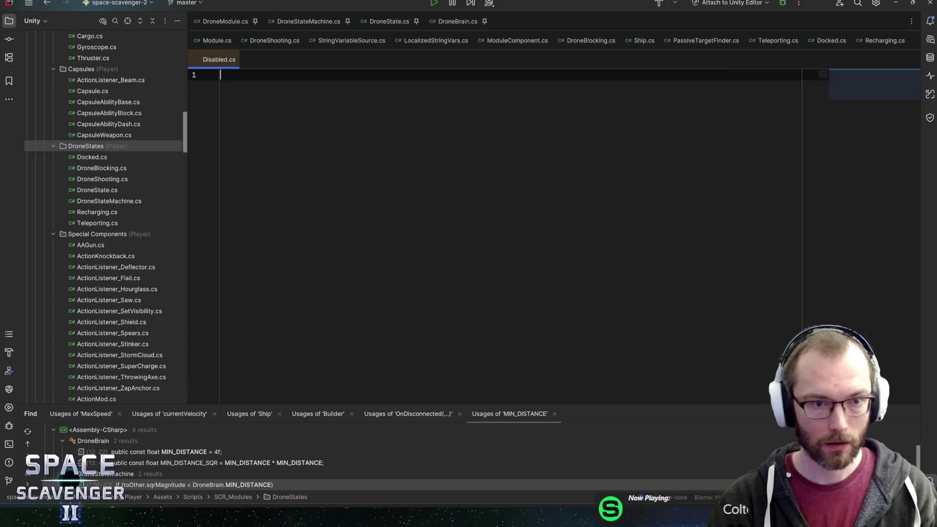
key("shift+F12")
Step: Wrap the Disabled class in a 'Drones' namespace block with proper indentation
key("Up")
key("Up")
key("Up")
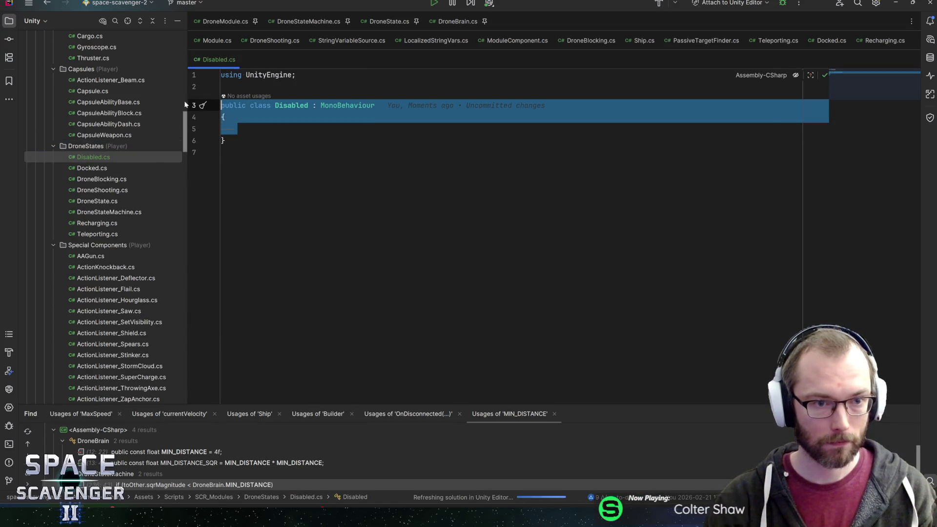
key("Return")
type("name")
key("Return")
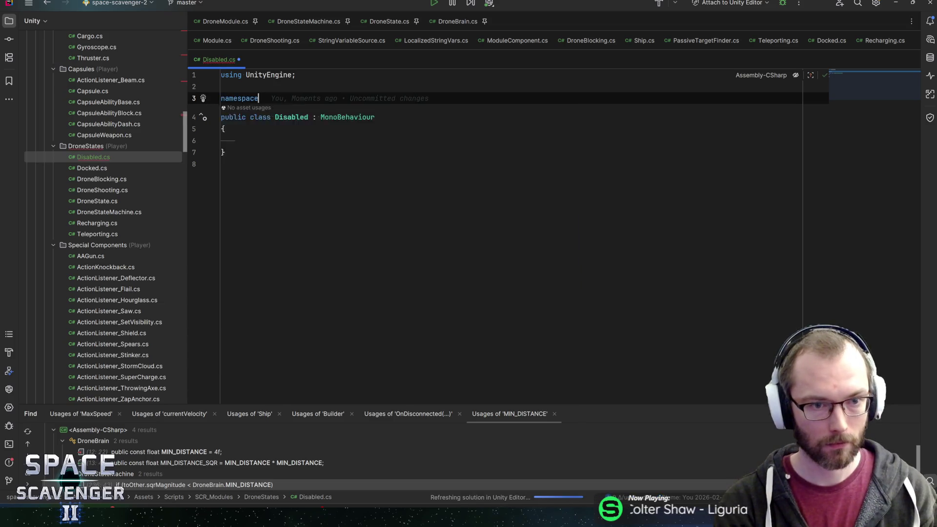
type("Dtron")
key("BackSpace")
key("BackSpace")
key("BackSpace")
type("rones")
key("Down")
key("Down")
key("Down")
key("alt+shift+Down")
key("alt+shift+Down")
key("alt+shift+Down")
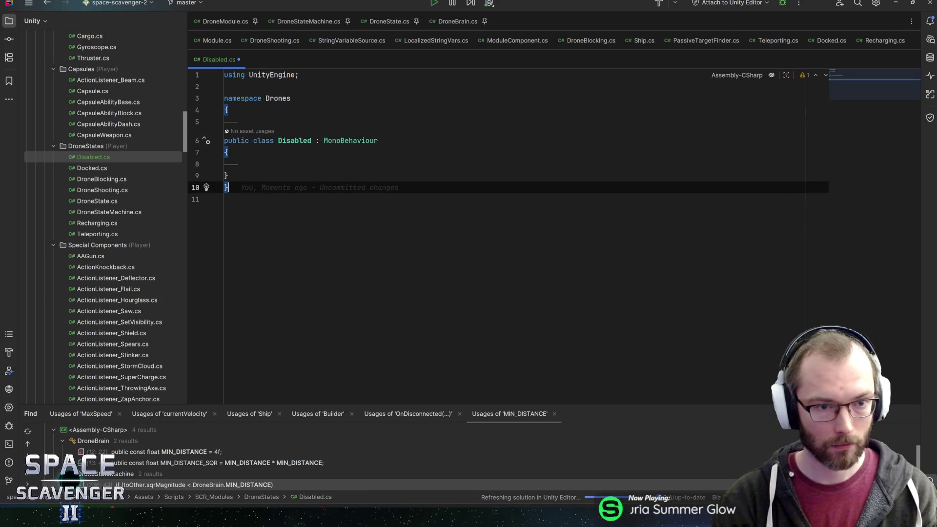
key("shift+Up")
key("shift+Up")
key("shift+Up")
key("Tab")
key("Up")
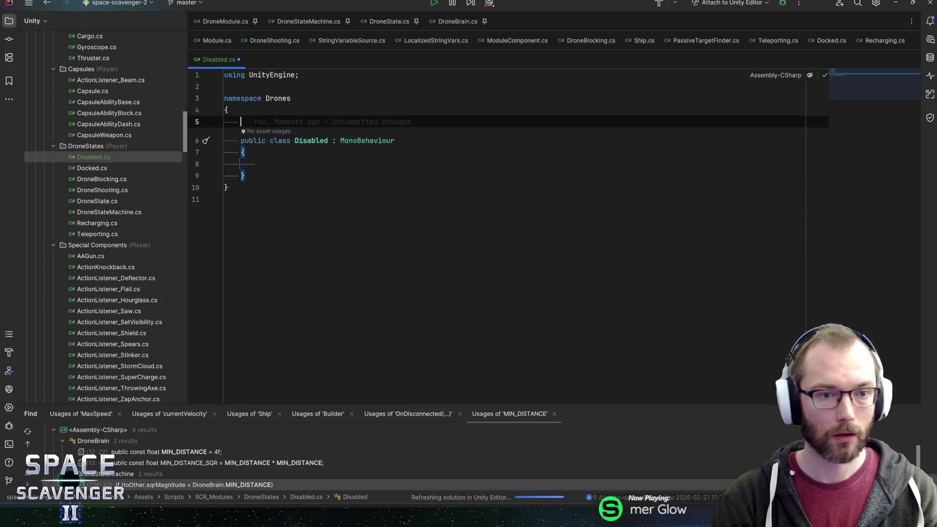
key("BackSpace")
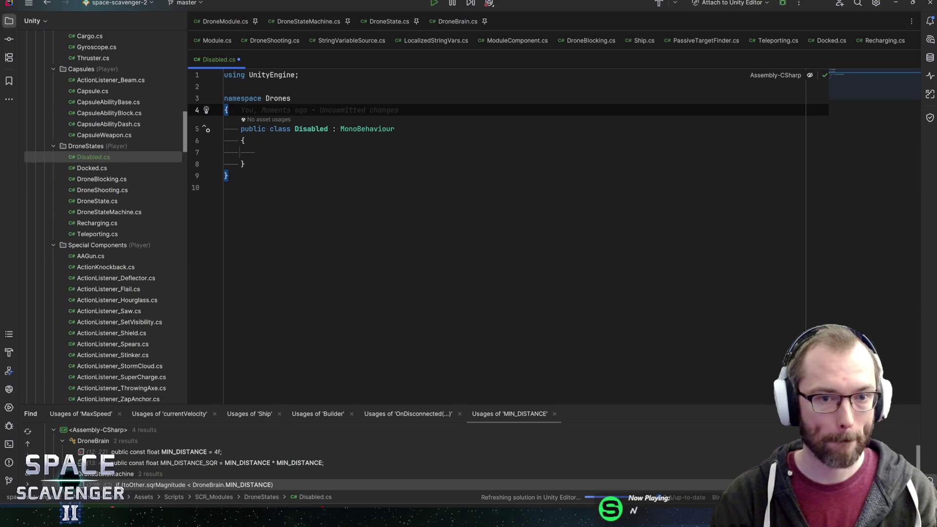
Step: Change the base class from MonoBehaviour to DroneState and add an OnEnter override
key("Down")
key("End")
key("ctrl+shift+Left")
type("DroneState")
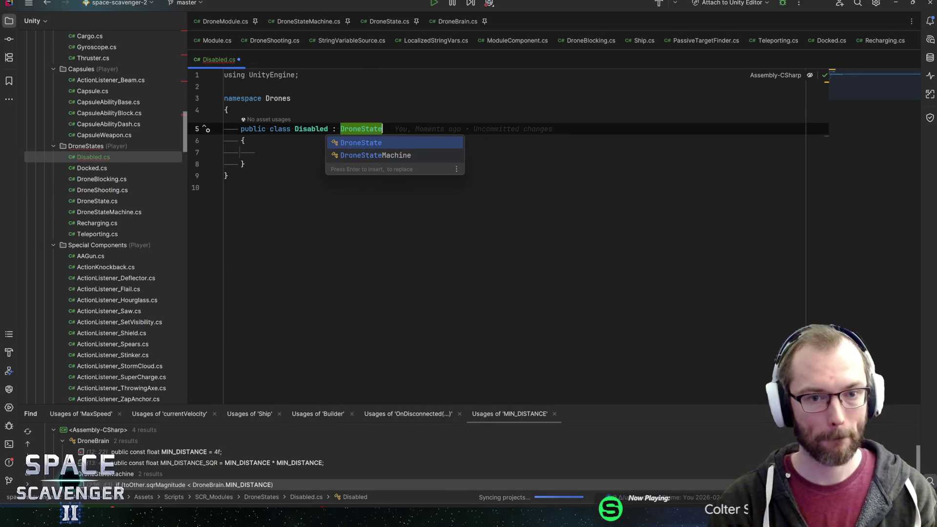
key("Return")
key("Down")
key("Down")
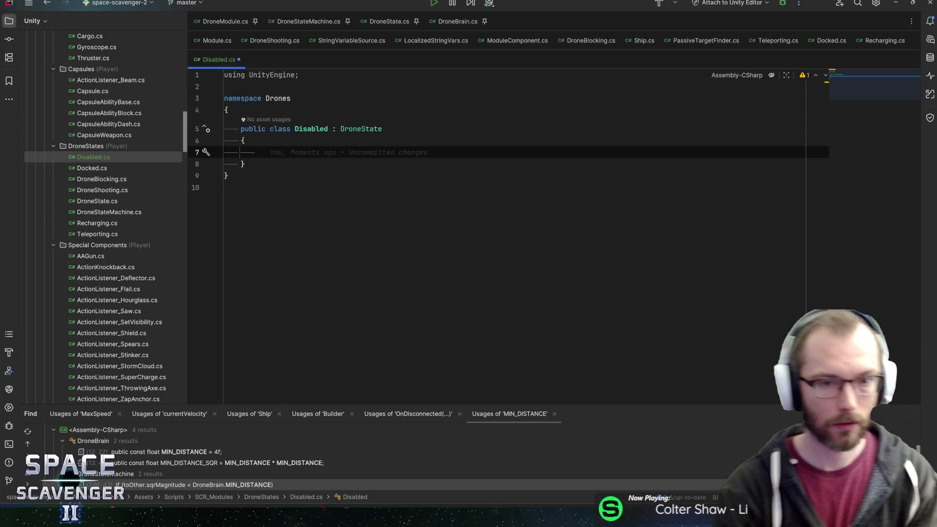
type("onenter")
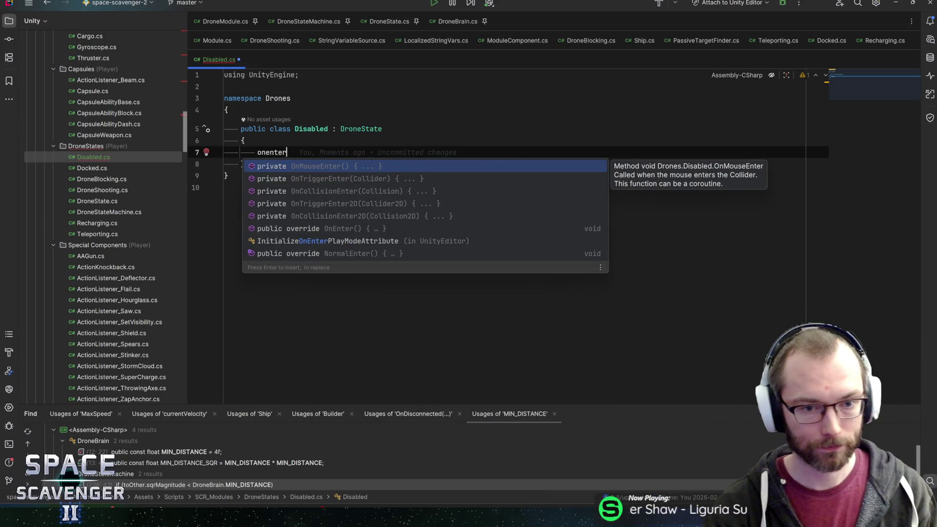
key("Down")
key("Down")
key("Down")
key("Return")
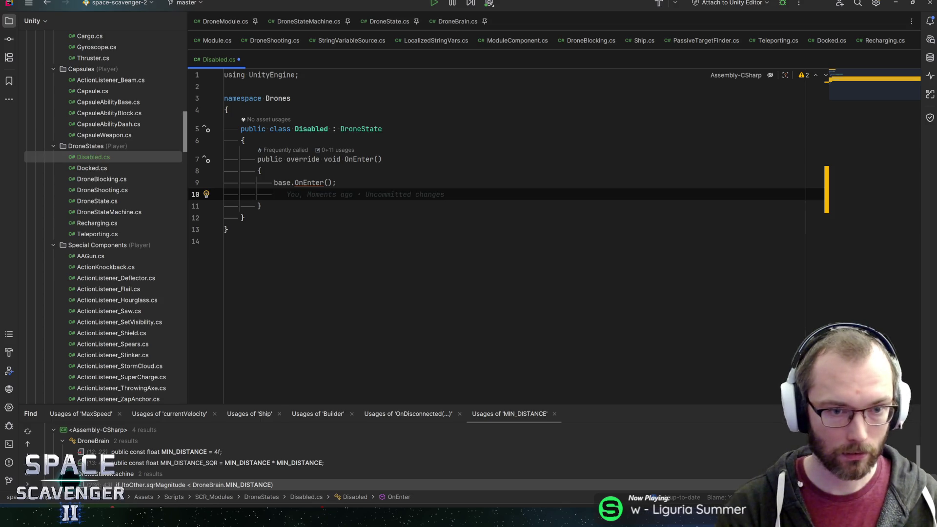
Step: Insert a SerializeField private field snippet above OnEnter
left_click(356, 159)
key("ctrl+alt+Return")
type("serial")
key("Return")
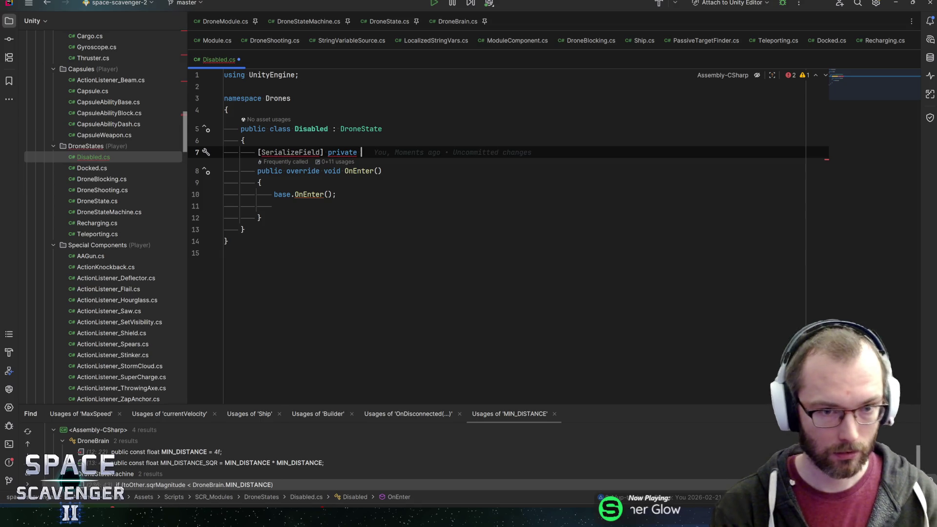
Step: Declare the serialized field as a GameObject[] array named disabledObjects
type("GameO")
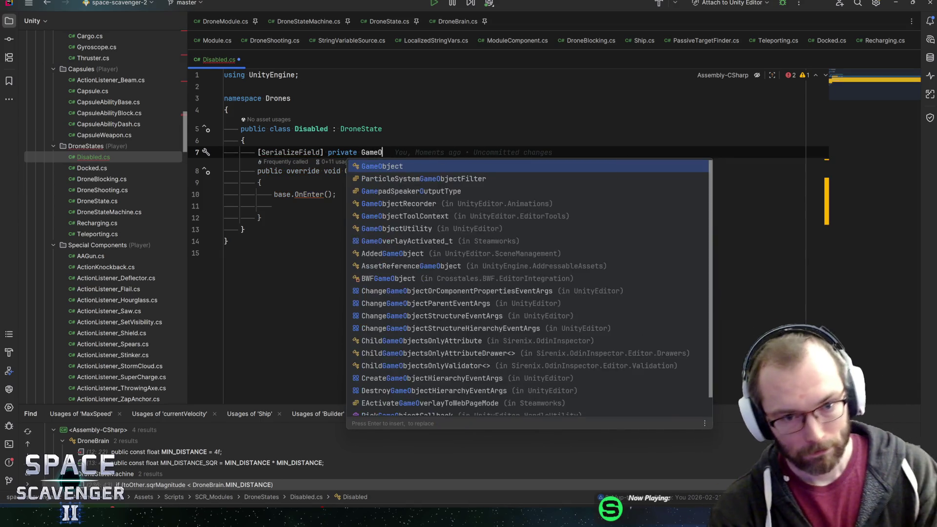
key("Return")
type("gr")
type("aphi")
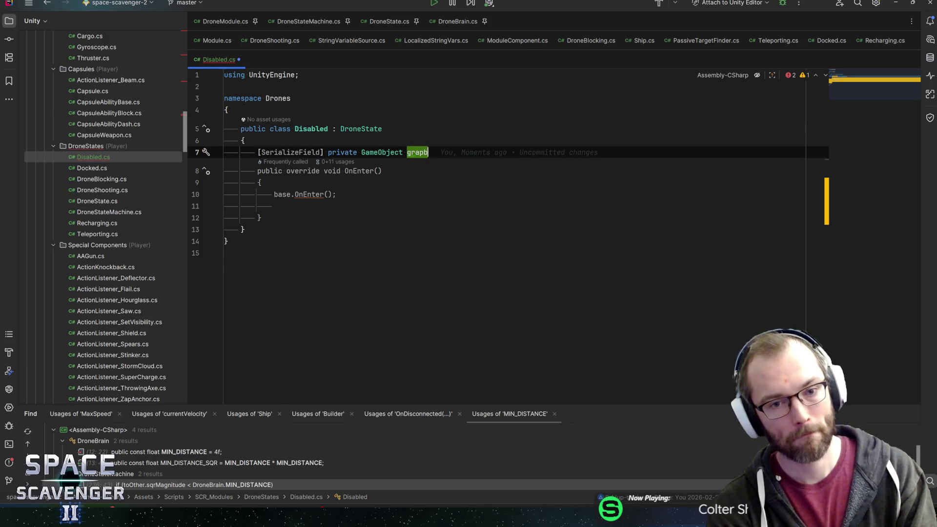
type("cs;")
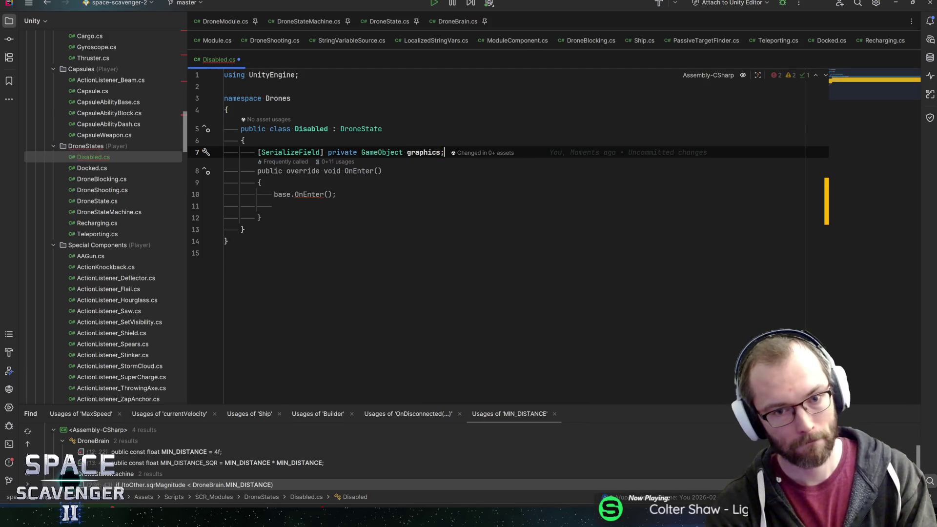
left_click(403, 153)
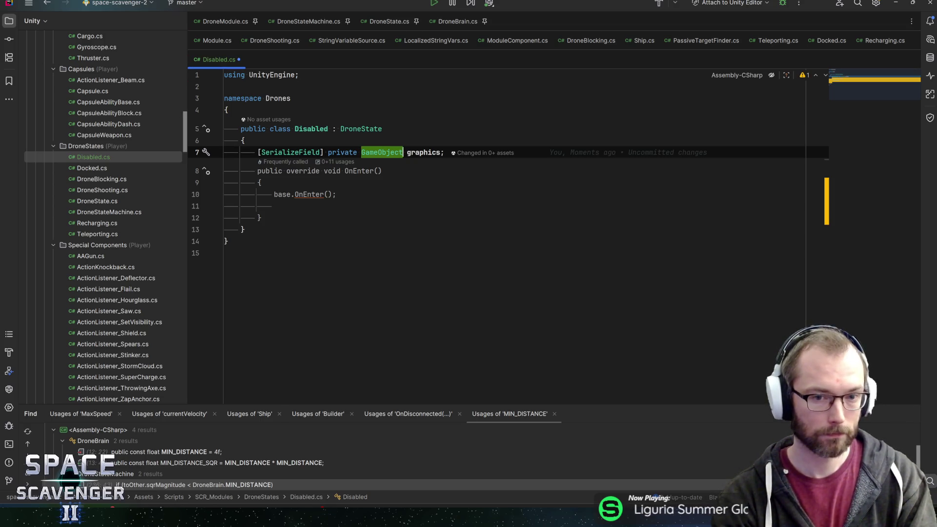
type("[]")
key("ctrl+Right")
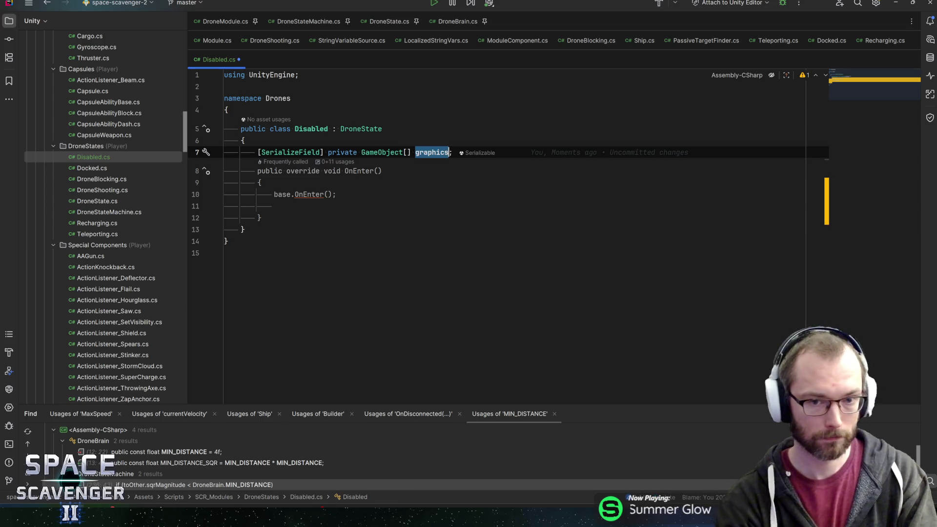
type("disabled")
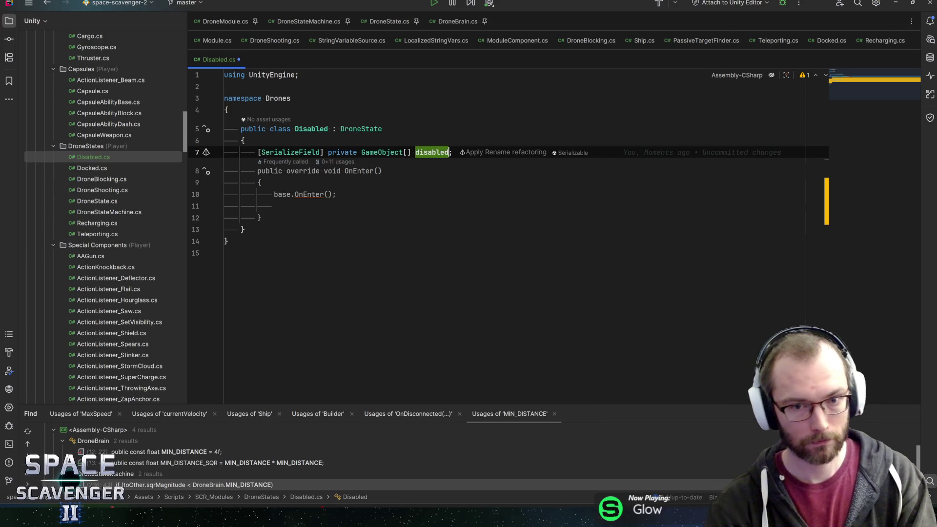
type("Objects")
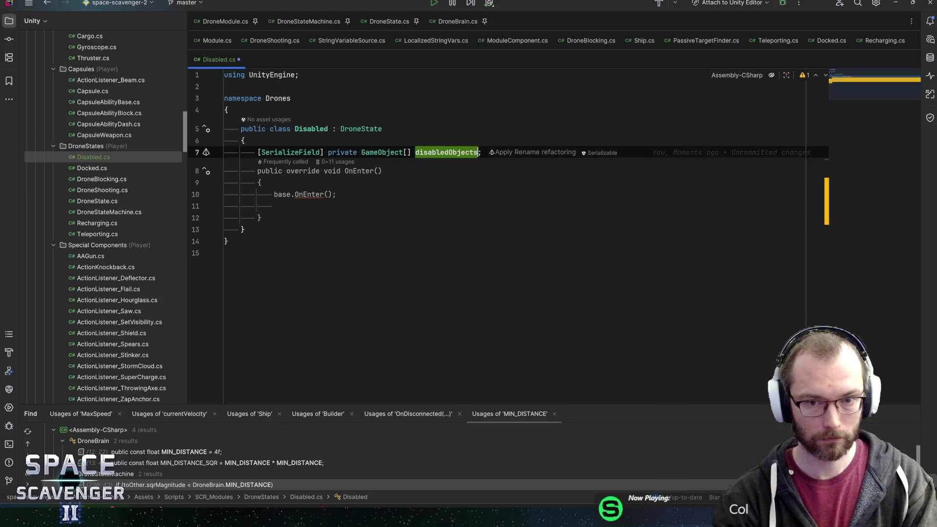
Step: In OnEnter, loop over disabledObjects calling SetActive(false) on each
key("Down")
key("Down")
key("Down")
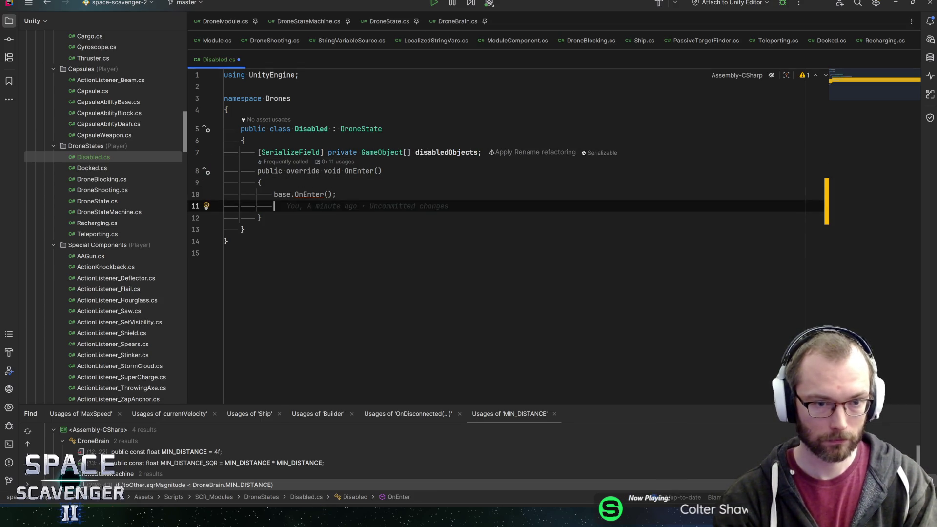
type("disabledObjects.fore")
key("Return")
key("Return")
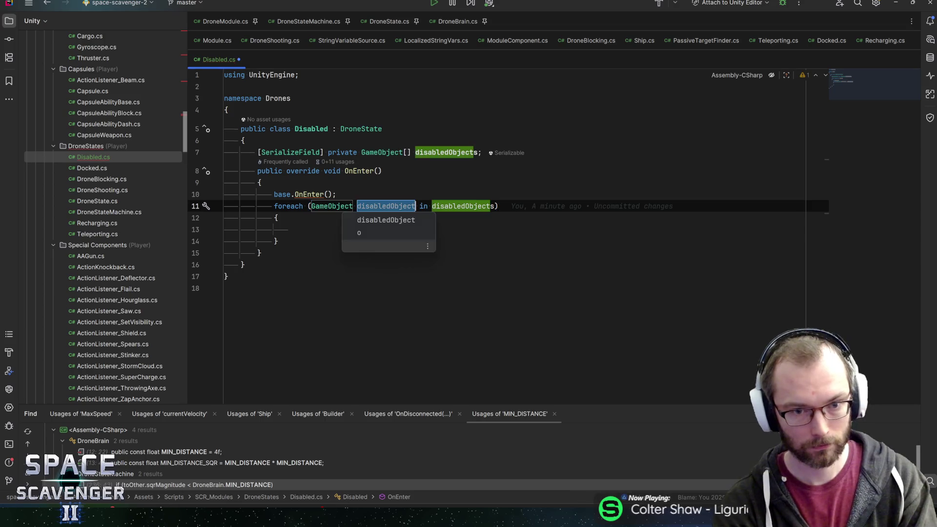
key("Return")
type("dis")
type("set")
key("Return")
type("fa")
key("Return")
type(";")
key("Down")
key("Down")
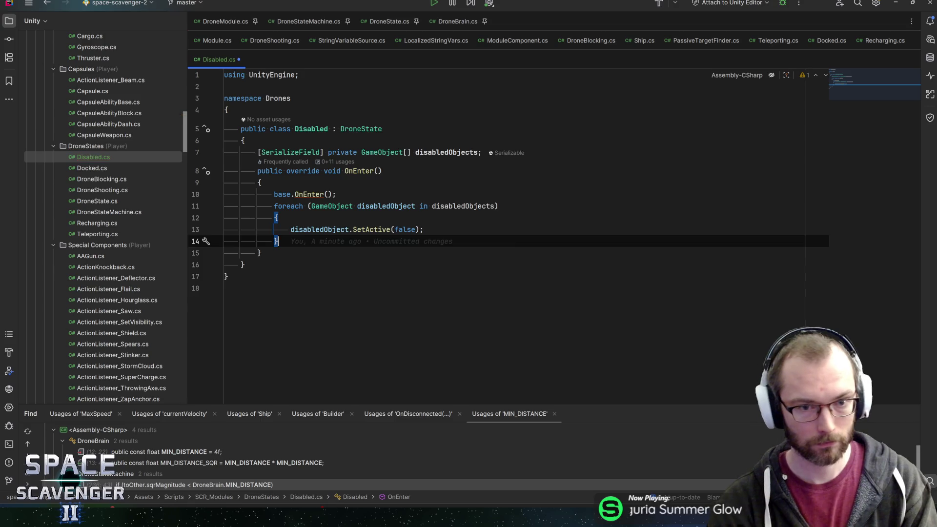
key("Return")
key("Return")
Step: Add an OnExit override below OnEnter
type("onexit")
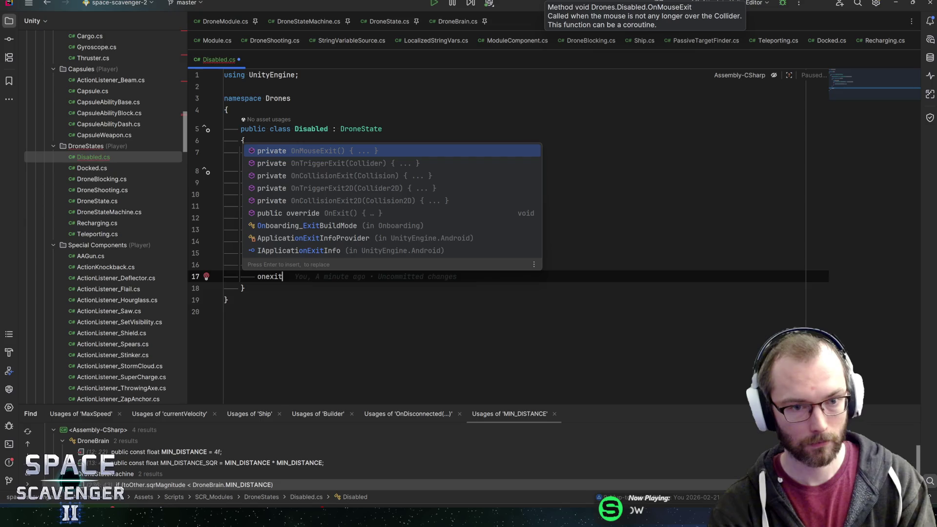
key("Down")
key("Down")
key("Down")
key("Return")
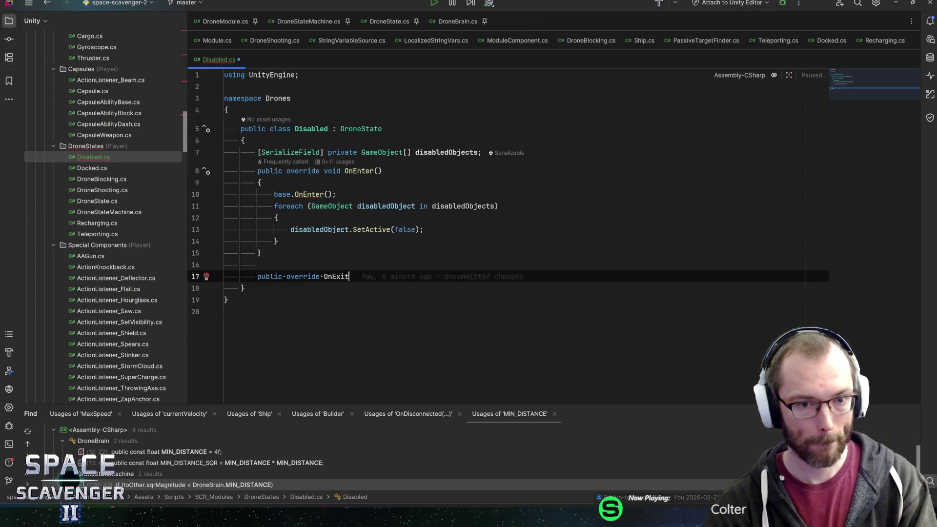
key("Return")
Step: In OnExit, loop over disabledObjects calling SetActive(true), then save Disabled.cs
type("fore")
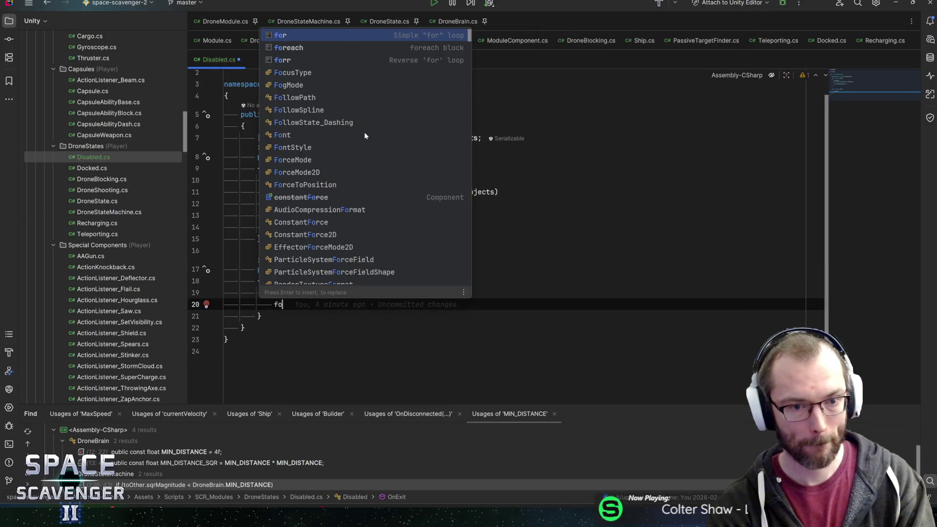
key("BackSpace")
key("BackSpace")
key("BackSpace")
type("disabledo")
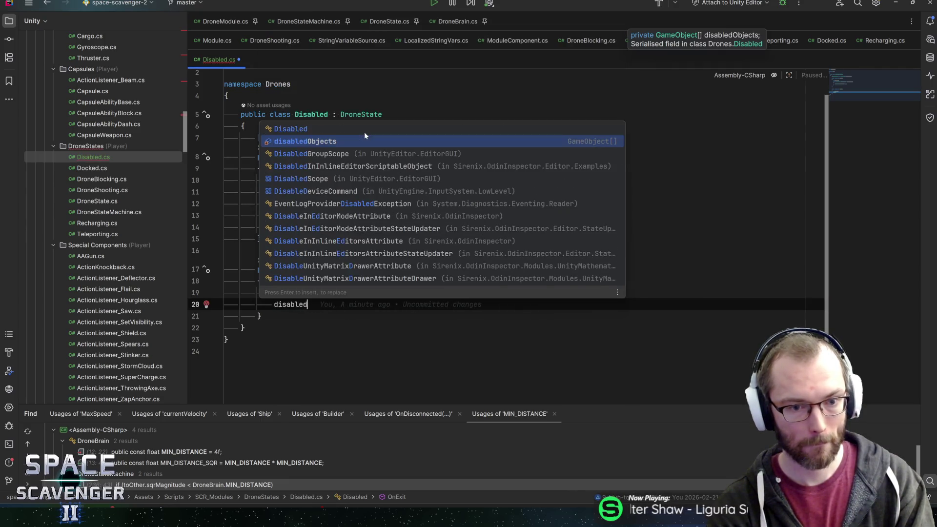
key("Return")
type(".")
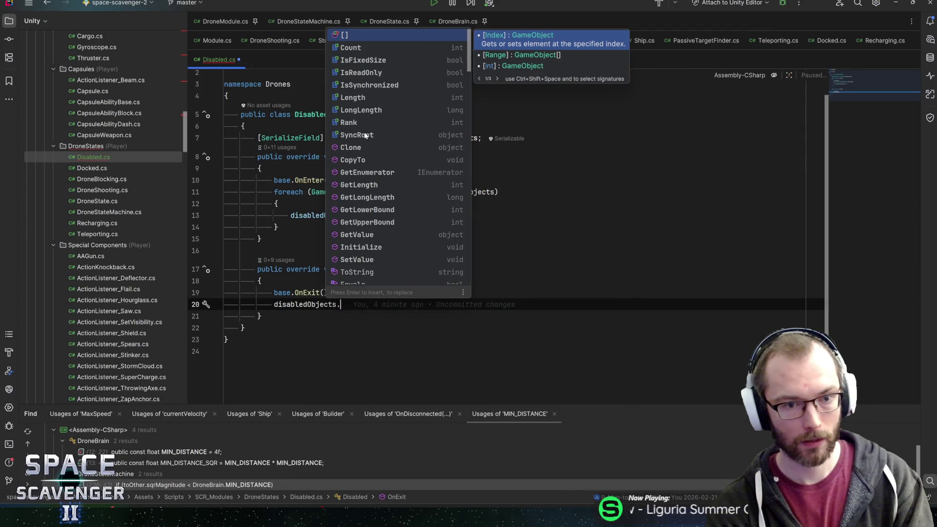
type("forEach")
key("Return")
key("Return")
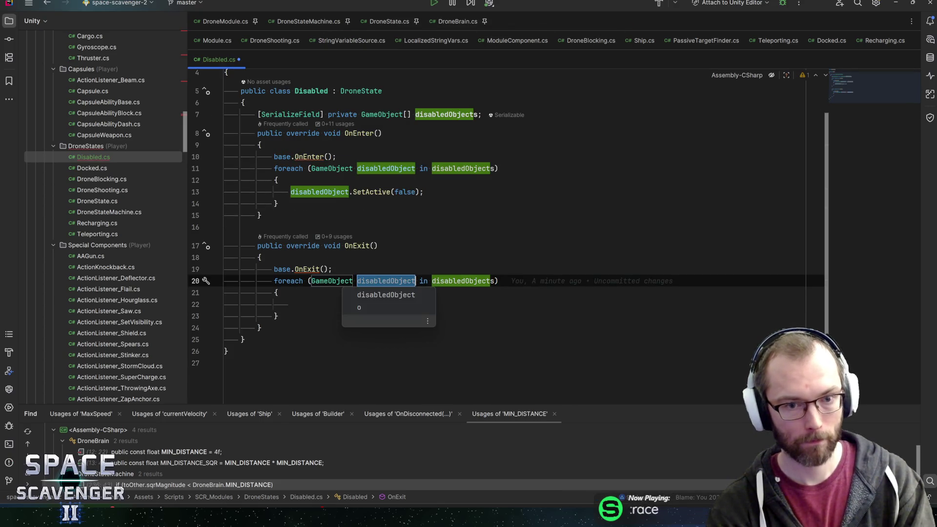
key("Return")
type("disa")
key("Return")
type(".se")
key("Return")
type("true);")
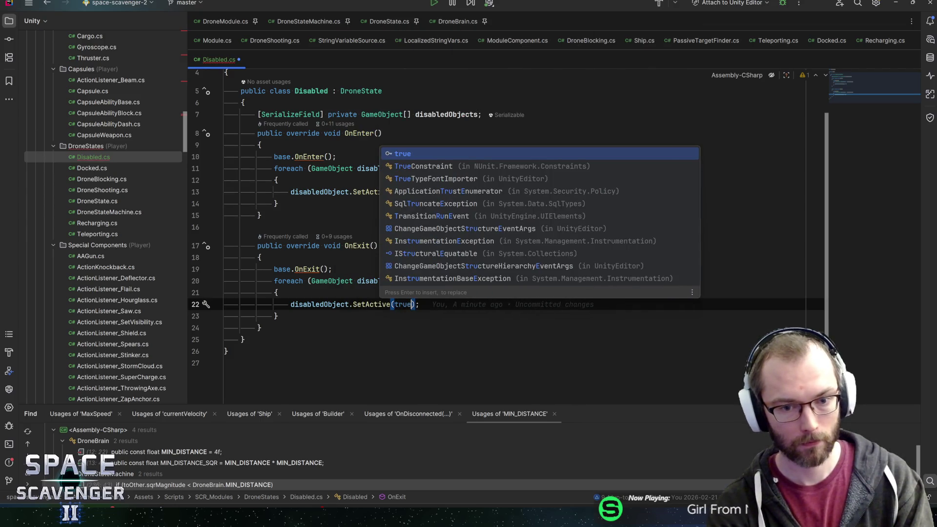
key("Return")
key("End")
key("ctrl+s")
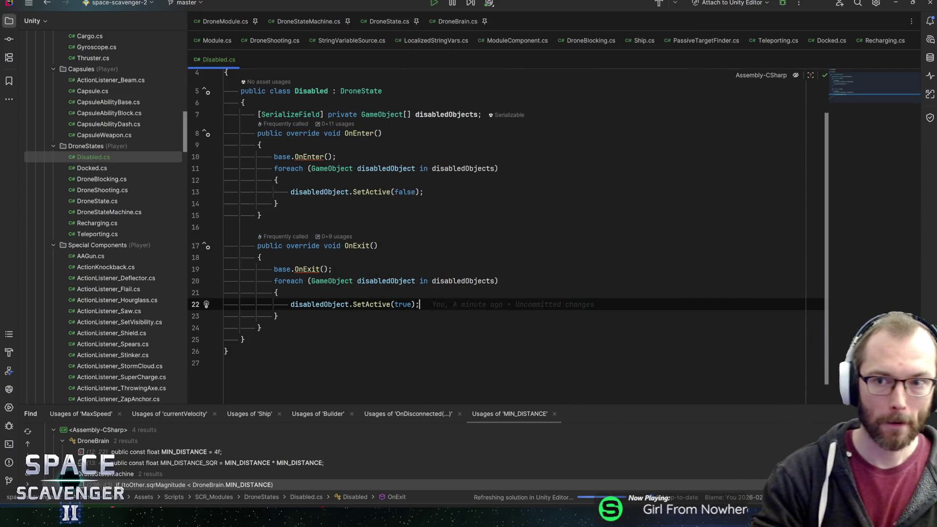
key("alt+Tab")
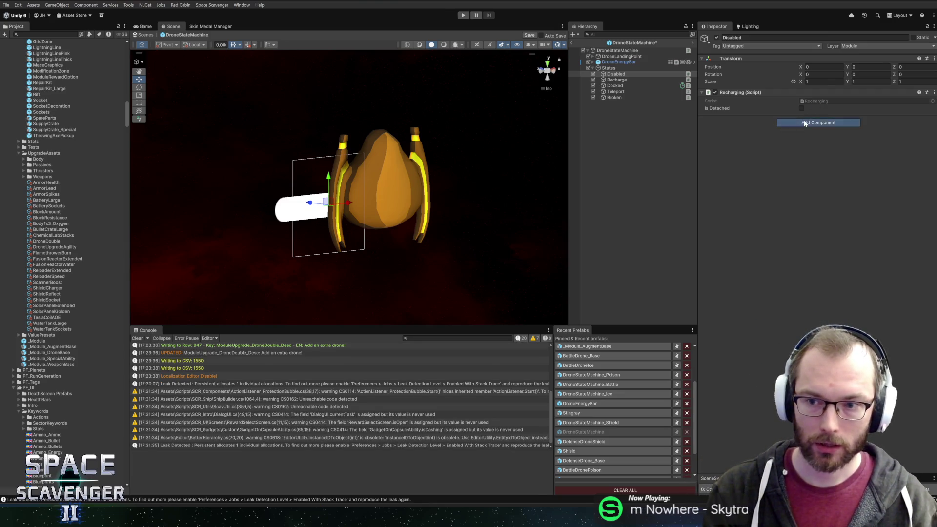
Step: Add the Disabled script to the Disabled state and remove its Recharging component
left_click(805, 124)
type("disabled")
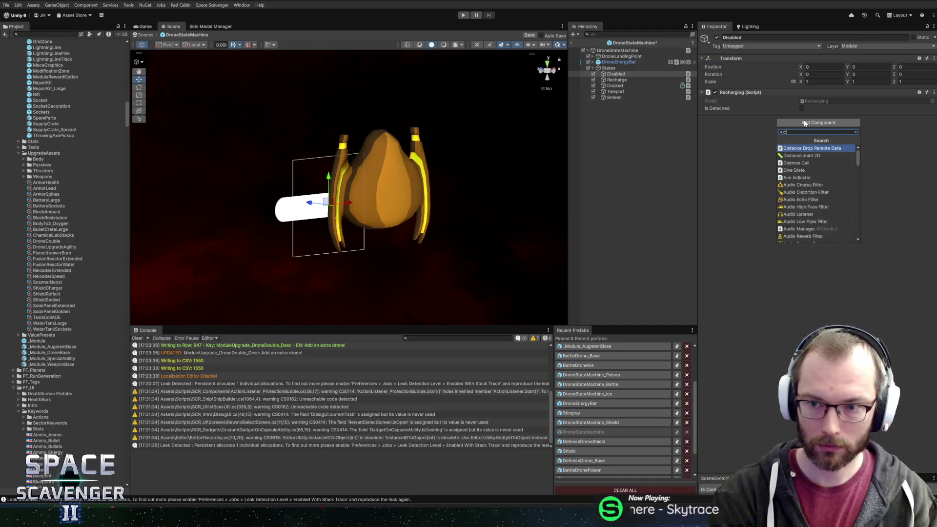
key("Return")
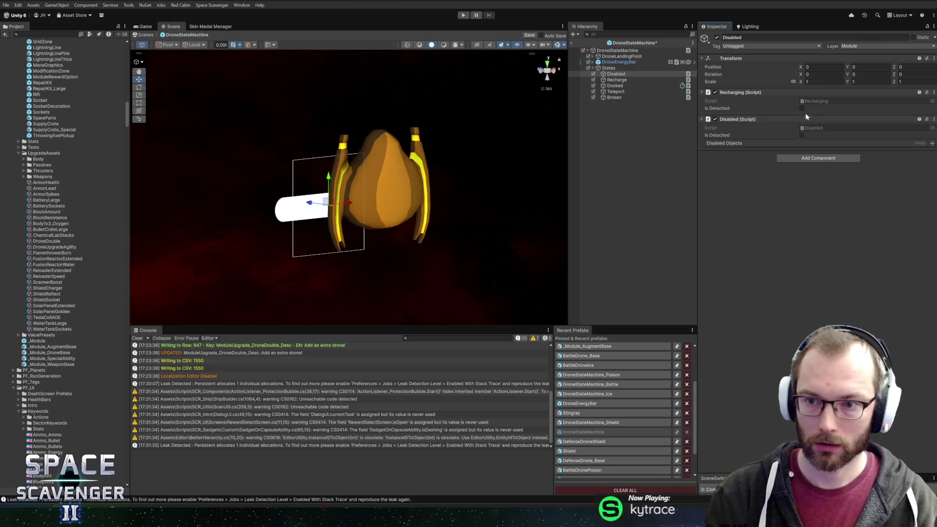
right_click(775, 93)
left_click(782, 126)
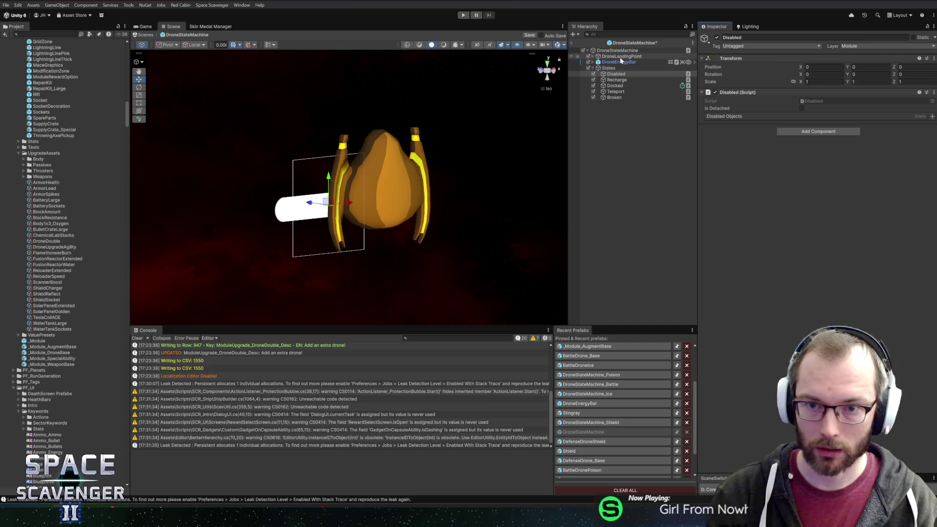
Step: Assign DroneLandingPoint and DroneEnergyBar to Disabled Objects and save
left_click(593, 57)
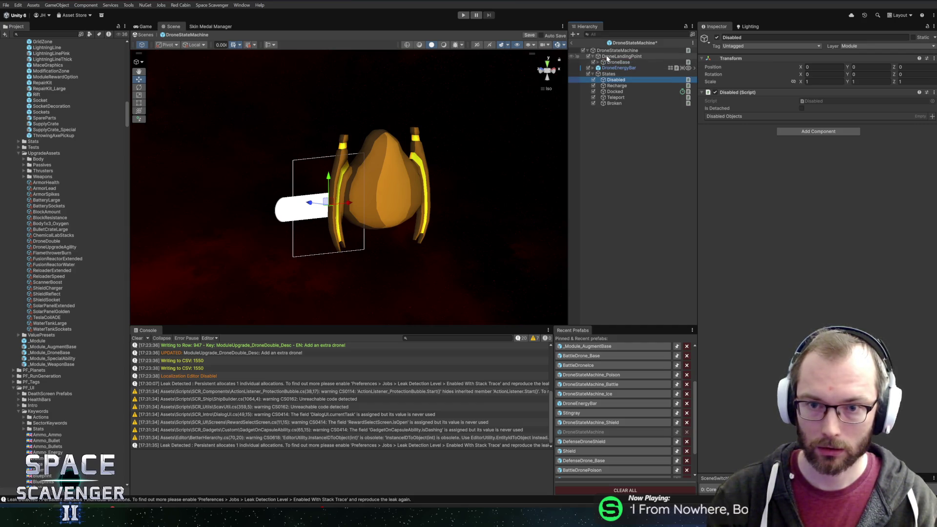
left_click_drag(607, 58, 733, 119)
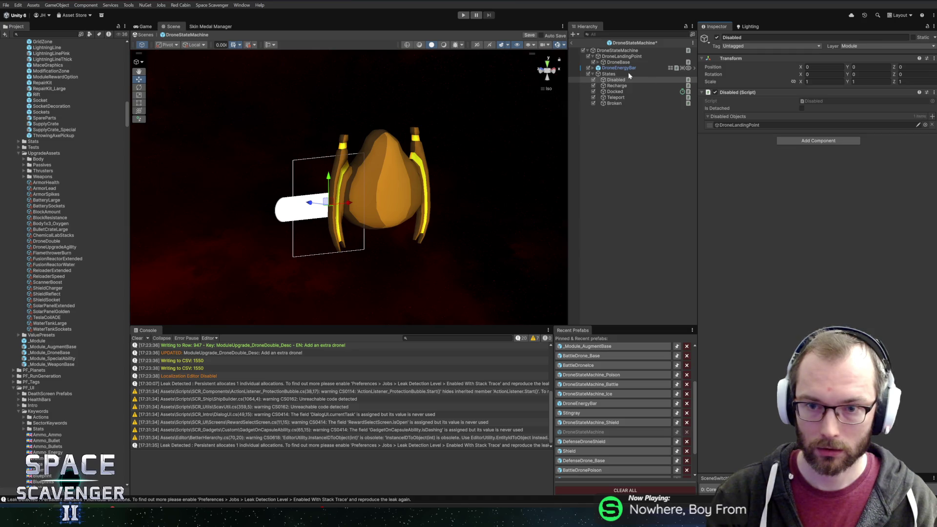
left_click_drag(677, 75, 744, 118)
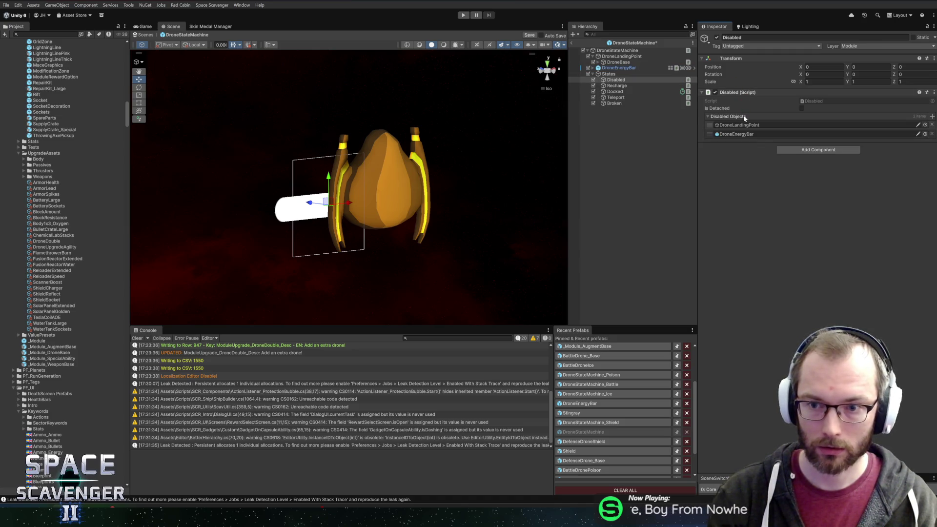
key("ctrl+s")
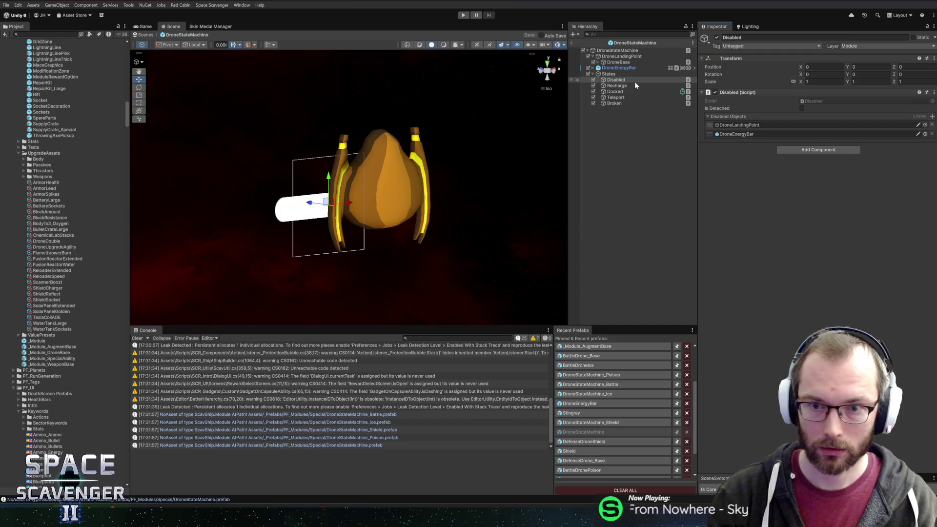
Step: Make Disabled the DroneStateMachine's Default State and save the scene
left_click(617, 50)
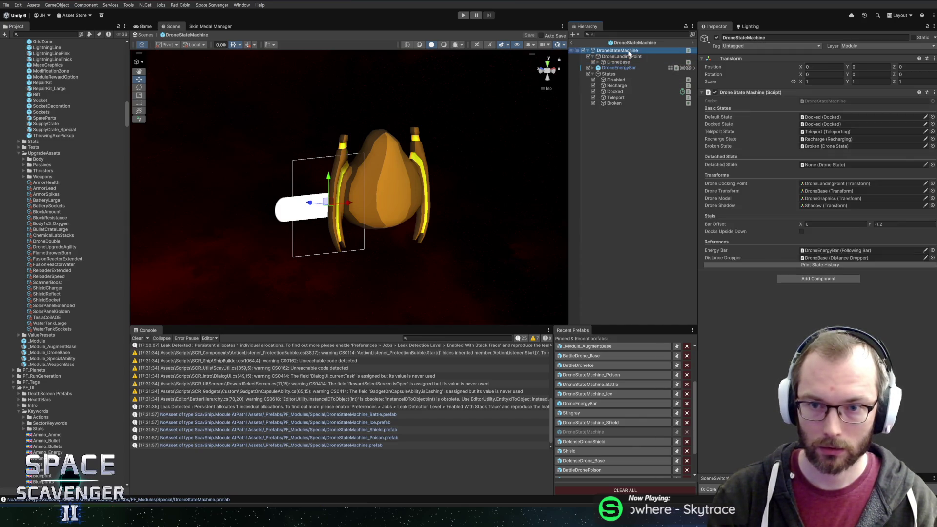
left_click(817, 118)
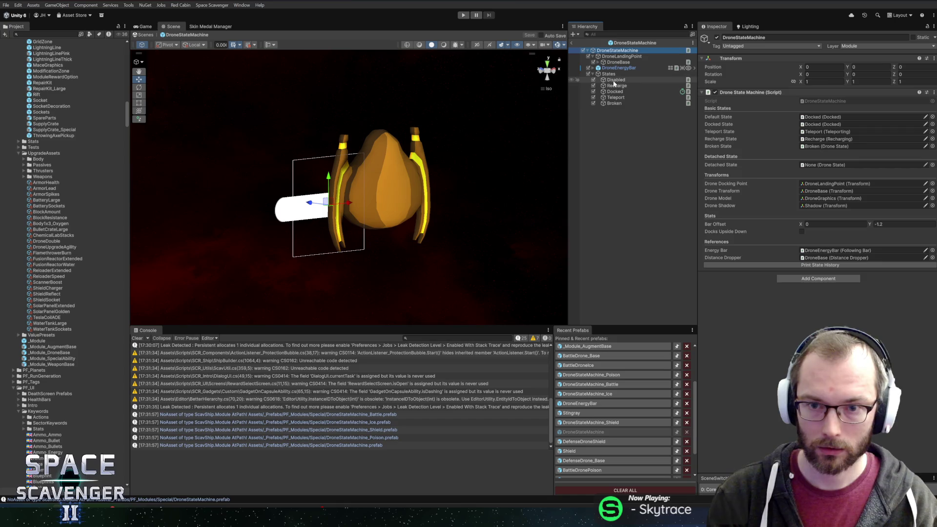
left_click_drag(815, 103, 824, 118)
key("ctrl+s")
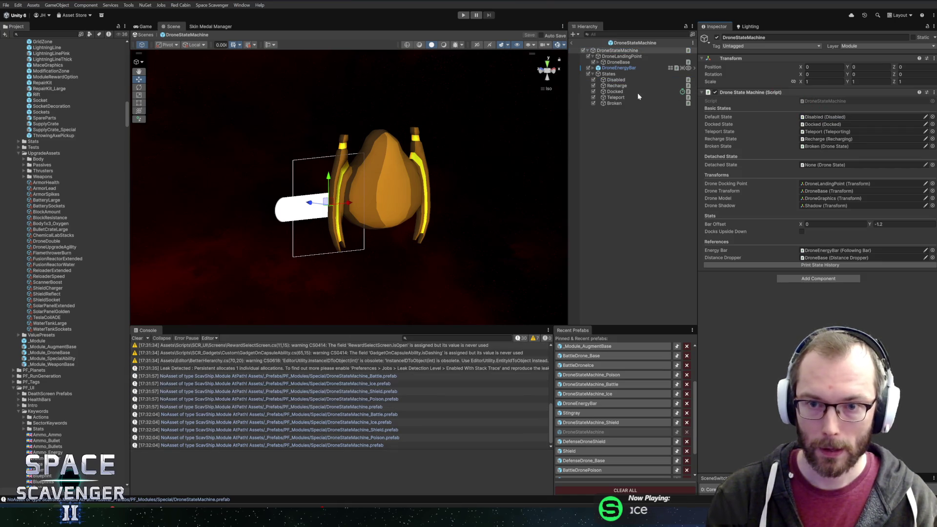
Step: Check the Disabled state object, then open DroneStateMachine.cs in Rider via Edit Script
left_click(616, 81)
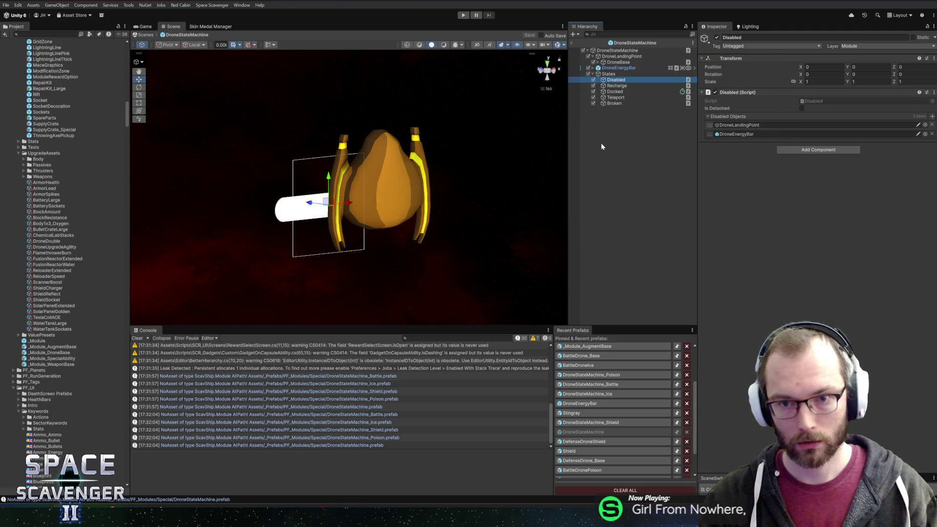
left_click(605, 130)
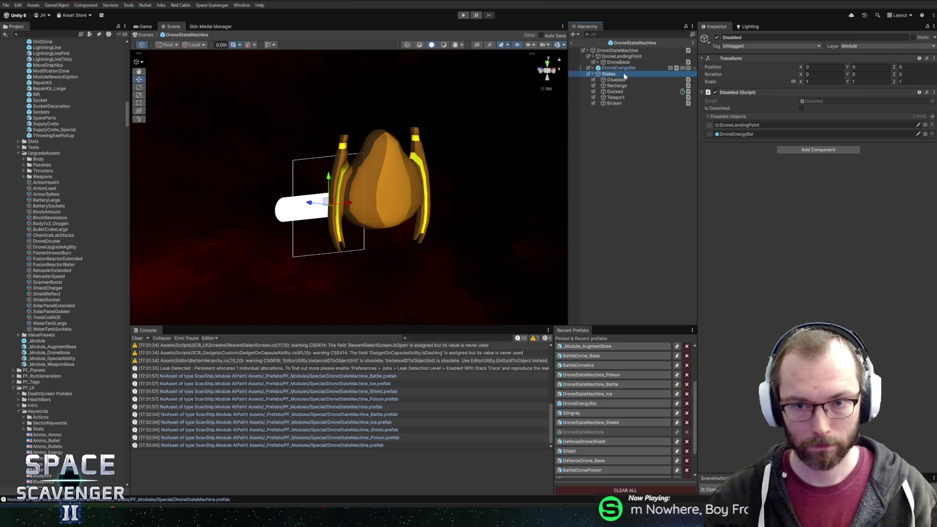
left_click(618, 51)
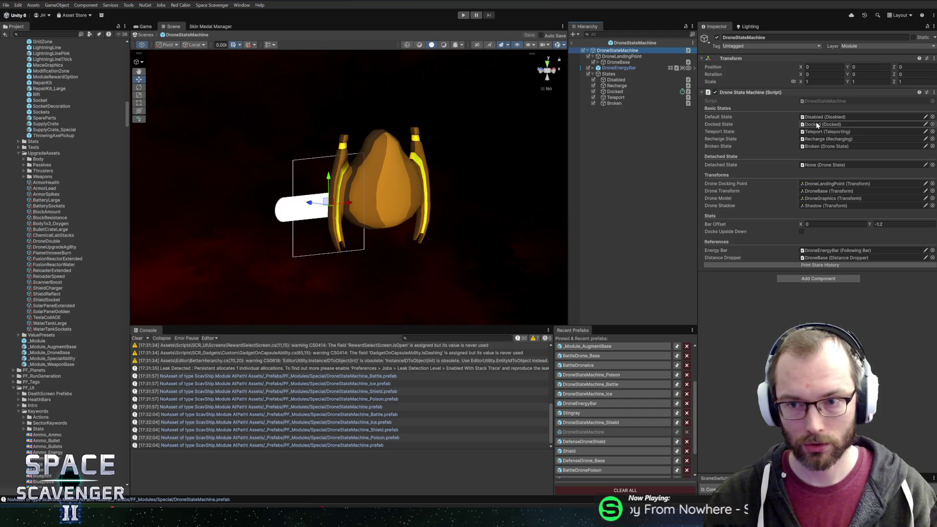
right_click(733, 91)
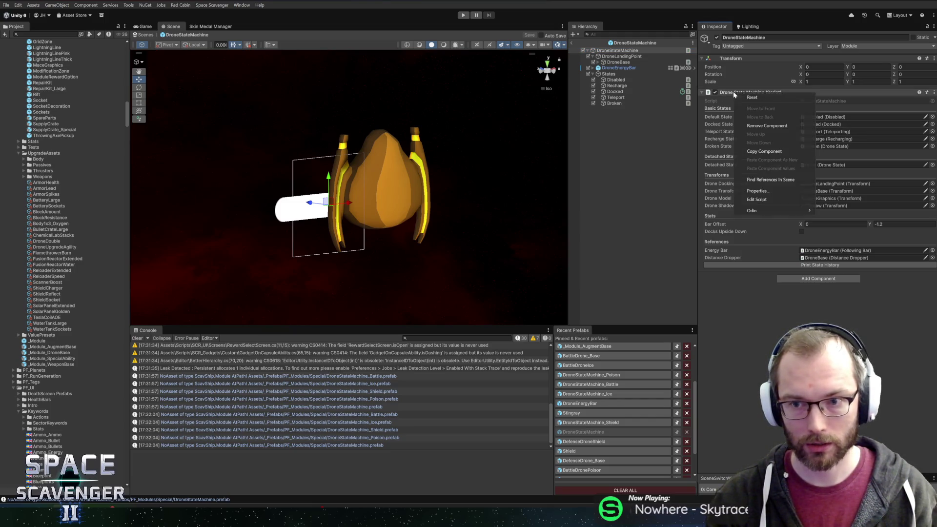
left_click(760, 201)
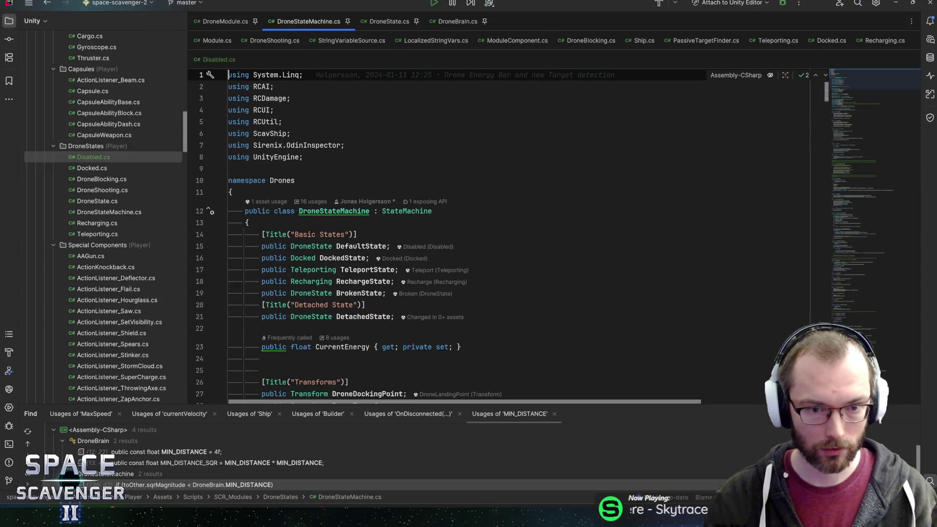
Step: Review the DefaultState and DockedState fields, then jump to SetupStateTransitions
scroll(488, 234, "down", 4)
left_click(361, 105)
left_click(342, 118)
scroll(488, 234, "down", 6)
scroll(487, 234, "down", 12)
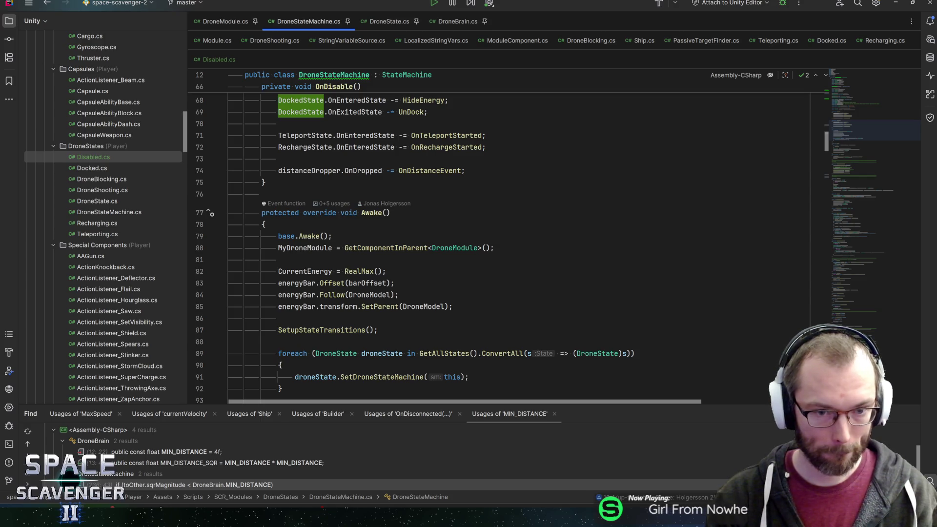
scroll(371, 249, "down", 5)
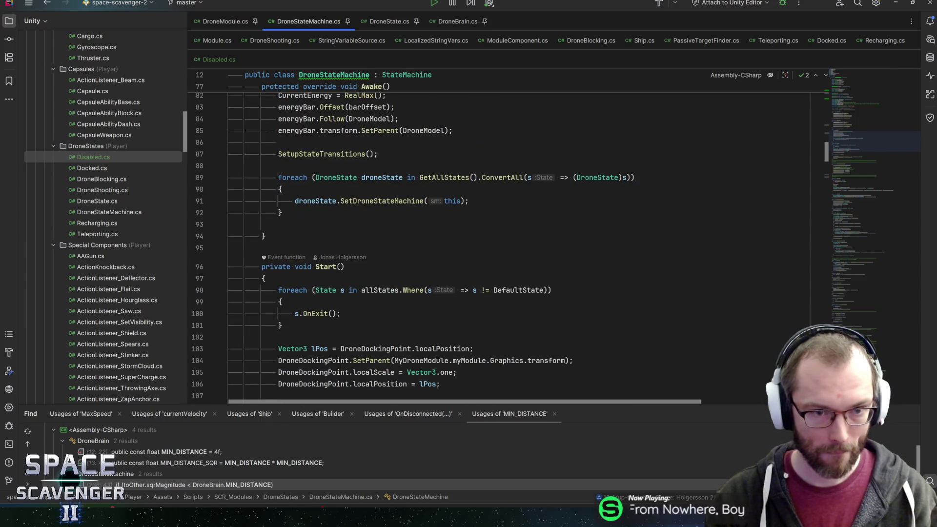
key("ctrl+b")
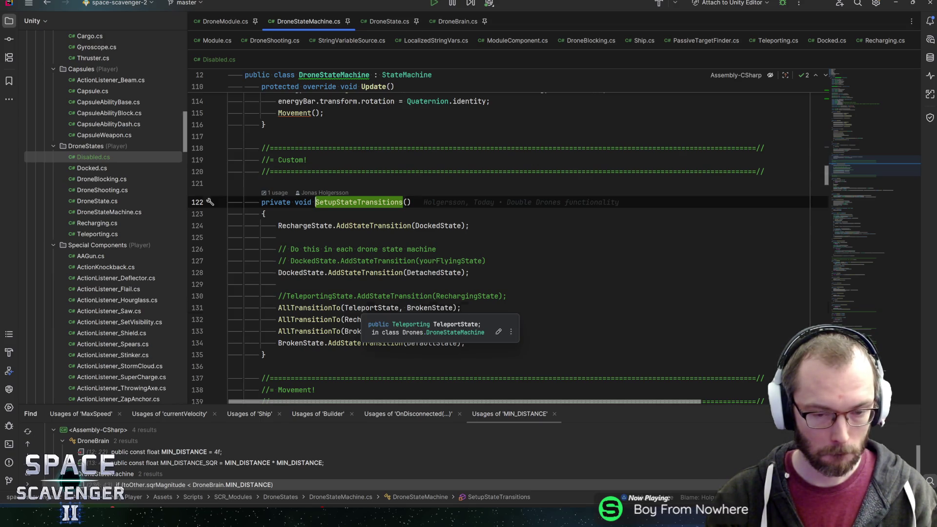
Step: Retarget BrokenState's transition from DefaultState to DockedState
left_click(361, 308)
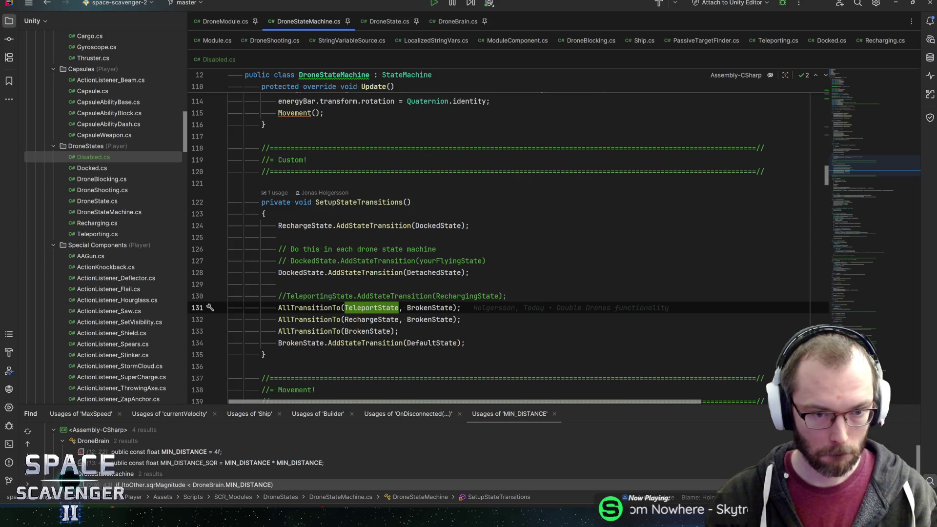
left_click(423, 225)
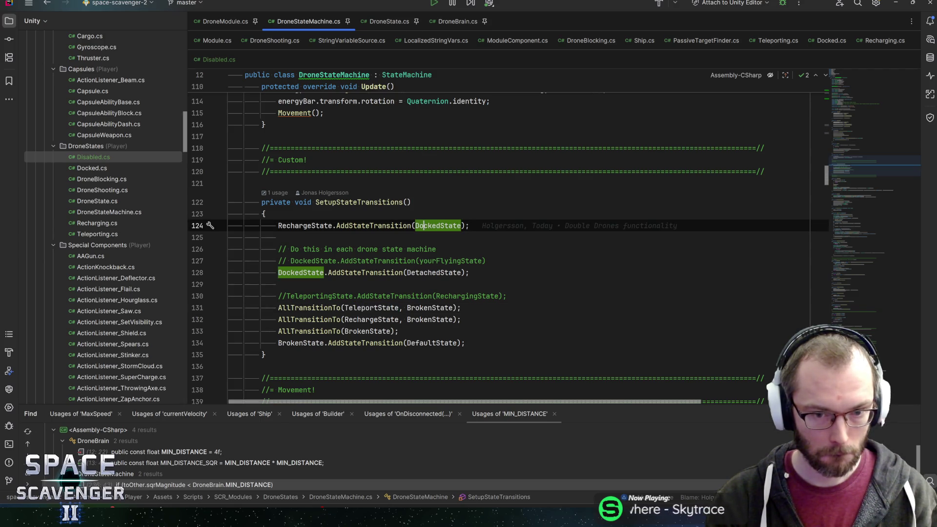
key("Up")
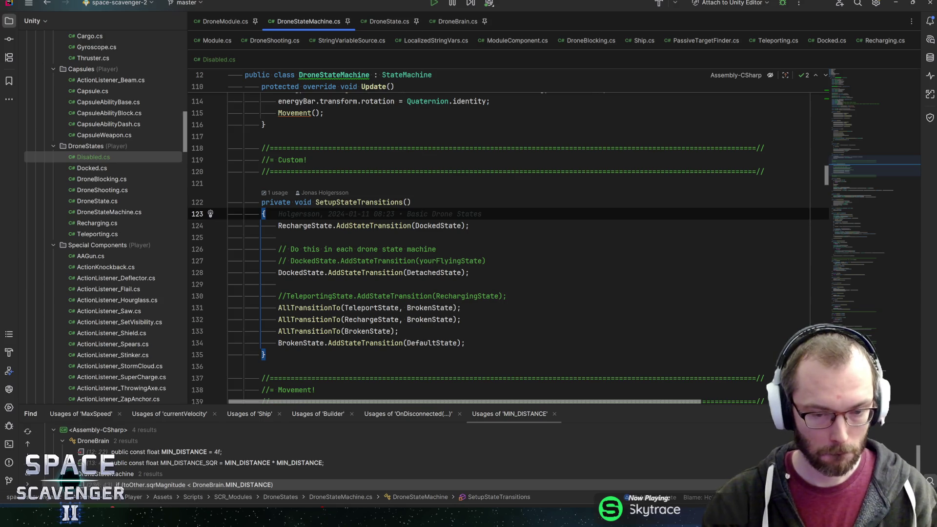
left_click(458, 342)
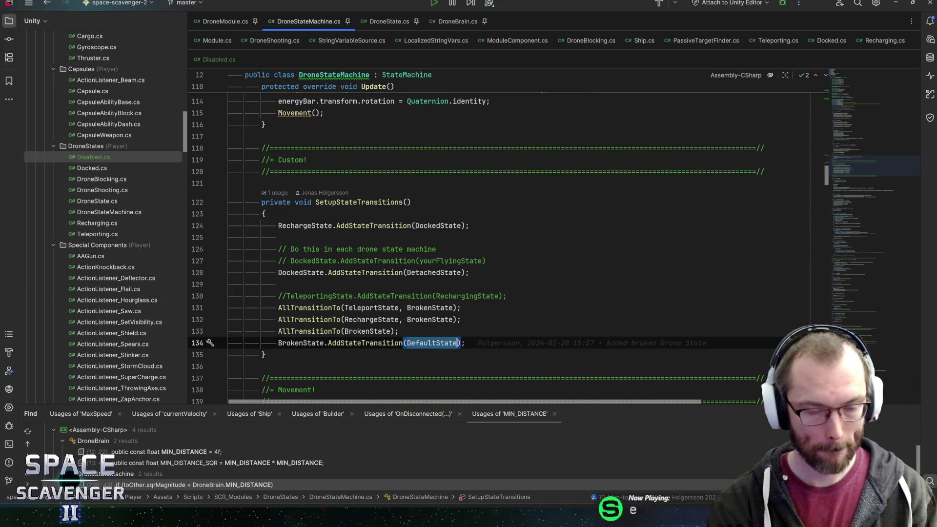
key("ctrl+BackSpace")
type("Docked")
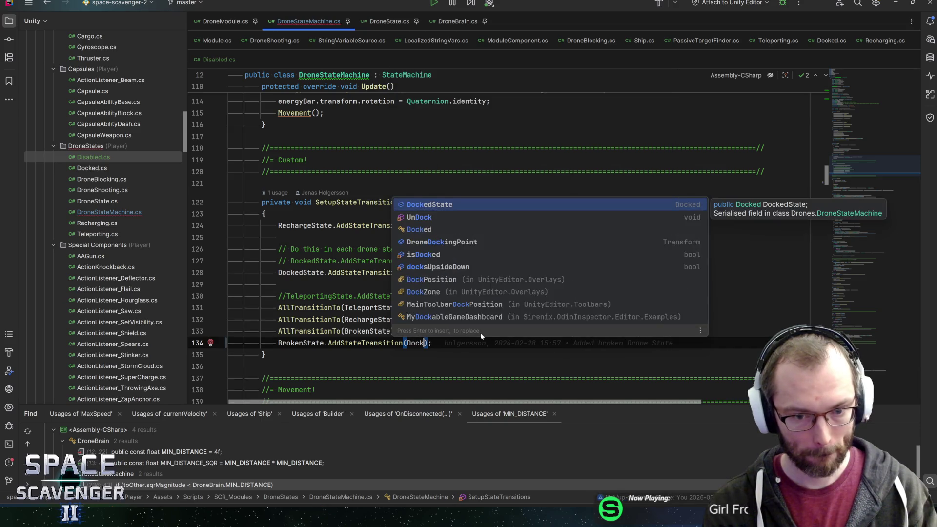
key("Return")
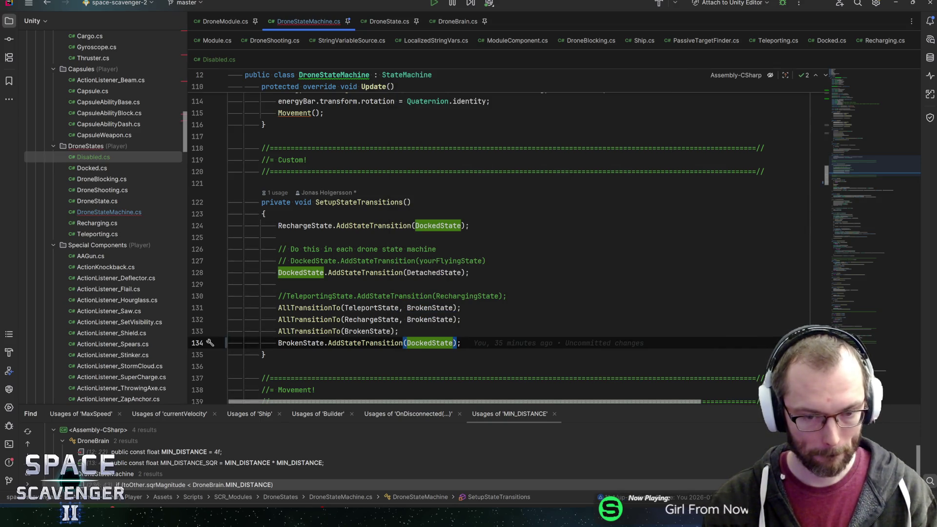
key("Home")
key("Return")
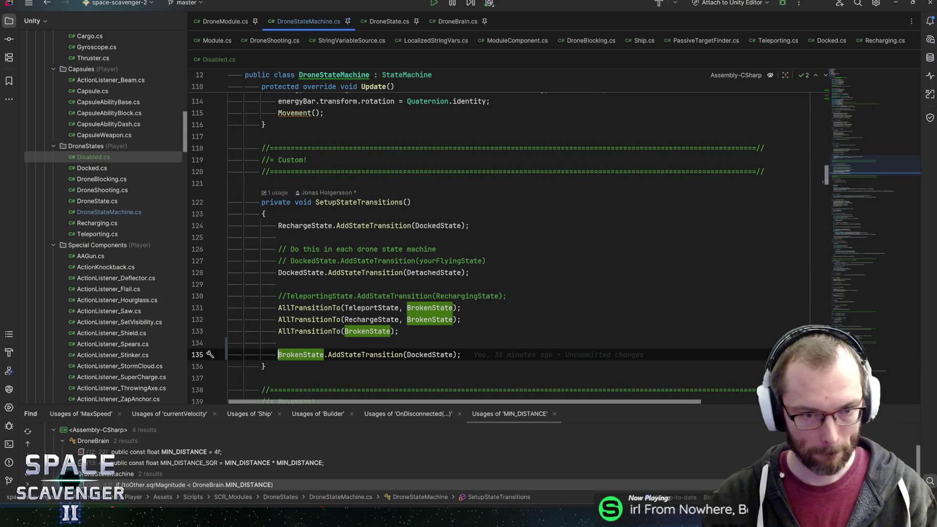
Step: Add DefaultState.AddStateTransition(DockedState) at the top of SetupStateTransitions
left_click(265, 214)
key("Return")
type("dock")
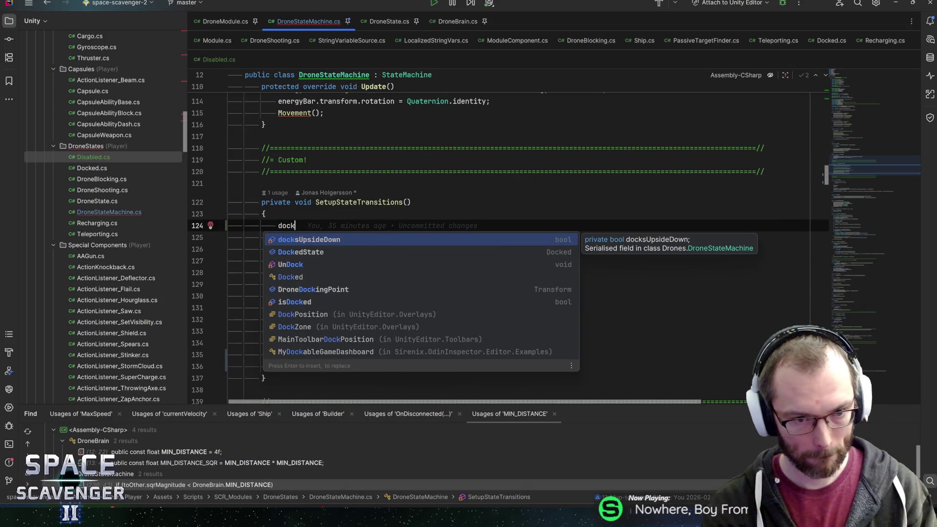
key("ctrl+BackSpace")
type("default")
key("Down")
key("Return")
type(".add")
key("Return")
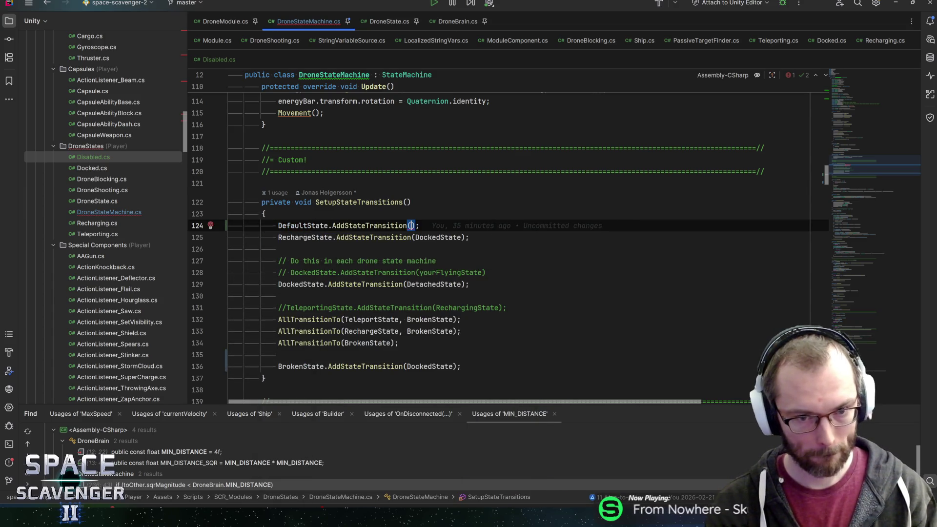
type("dockedst")
key("Return")
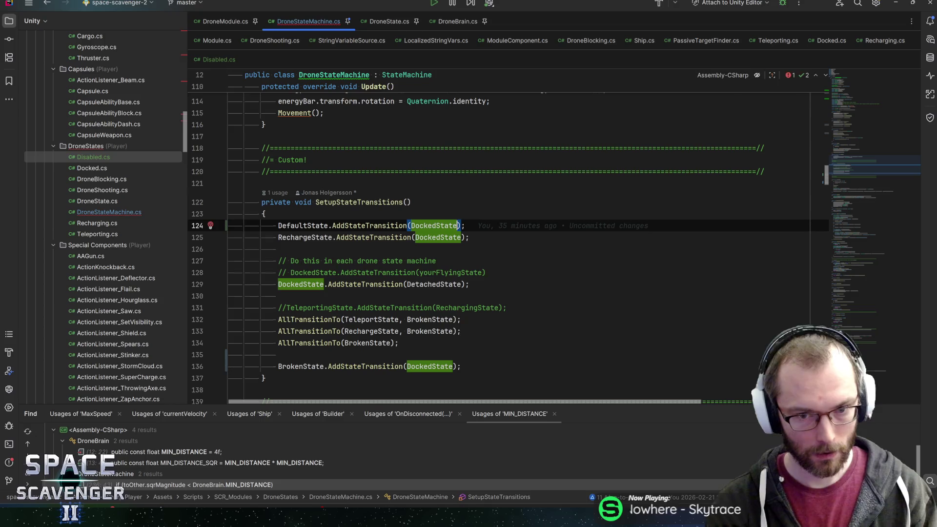
Step: Search the file for occurrences of DefaultState
double_click(303, 226)
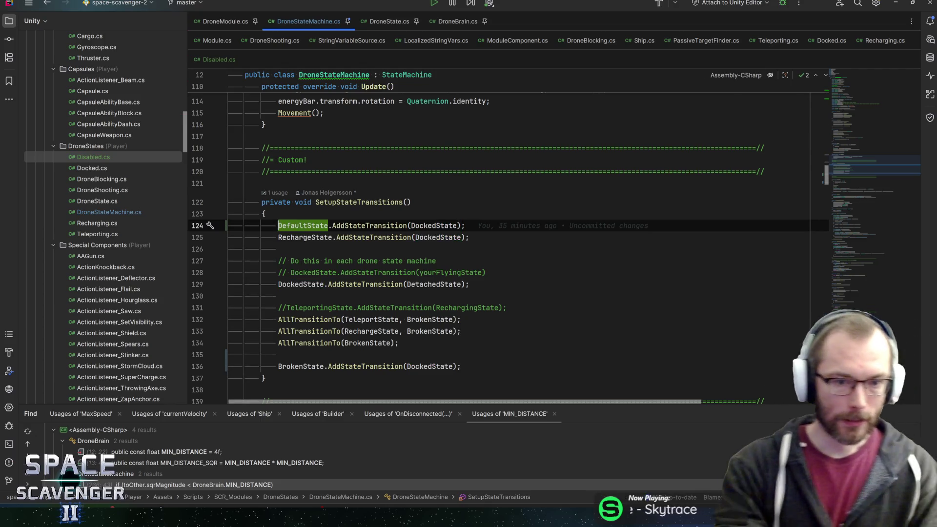
key("ctrl+f")
key("Return")
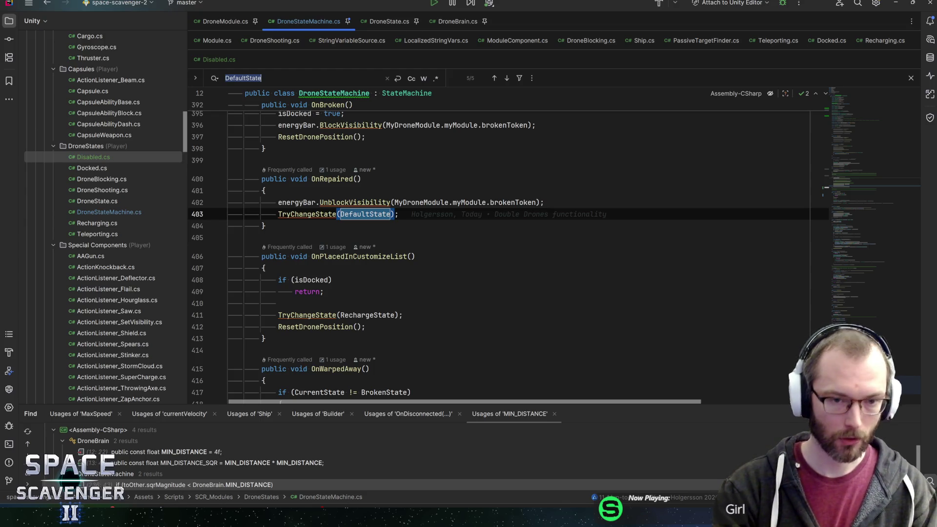
Step: Make repaired drones change to DockedState instead of DefaultState and save
left_click(311, 214)
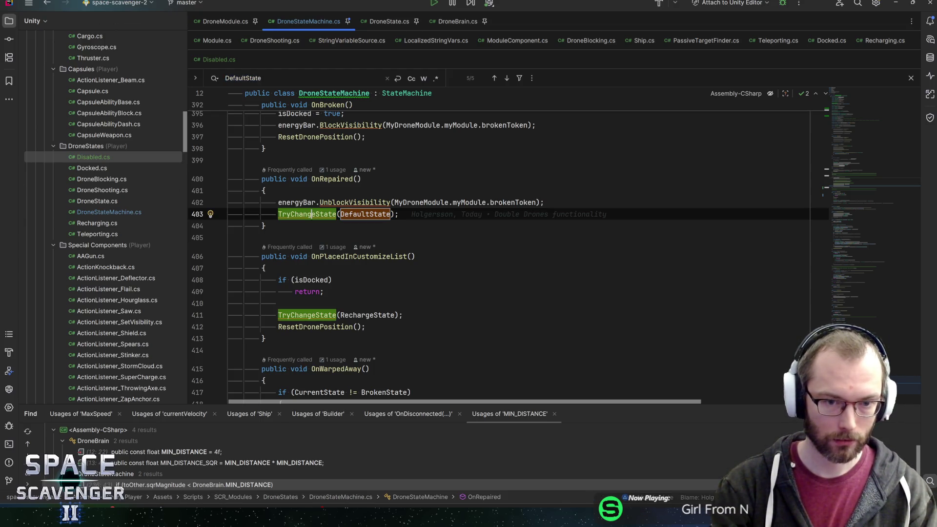
double_click(365, 213)
type("Docked")
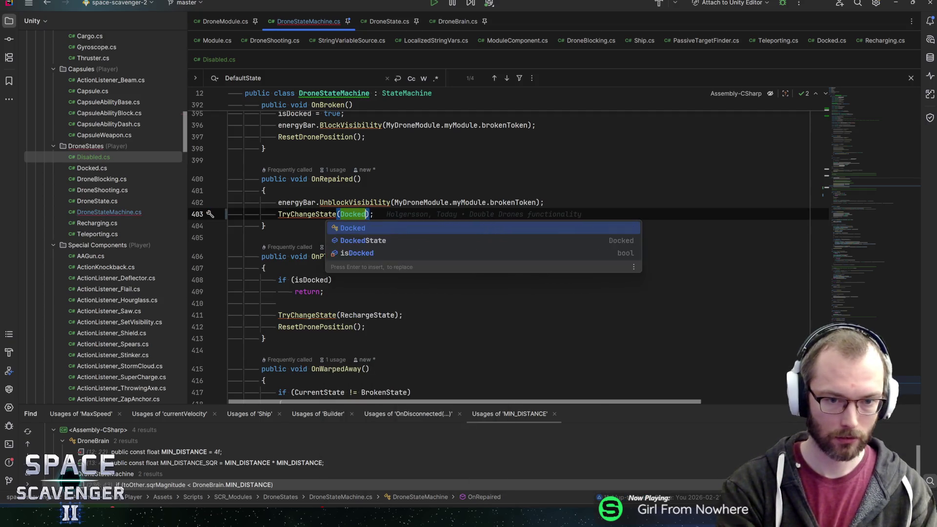
key("Return")
key("End")
key("ctrl+s")
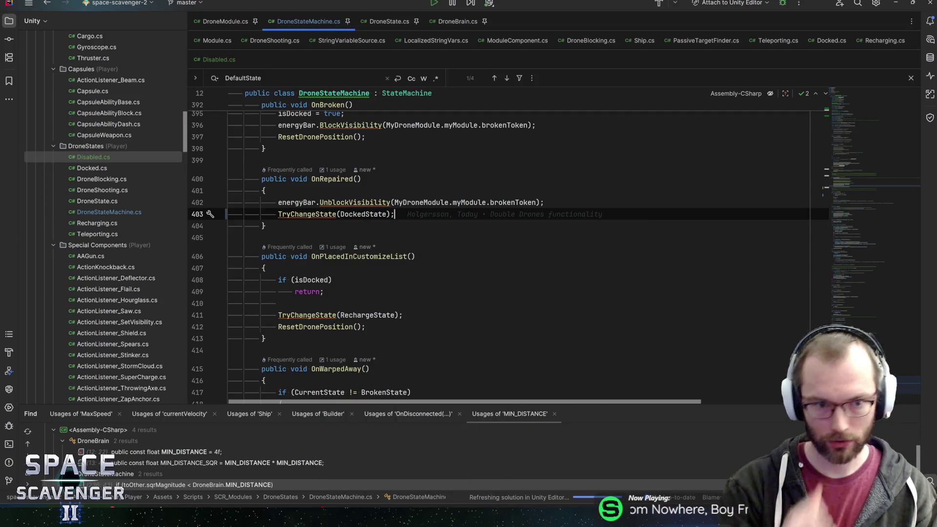
key("Left")
key("Left")
key("ctrl+shift+Left")
key("shift+Left")
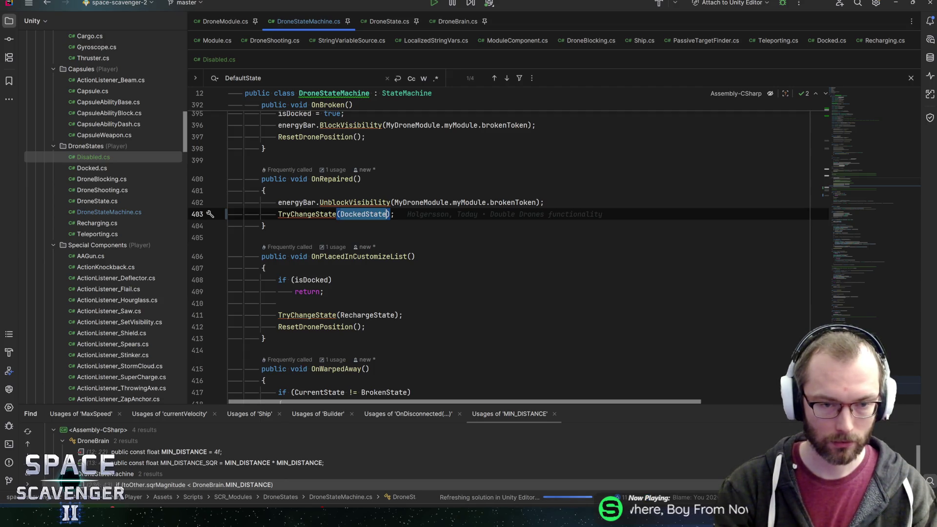
key("End")
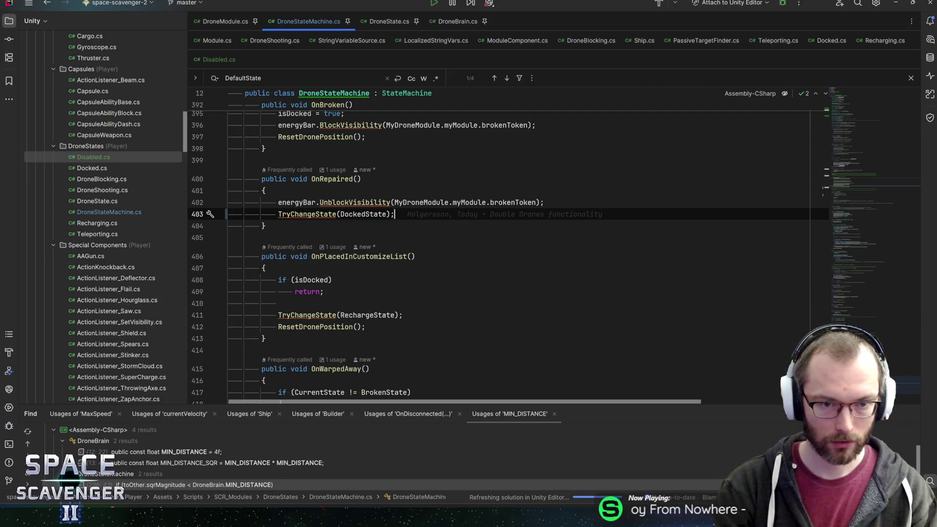
Step: Step through every DefaultState match in DroneStateMachine.cs
key("ctrl+f")
key("Return")
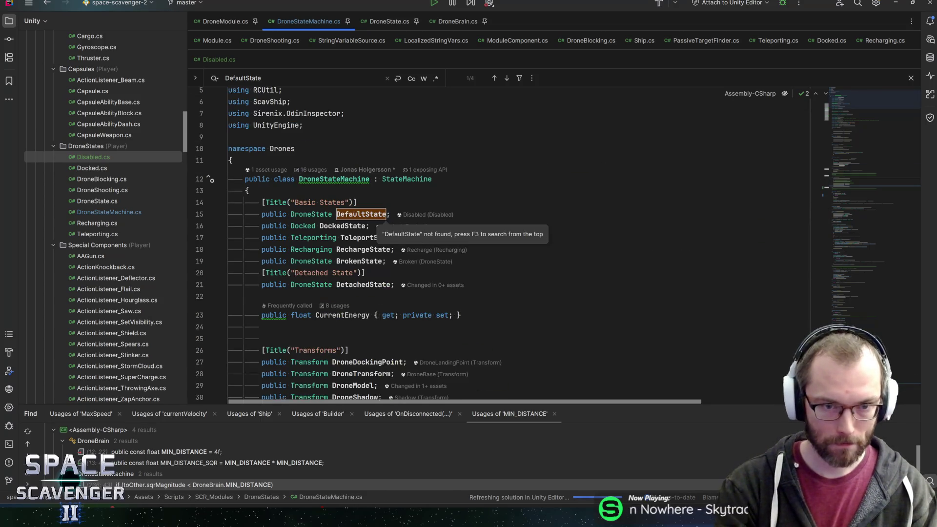
key("Return")
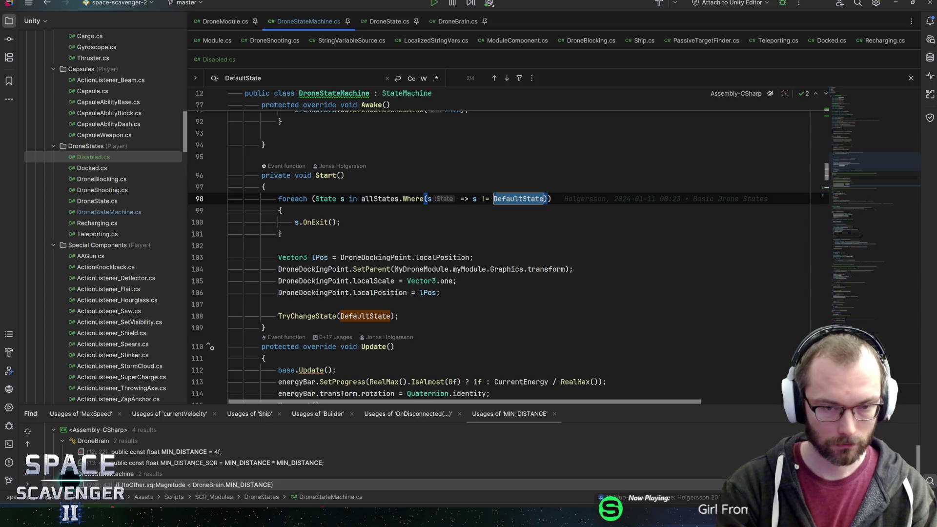
key("Return")
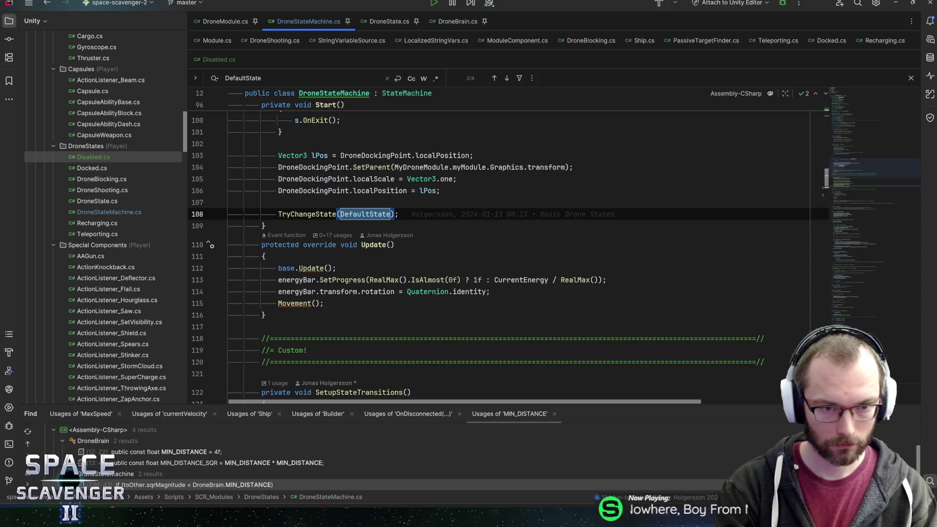
key("Return")
key("Return")
key("Return")
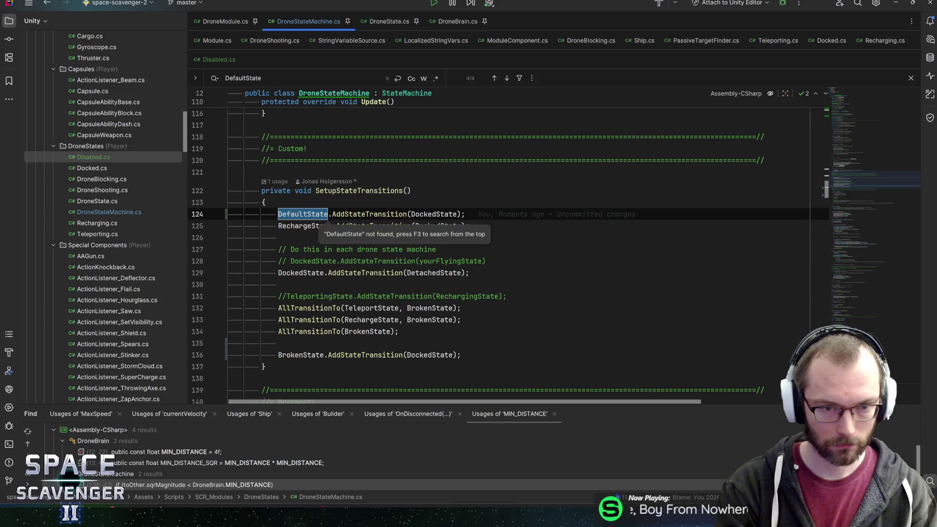
key("Return")
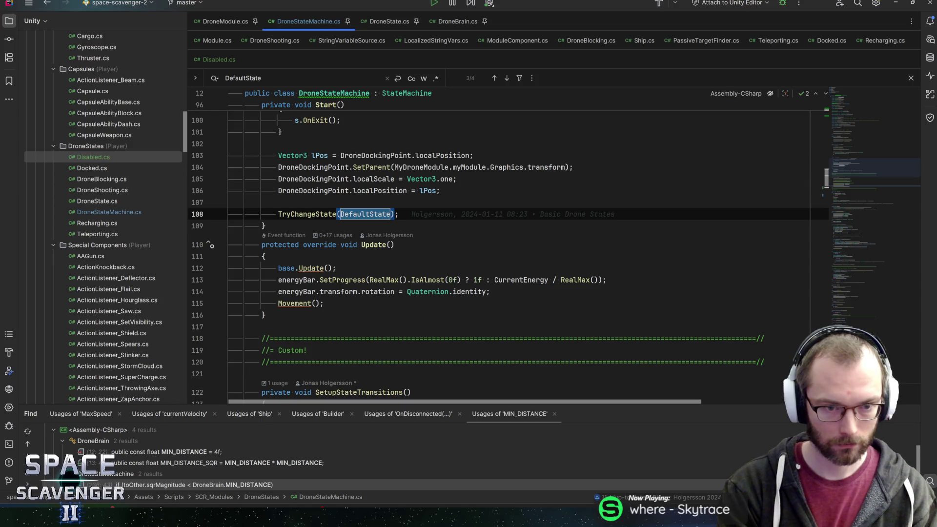
key("Return")
key("Escape")
Step: Add a blank line after the Start method and return to Unity
scroll(487, 234, "up", 10)
scroll(507, 242, "down", 8)
left_click(266, 235)
key("Return")
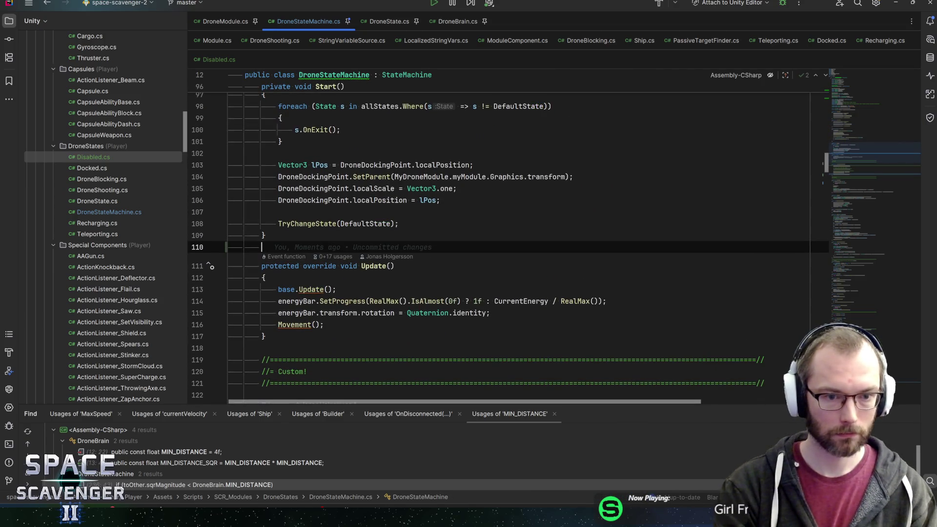
key("alt+Tab")
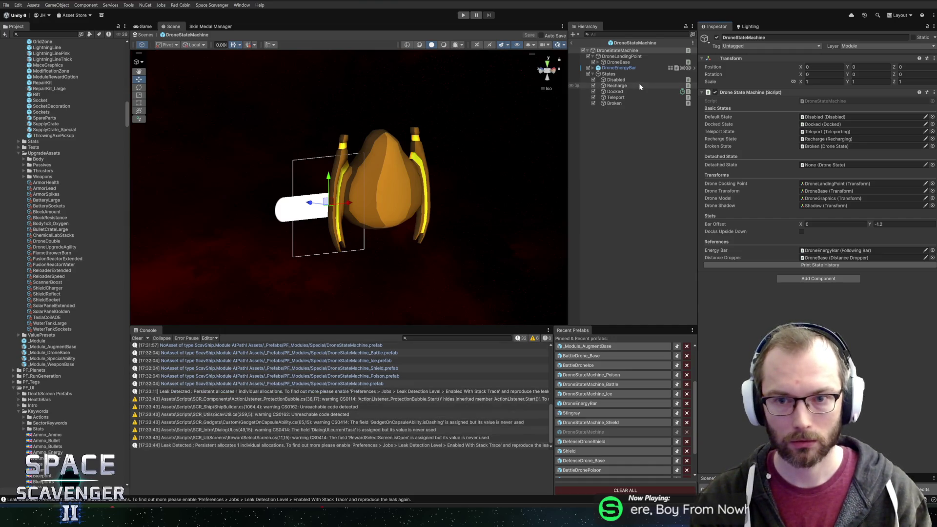
Step: Inspect the Disabled and neighbouring drone state objects, then exit Prefab Mode
left_click(615, 57)
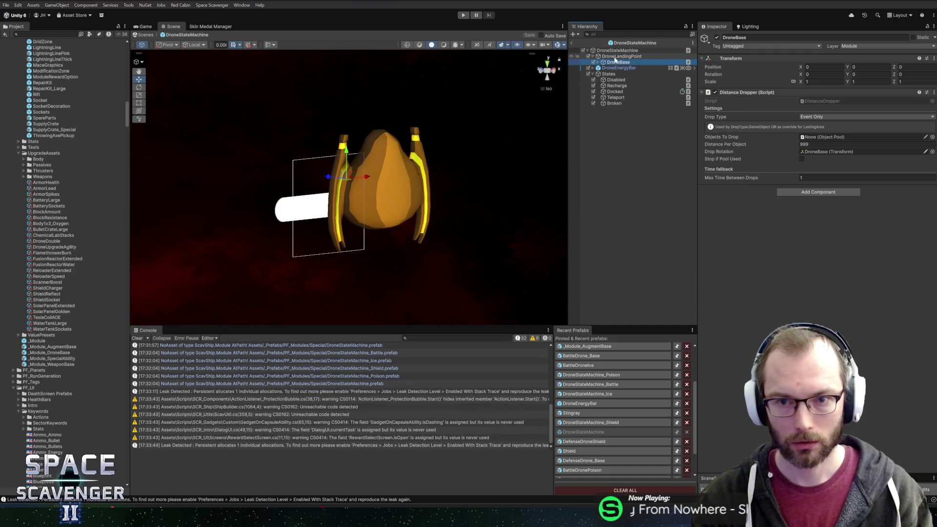
left_click(616, 80)
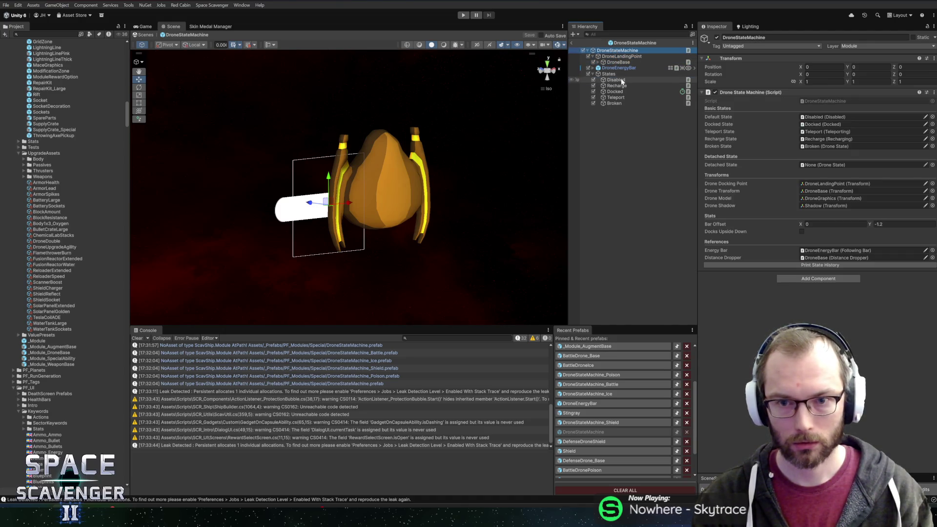
key("Down")
key("Up")
key("Up")
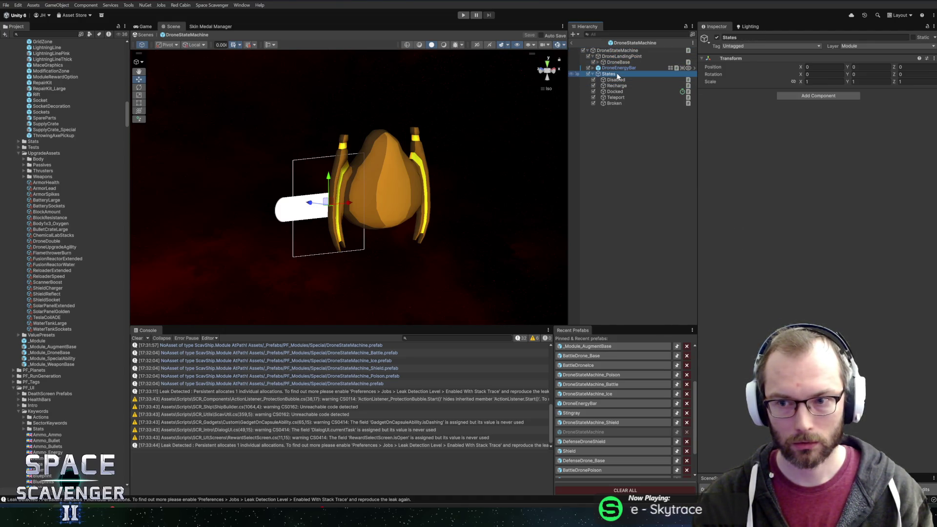
key("Down")
left_click(617, 86)
left_click(617, 51)
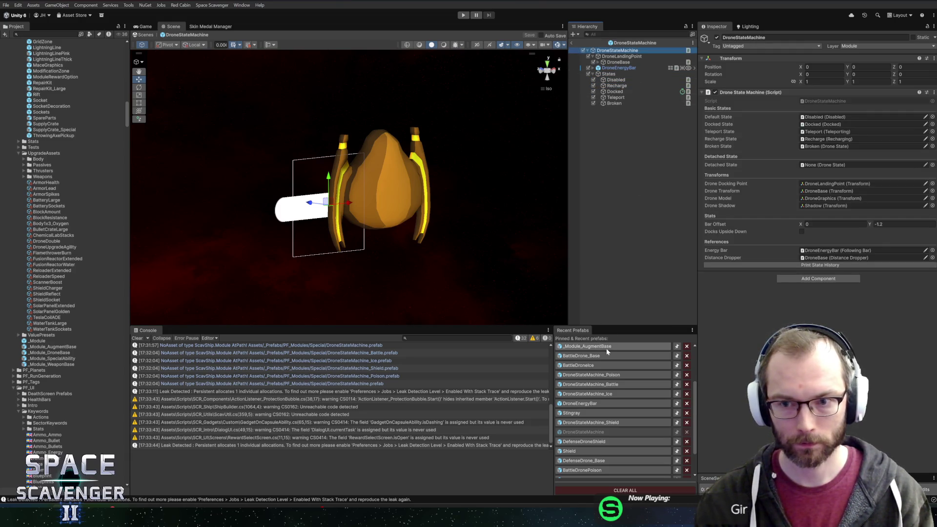
left_click(572, 42)
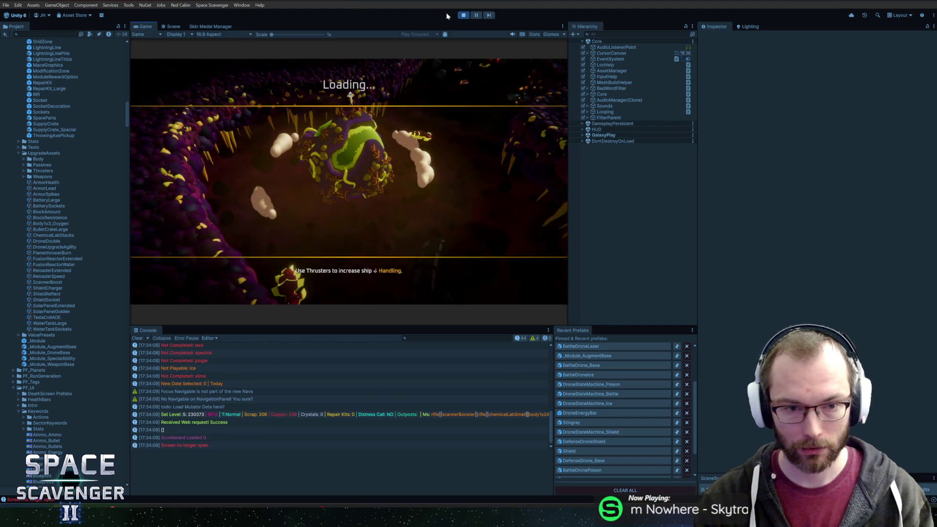
Step: In the running game, equip the shield module and poison drone at the upgrade screen
double_click(149, 26)
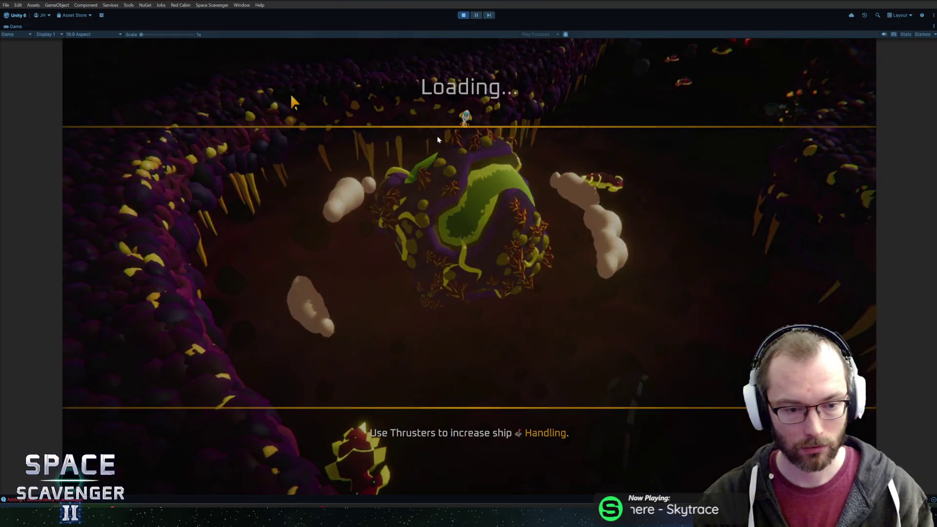
key("shift+space")
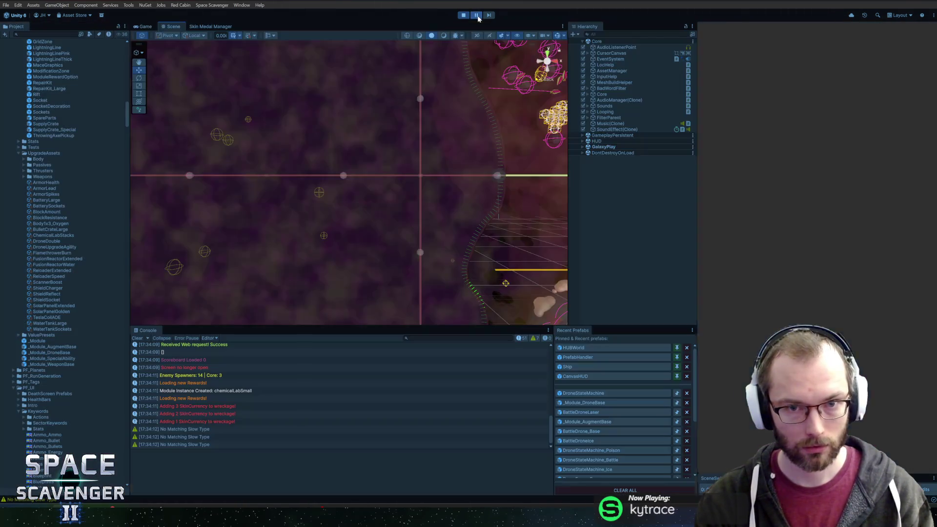
key("f")
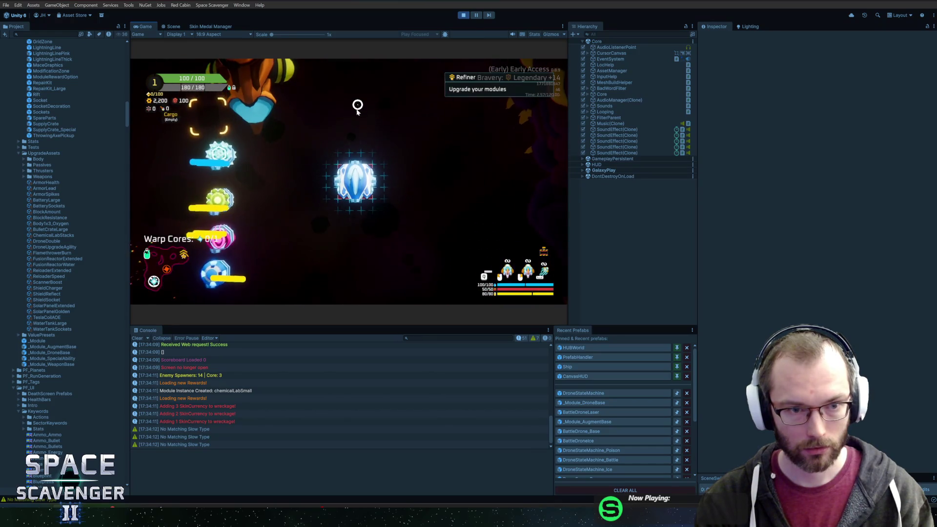
key("Escape")
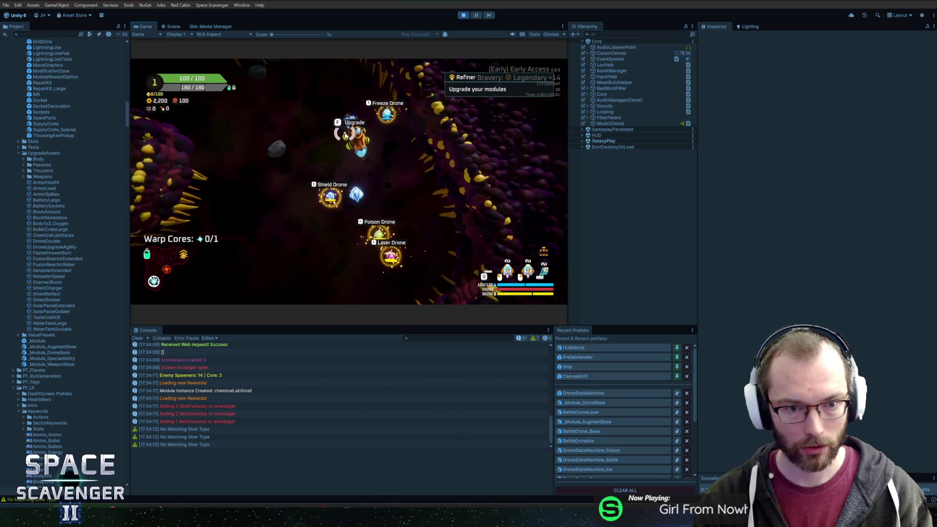
key("f")
left_click(220, 188)
left_click(317, 178)
left_click(220, 229)
left_click(390, 177)
left_click(215, 227)
left_click(381, 168)
key("Escape")
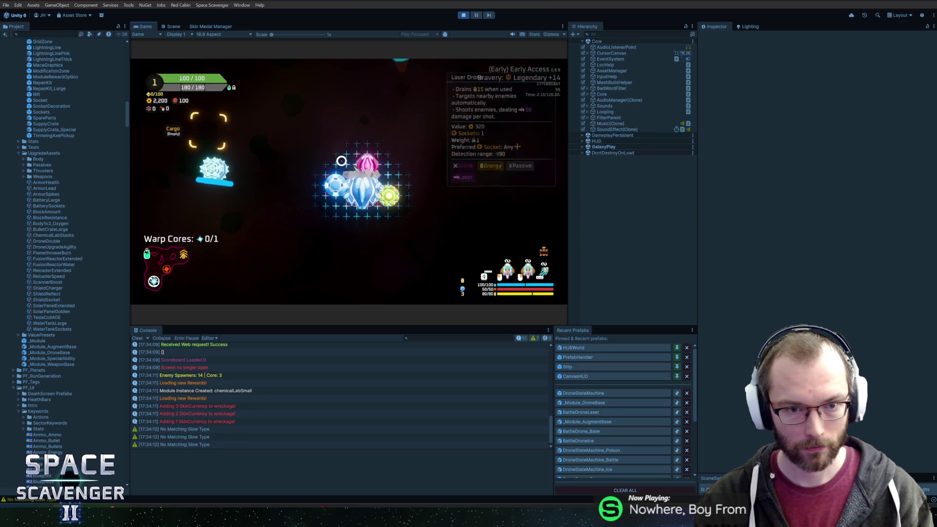
Step: Fly the ship briefly, stop play mode and switch to Rider
key("w")
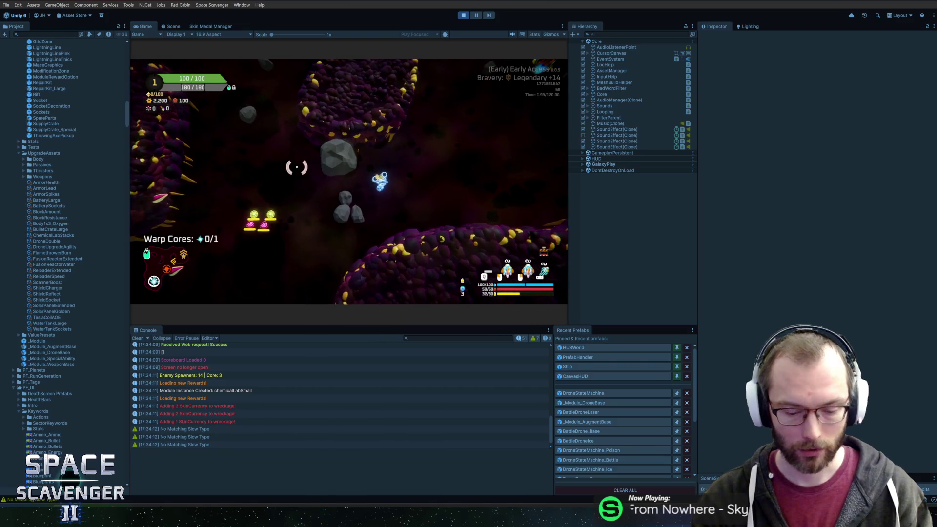
key("ctrl+p")
key("alt+Tab")
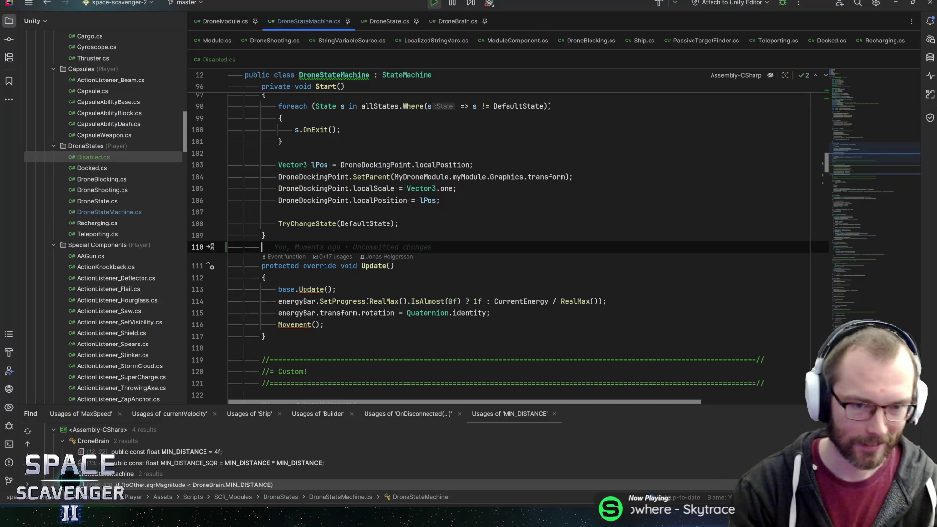
Step: Open the DroneStateMachine_Battle prefab in Unity
key("alt+Tab")
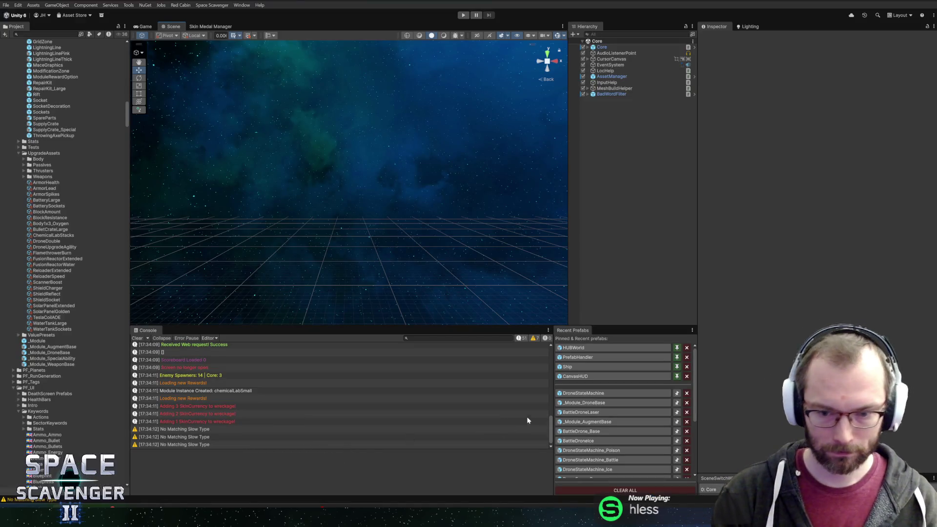
left_click(583, 393)
double_click(62, 157)
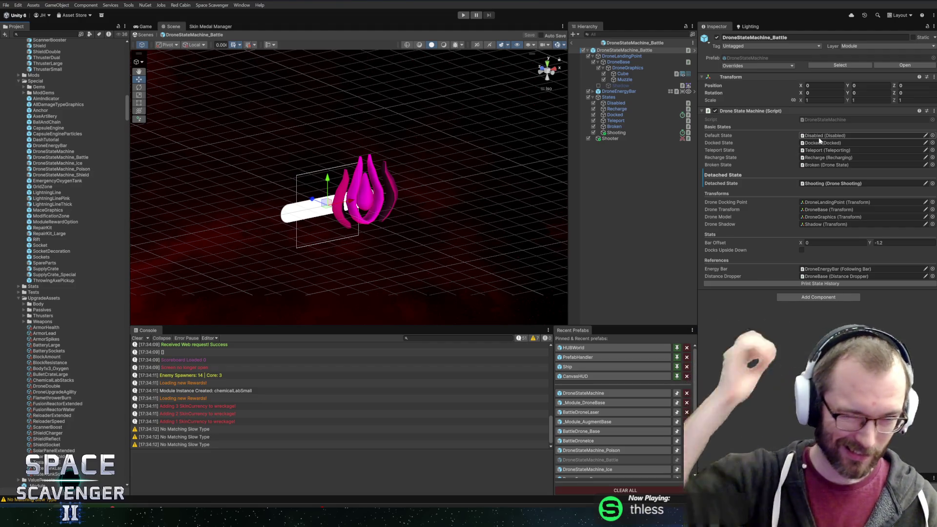
Step: Find all usages of DefaultState in Rider and enlarge the results panel
key("alt+Tab")
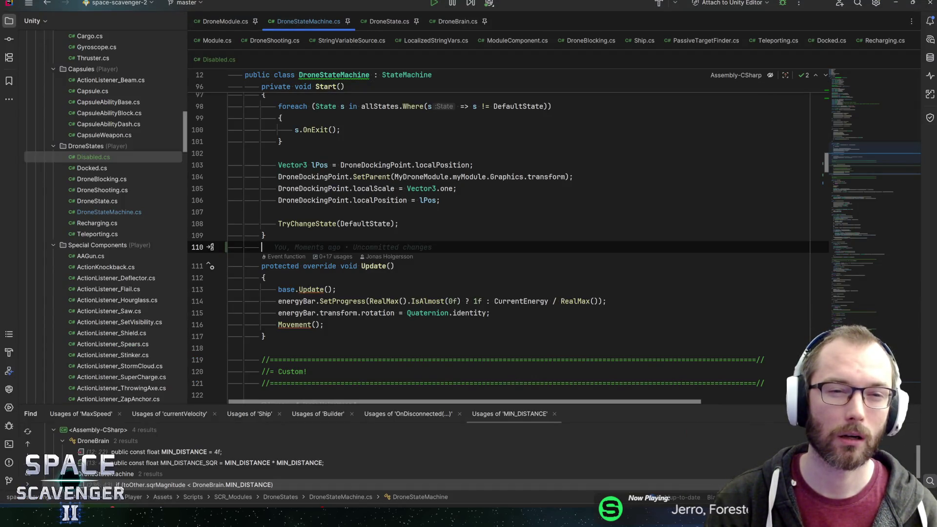
scroll(508, 239, "up", 15)
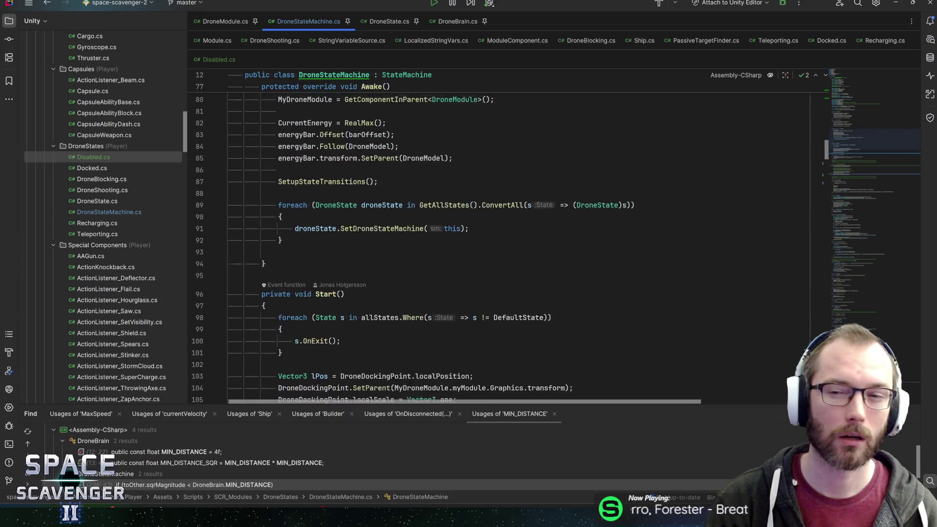
scroll(508, 234, "up", 10)
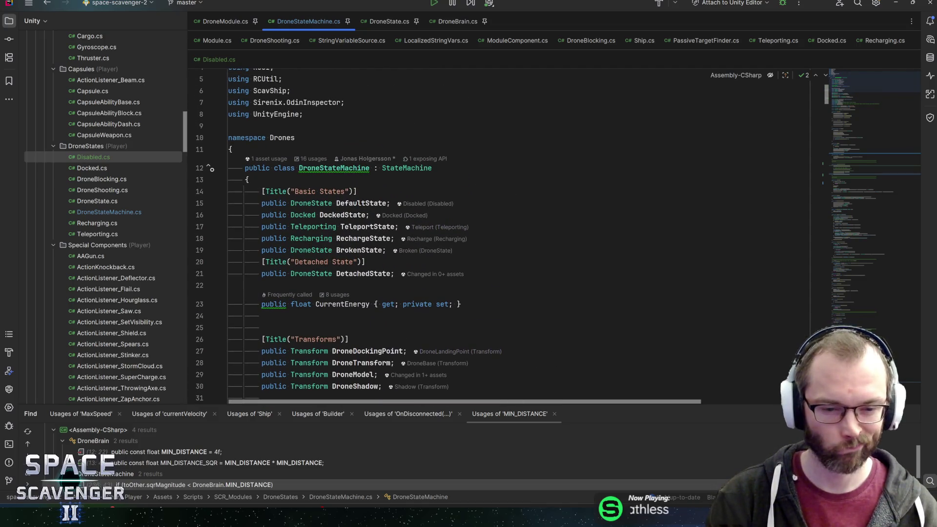
left_click(361, 202)
key("alt+F7")
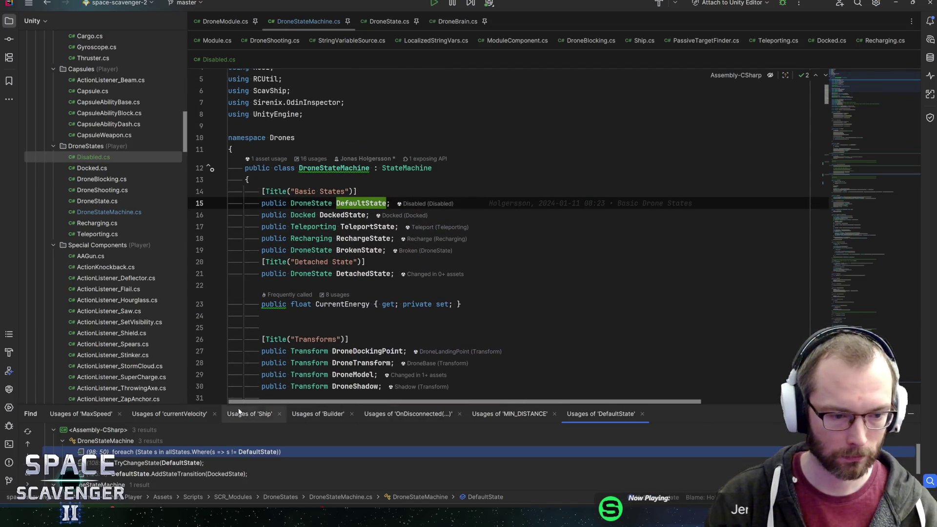
left_click_drag(234, 405, 237, 372)
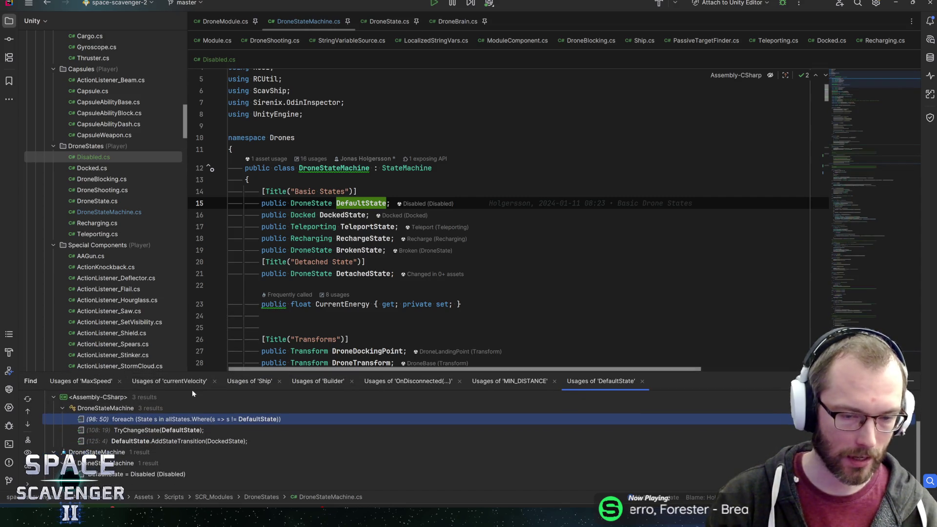
Step: Confirm in Unity that Disabled is the prefab's default state and check its DroneLandingPoint
key("alt+Tab")
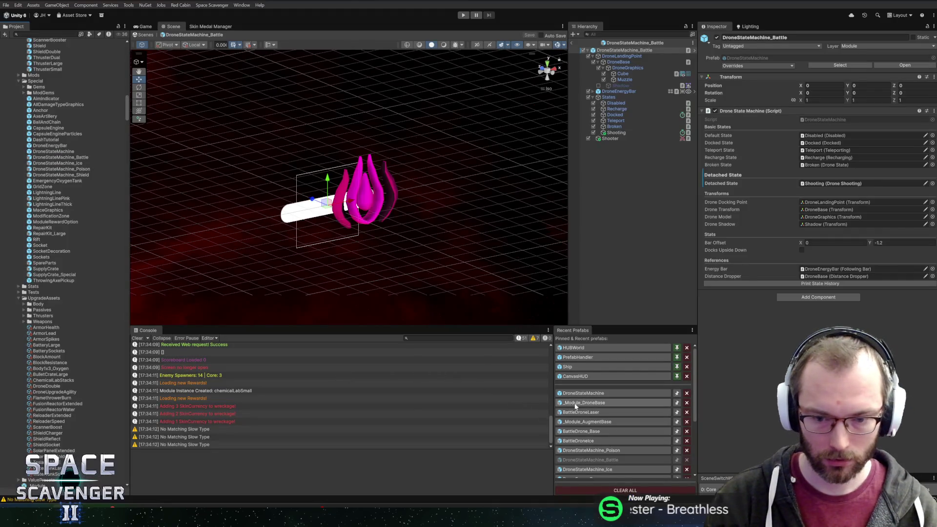
left_click(825, 135)
left_click(614, 103)
left_click(749, 126)
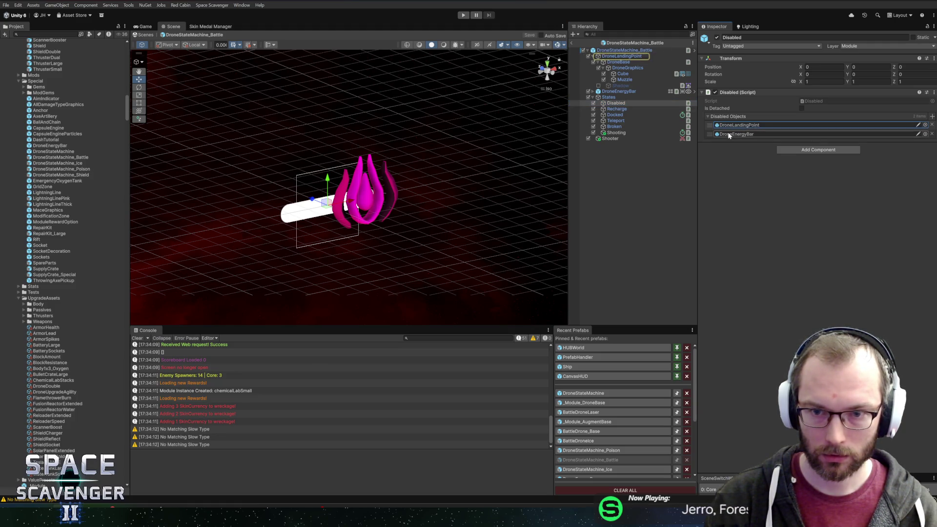
key("alt+Tab")
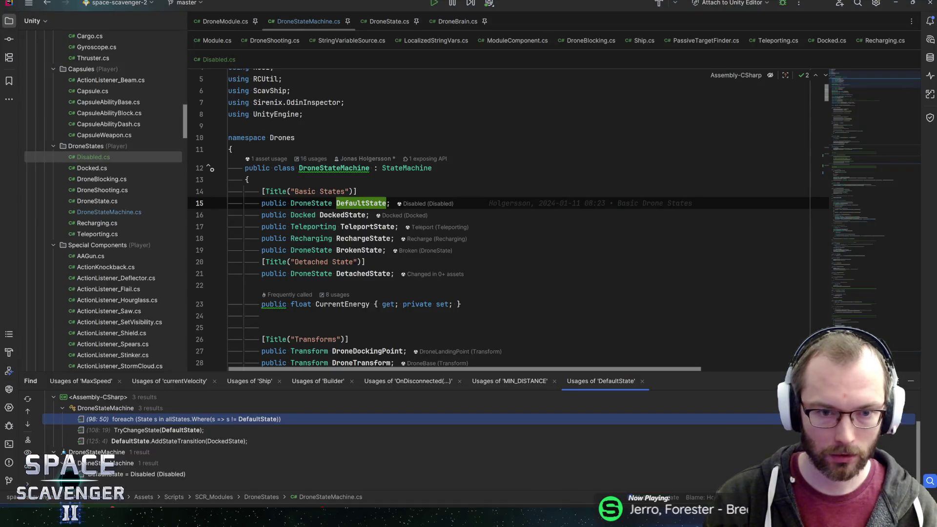
Step: Review the Disabled state's OnEnter, which deactivates objects
left_click(315, 203)
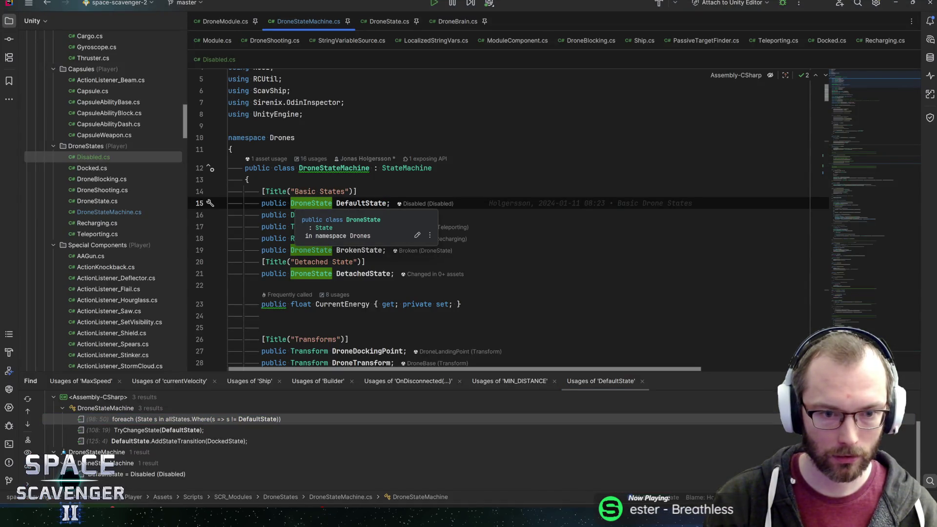
left_click(220, 60)
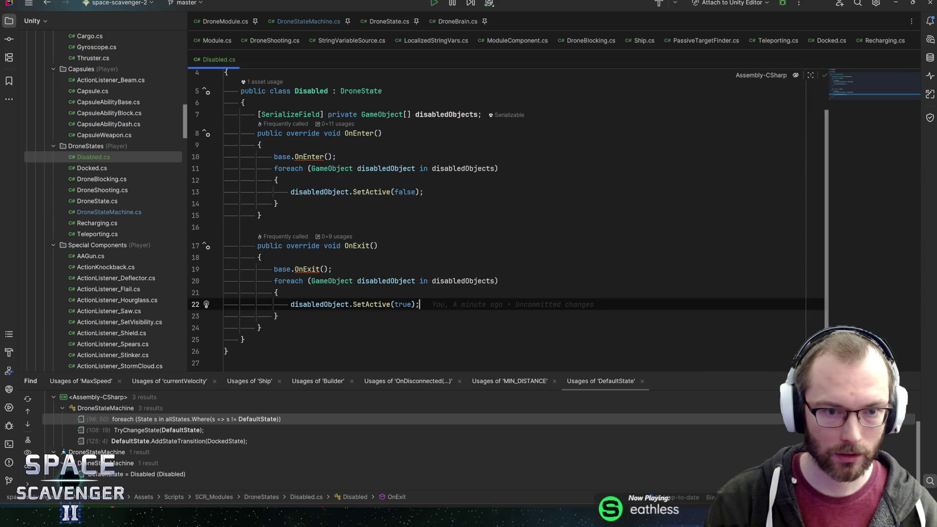
left_click(397, 192)
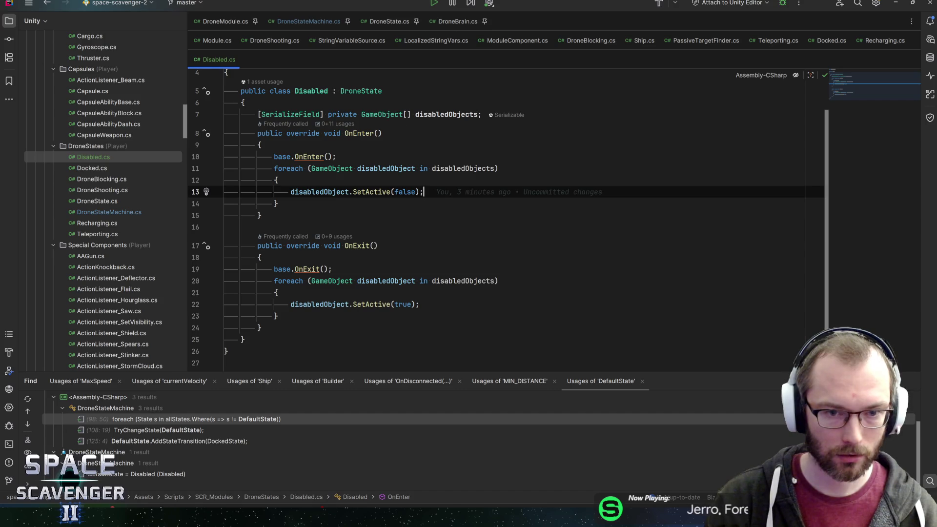
key("alt+Tab")
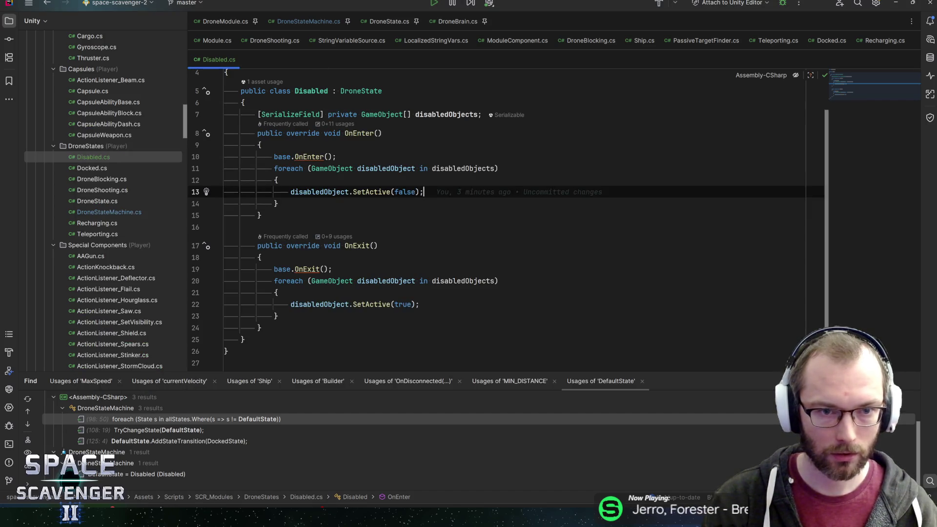
Step: Inspect the base StateMachine class, then start play mode in Unity
left_click(312, 24)
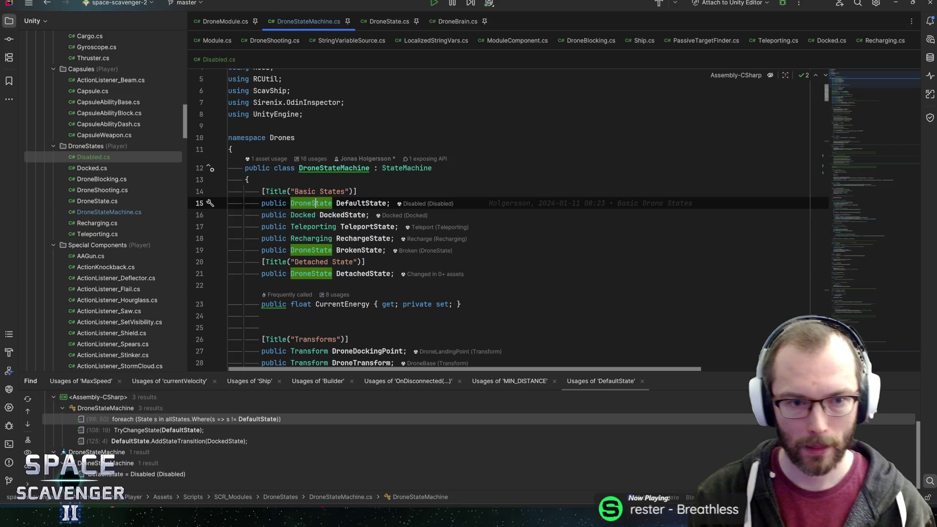
key("ctrl+u")
scroll(488, 219, "down", 20)
scroll(488, 220, "down", 5)
scroll(488, 220, "up", 3)
key("alt+Tab")
key("ctrl+p")
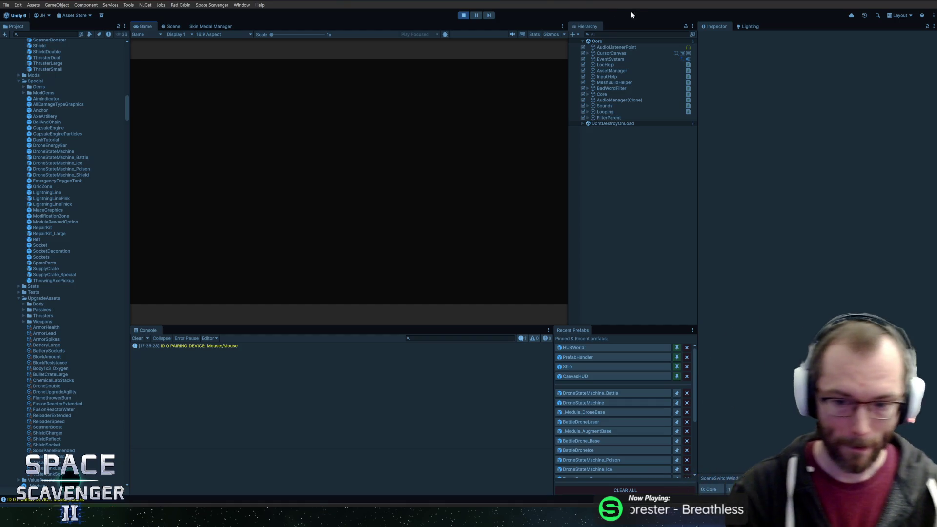
Step: Filter the Hierarchy for 'dronestate' and select DroneStateMachine_Laser
left_click(625, 33)
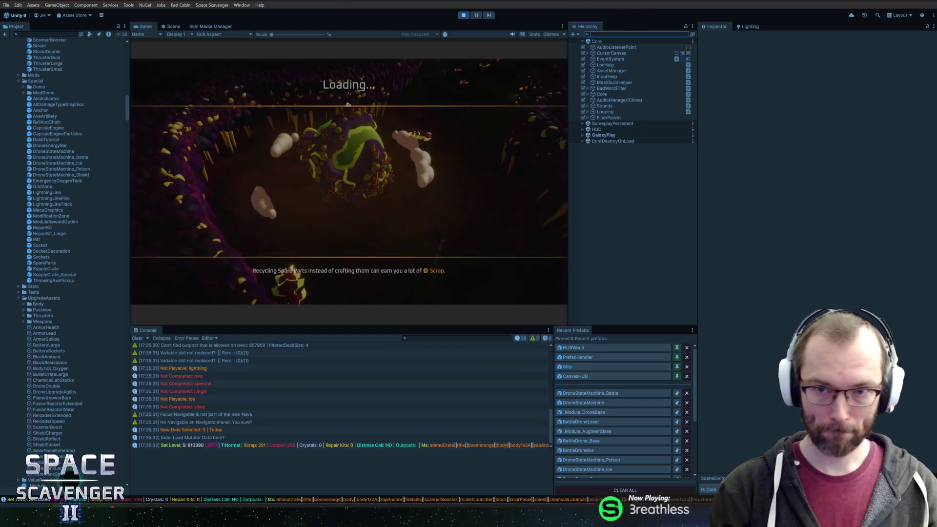
type("cronestate")
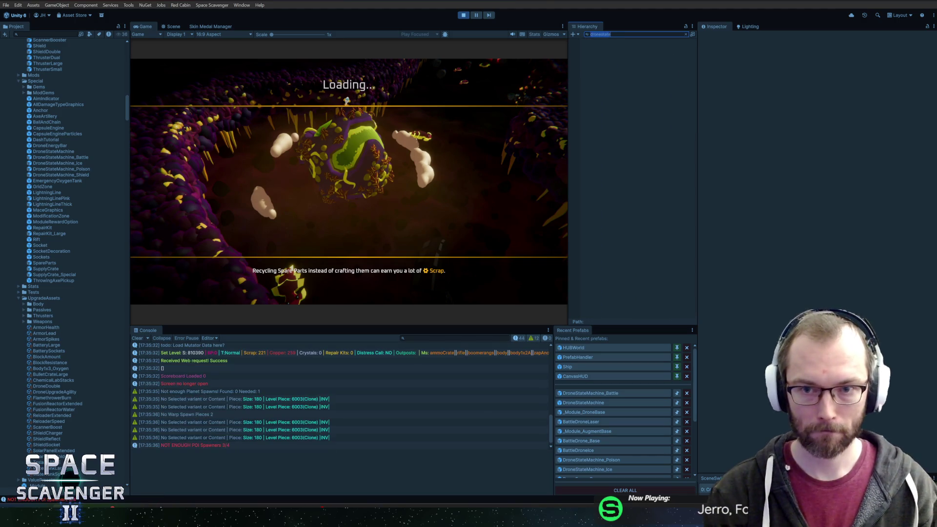
key("ctrl+a")
key("BackSpace")
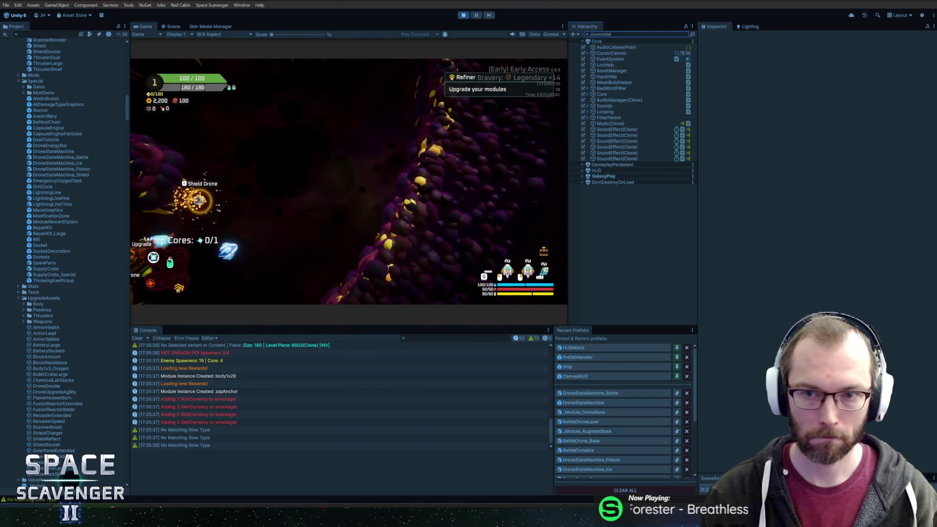
type("dronestate")
left_click(620, 65)
left_click(686, 34)
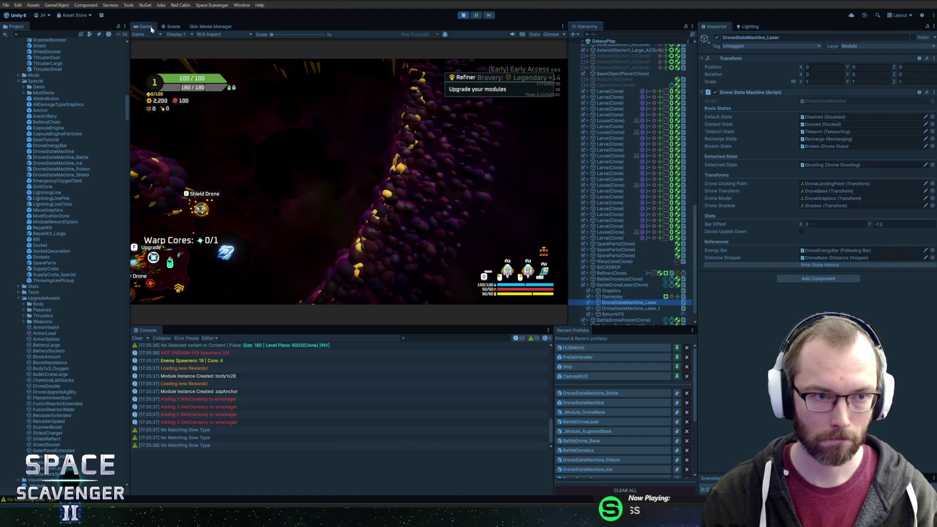
Step: Frame the laser drone in the Scene view, print its state history, and return to Game
left_click(172, 26)
key("f")
scroll(318, 78, "down", 10)
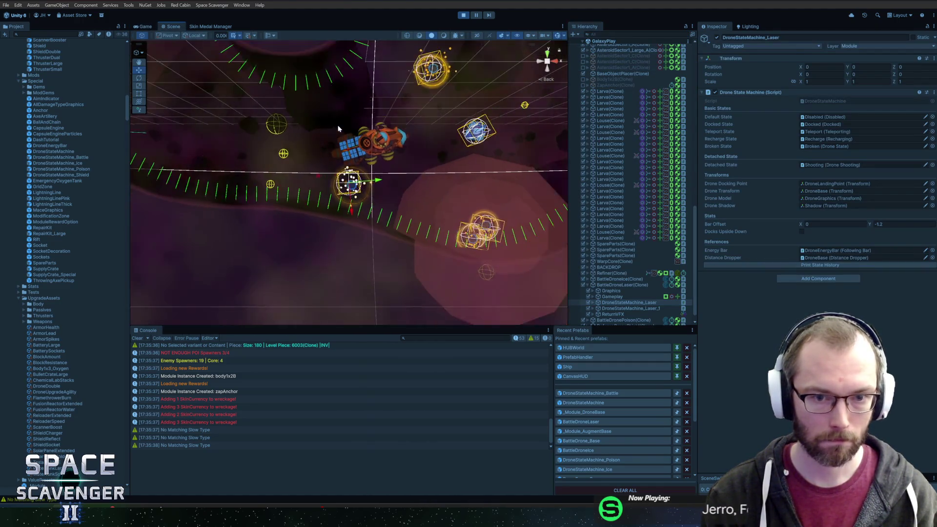
scroll(362, 146, "up", 10)
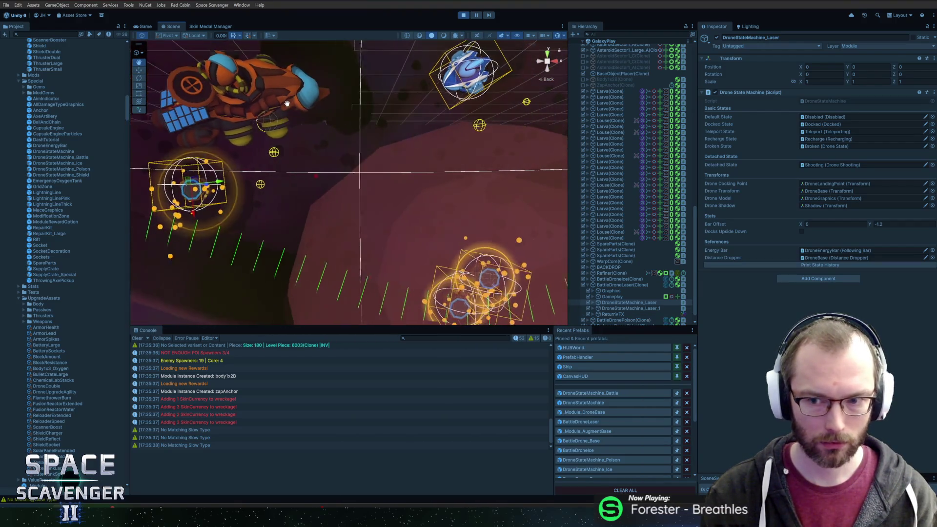
left_click(788, 265)
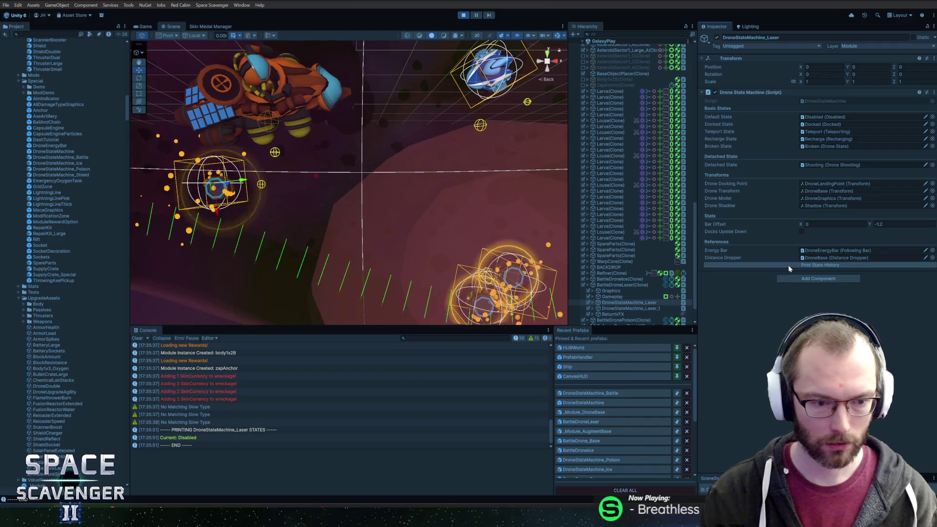
left_click(144, 27)
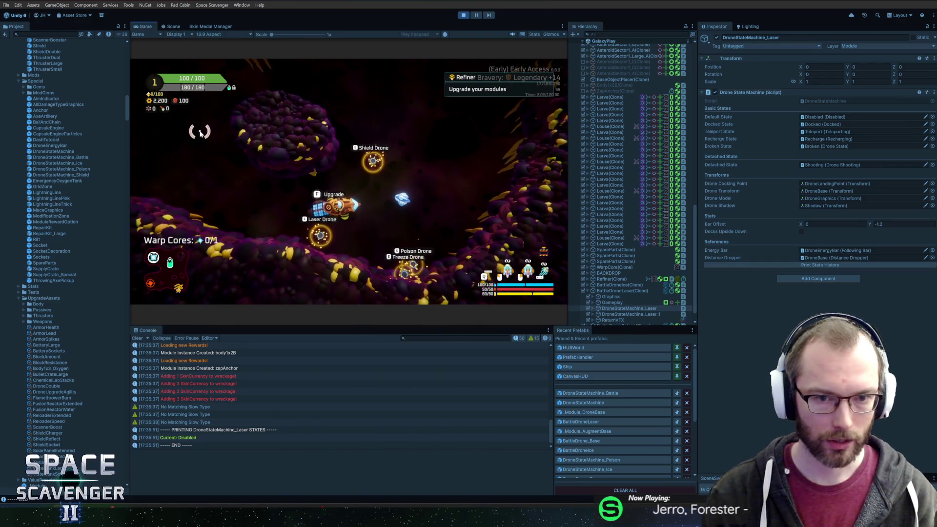
Step: Maximize the Game view, fly the ship down and visit the upgrade screen
key("alt+Tab")
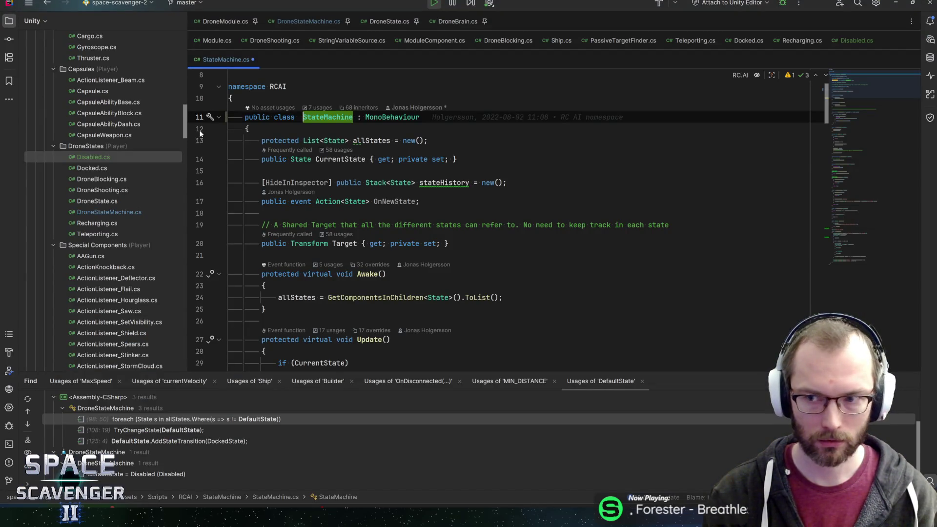
key("alt+Tab")
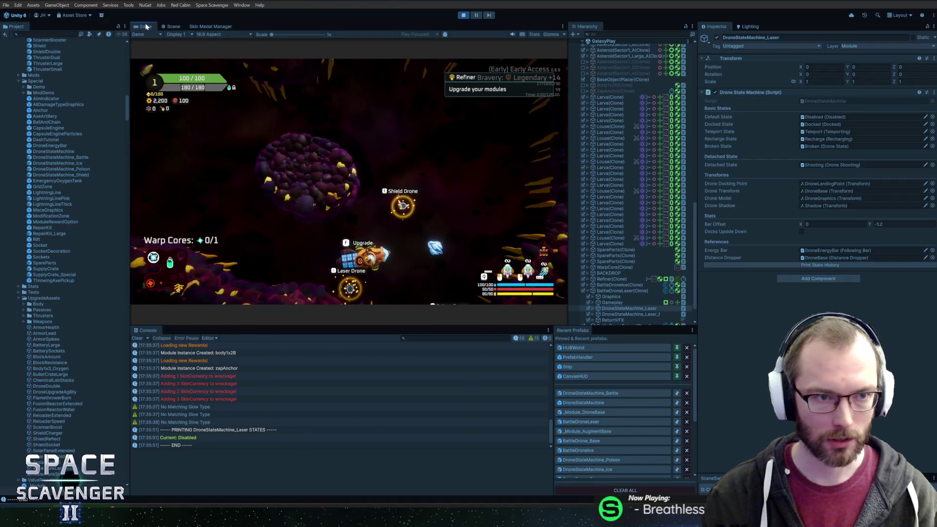
key("shift+space")
key("s")
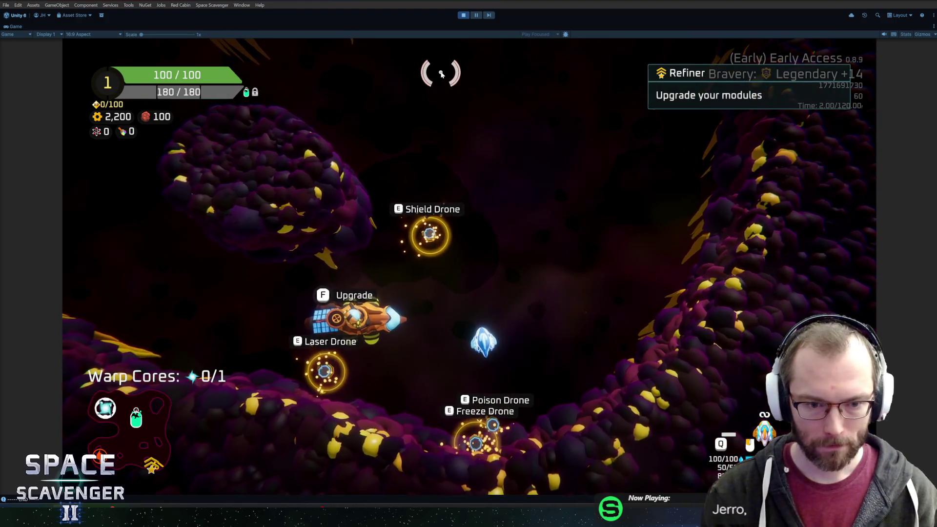
key("f")
key("Escape")
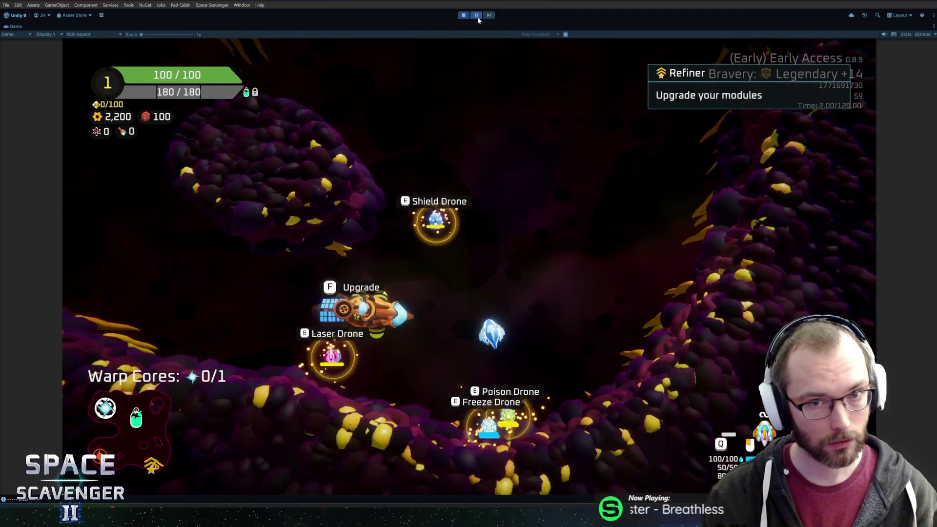
Step: Restore the layout, stop play mode and return to Rider
key("shift+space")
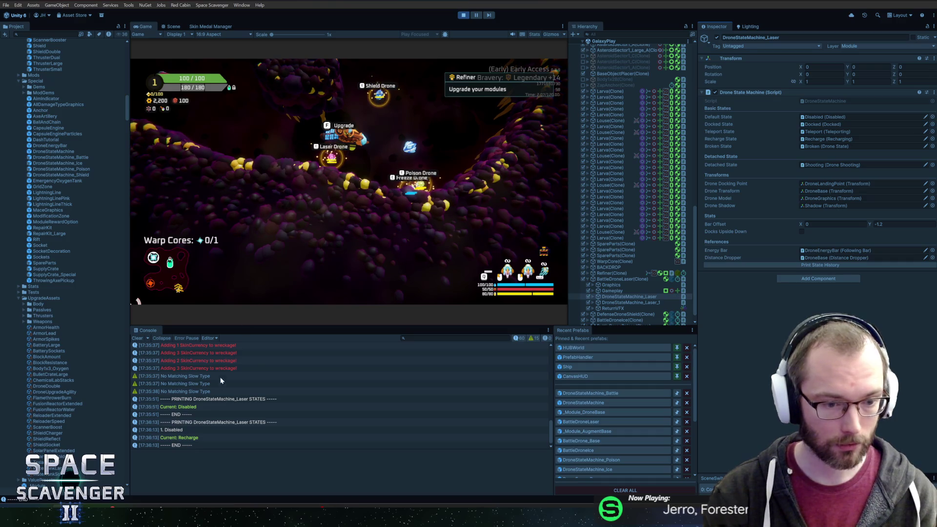
left_click(462, 16)
key("alt+Tab")
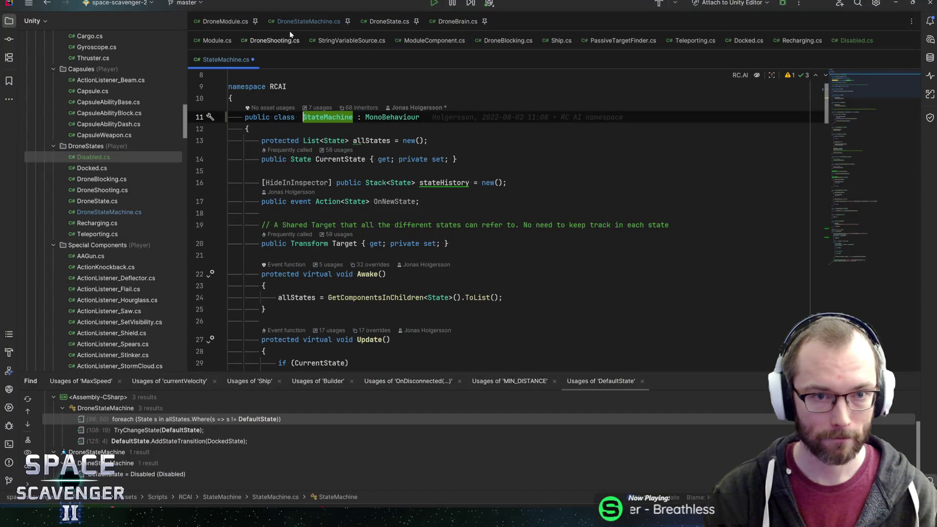
Step: List the usages of RechargeState in DroneStateMachine and go to the TryChangeState(RechargeState) call on line 412
left_click(298, 21)
left_click(363, 238)
key("shift+F12")
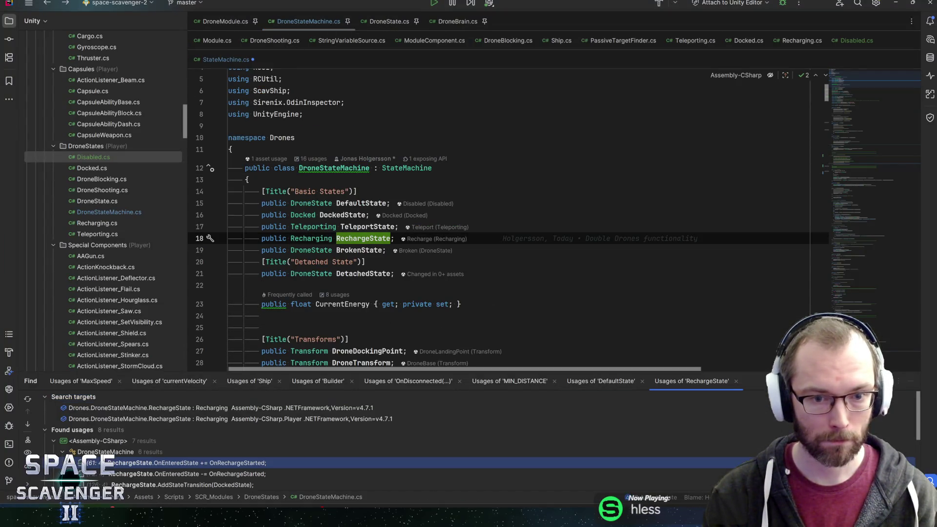
left_click_drag(209, 373, 210, 299)
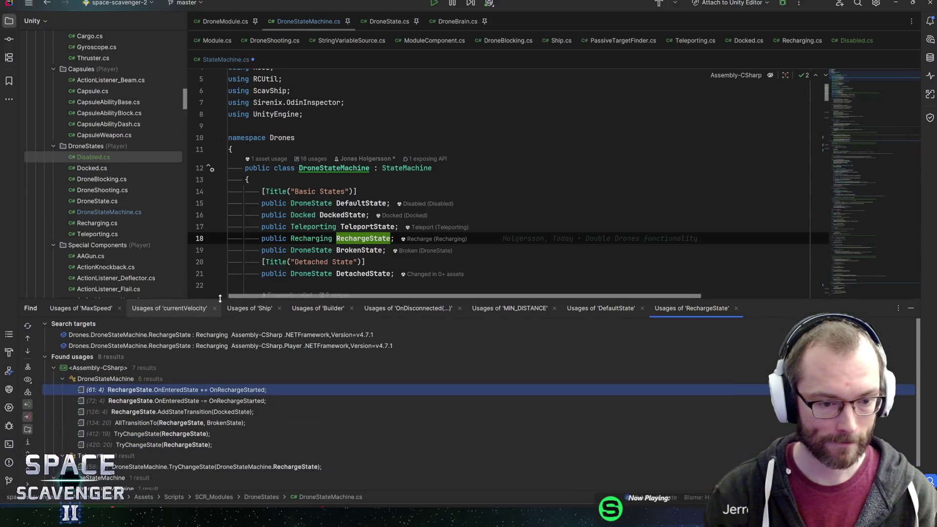
double_click(183, 433)
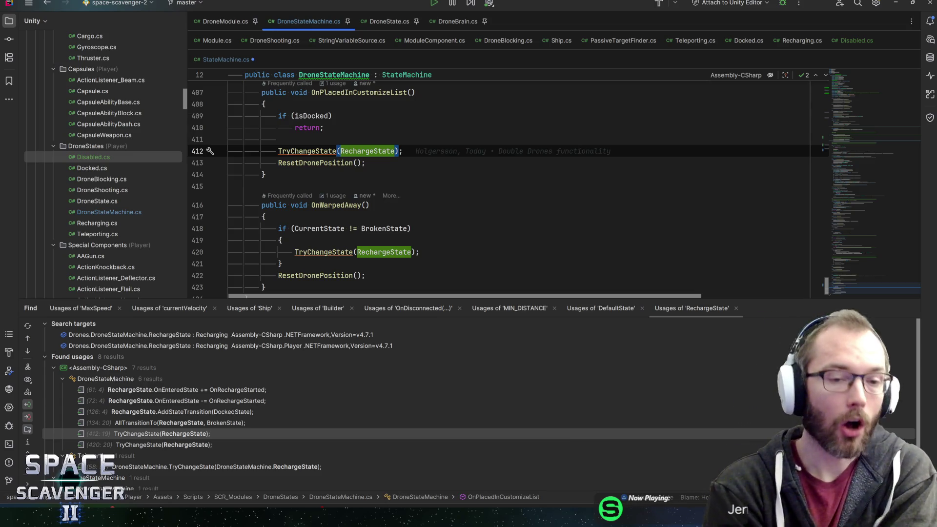
Step: Find all isDocked usages and review its declaration and assignments in UnDock, OnTeleportStarted, OnRechargeStarted and OnBroken
key("Up")
key("Up")
key("Up")
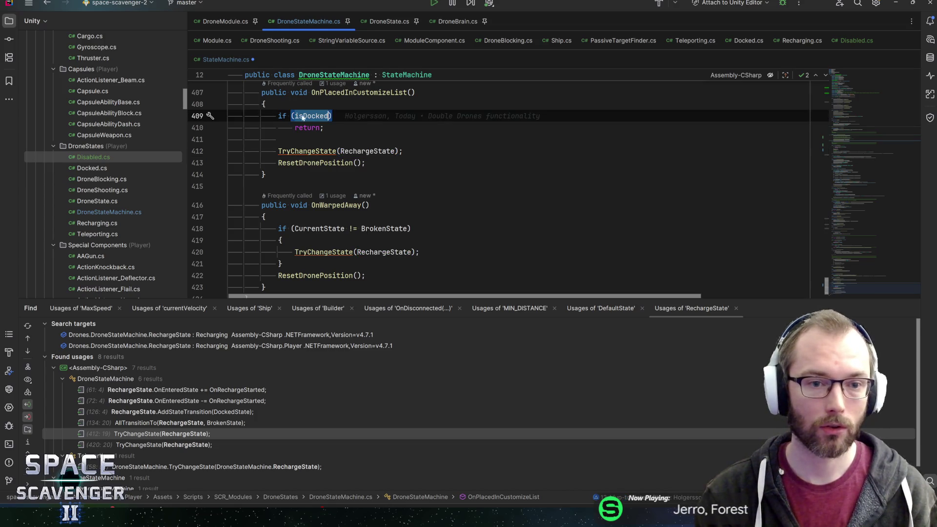
left_click(309, 117)
key("alt+F7")
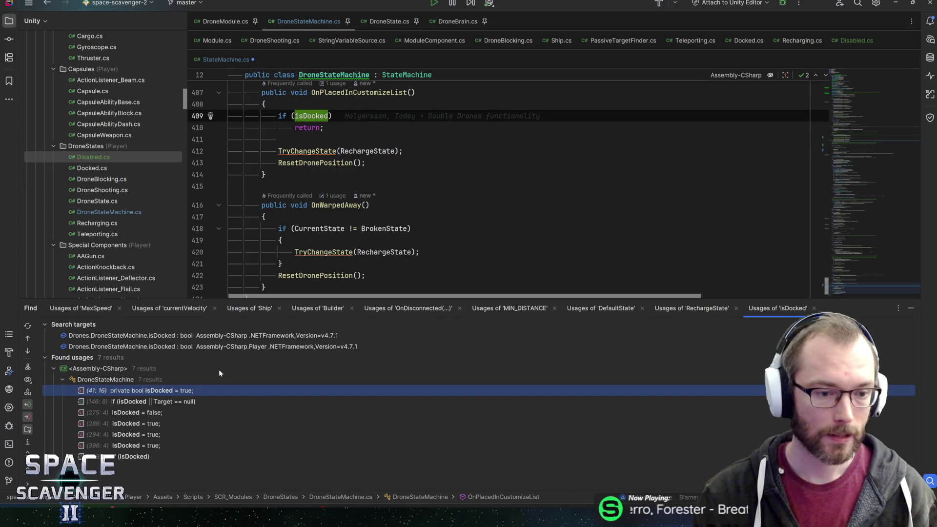
double_click(169, 393)
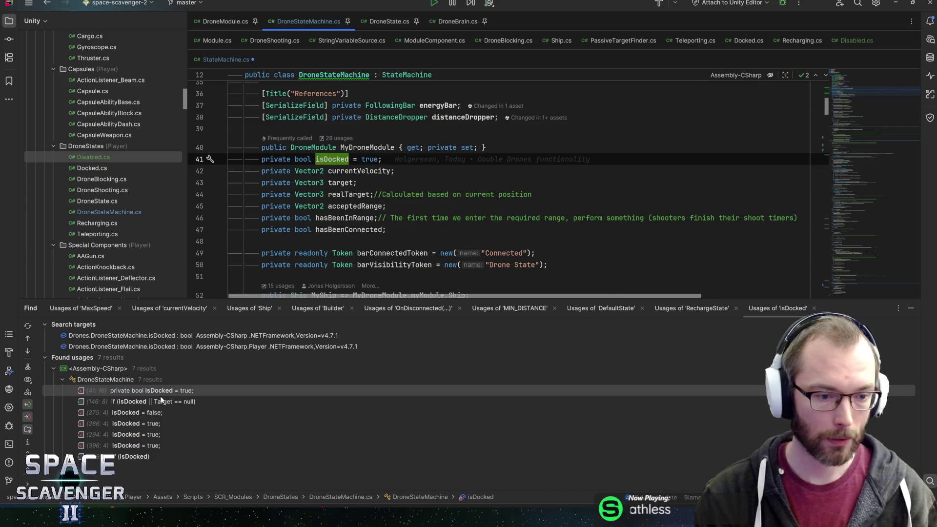
double_click(145, 413)
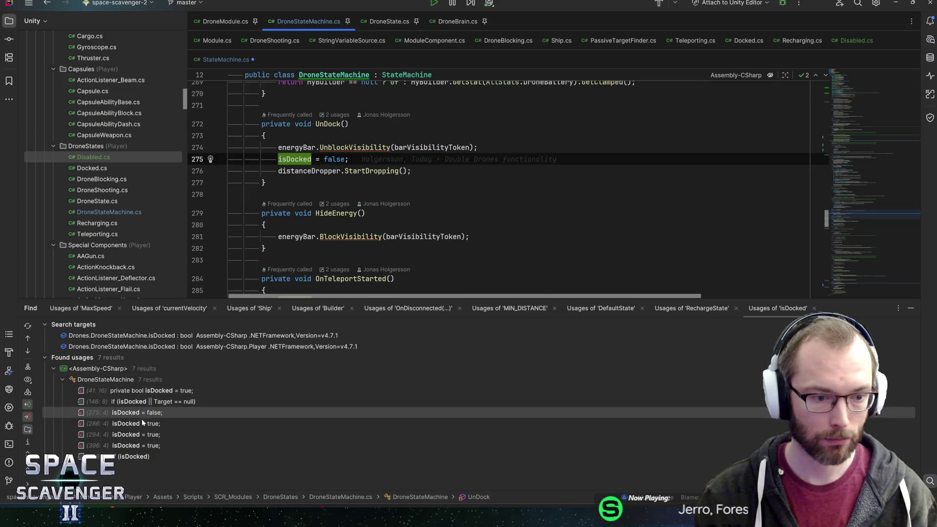
double_click(142, 420)
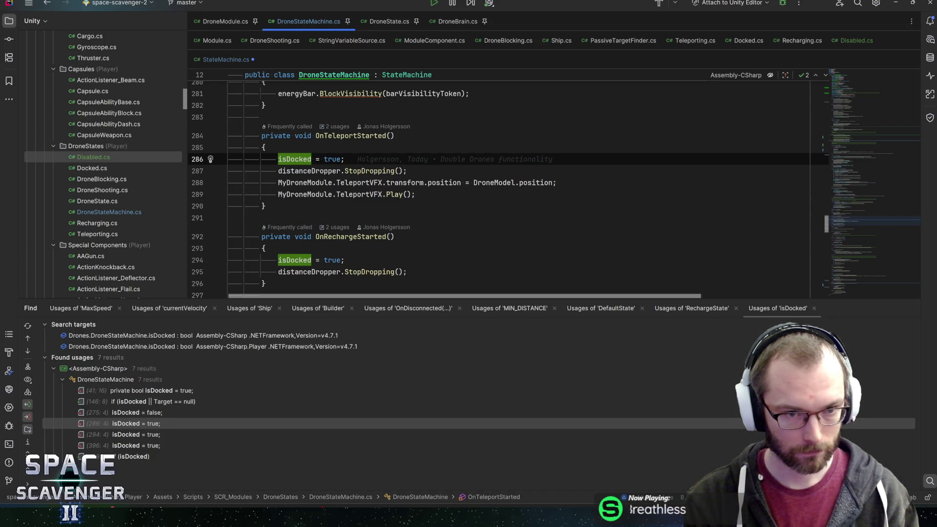
left_click(155, 434)
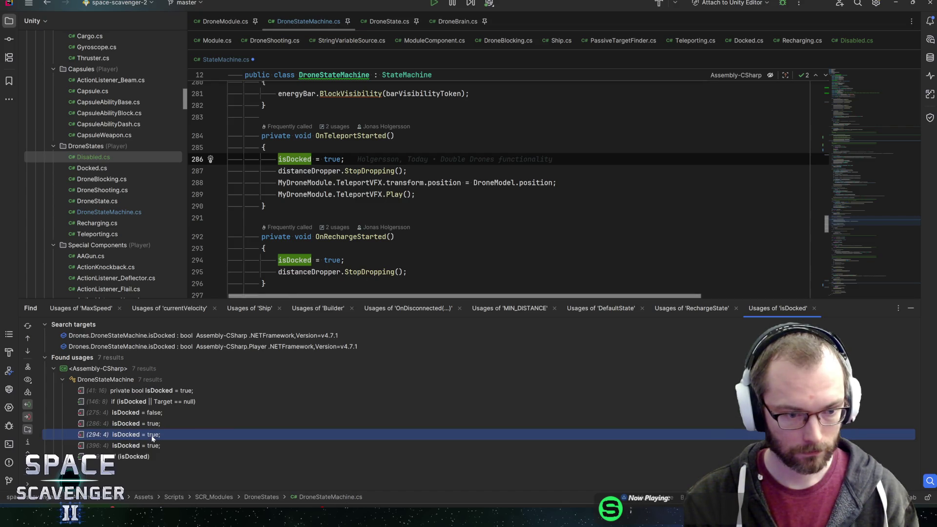
left_click(148, 445)
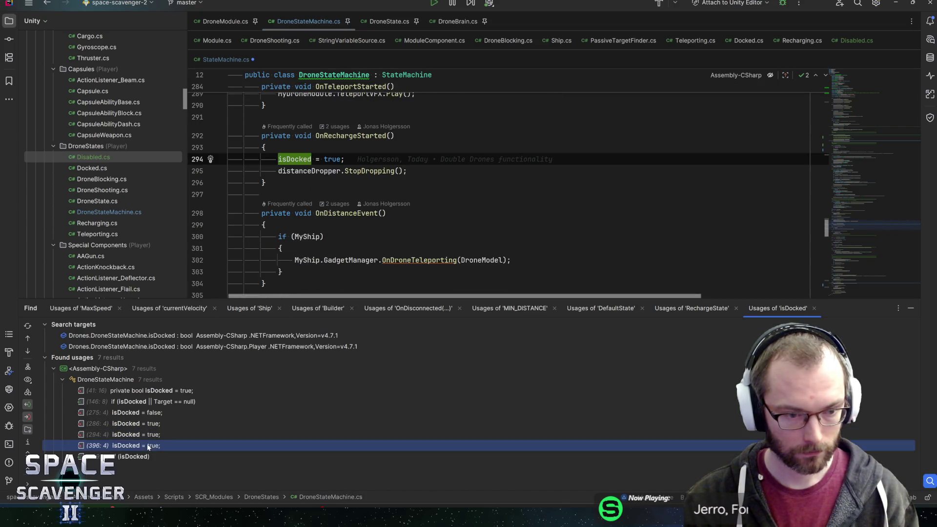
key("Down")
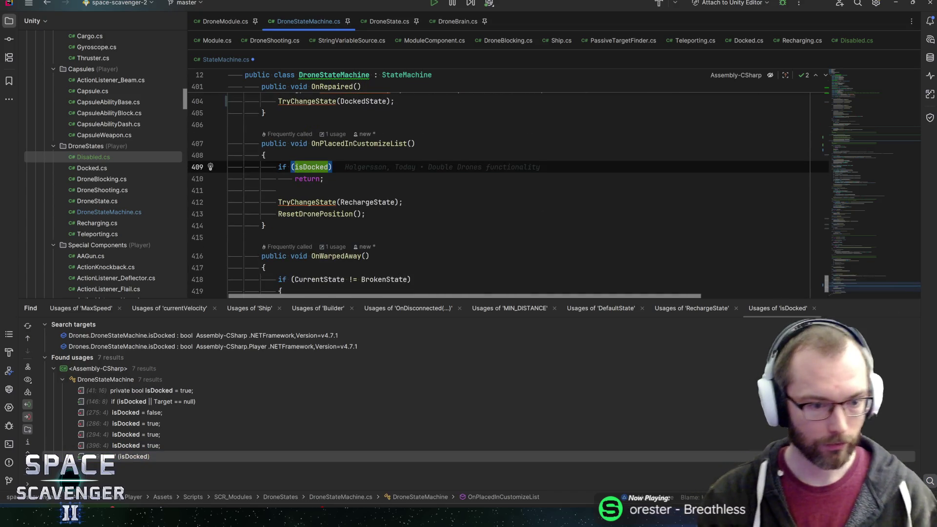
left_click(149, 412)
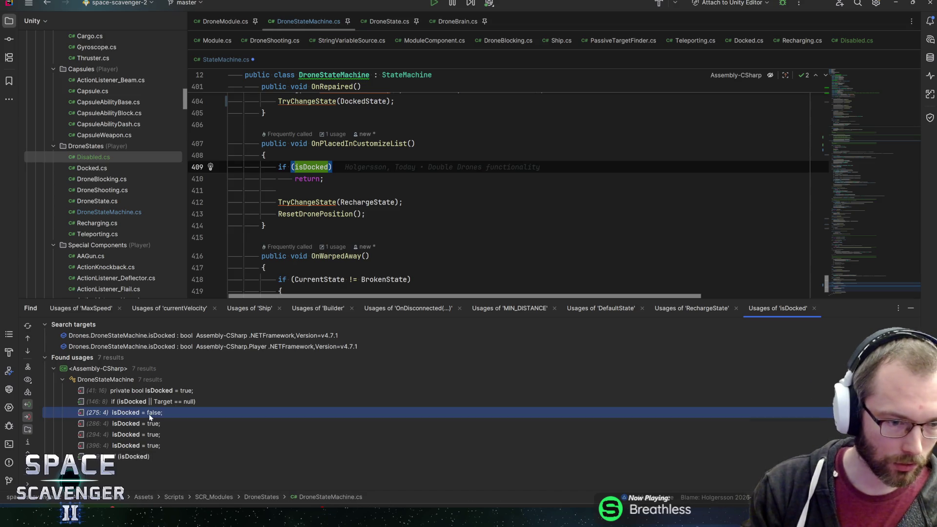
double_click(148, 414)
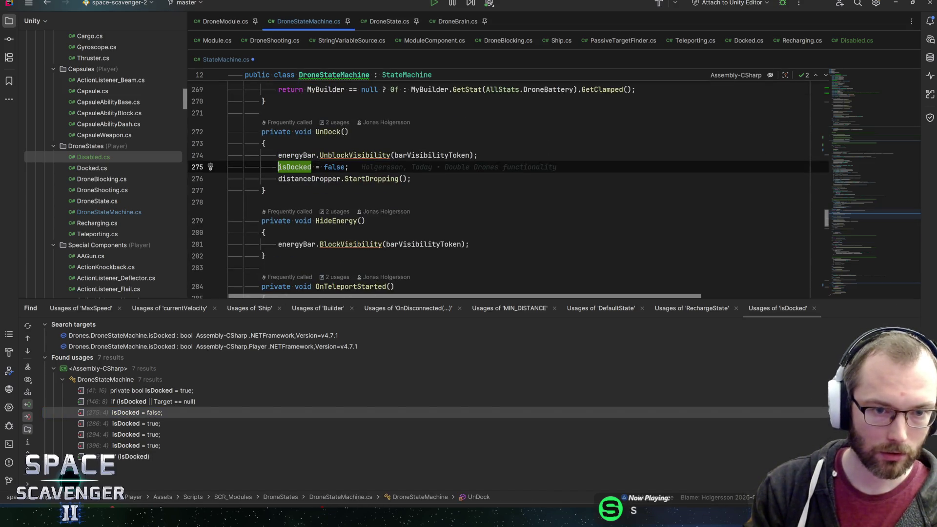
Step: Find usages of UnDock(), showing it is subscribed to and unsubscribed from DockedState.OnExitedState
left_click(327, 132)
key("alt+F7")
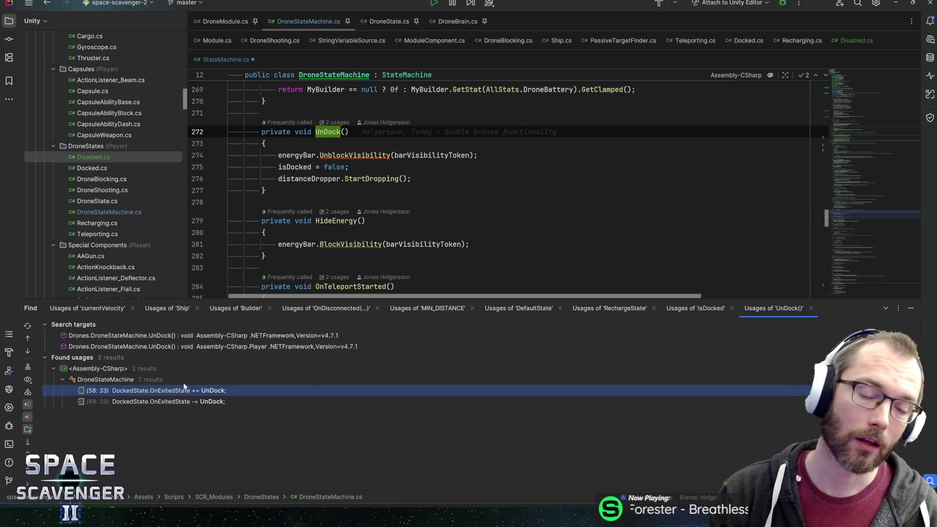
left_click(349, 167)
Step: Search the file for 'onexit()' and go to the OnExit call in Start
scroll(507, 195, "up", 10)
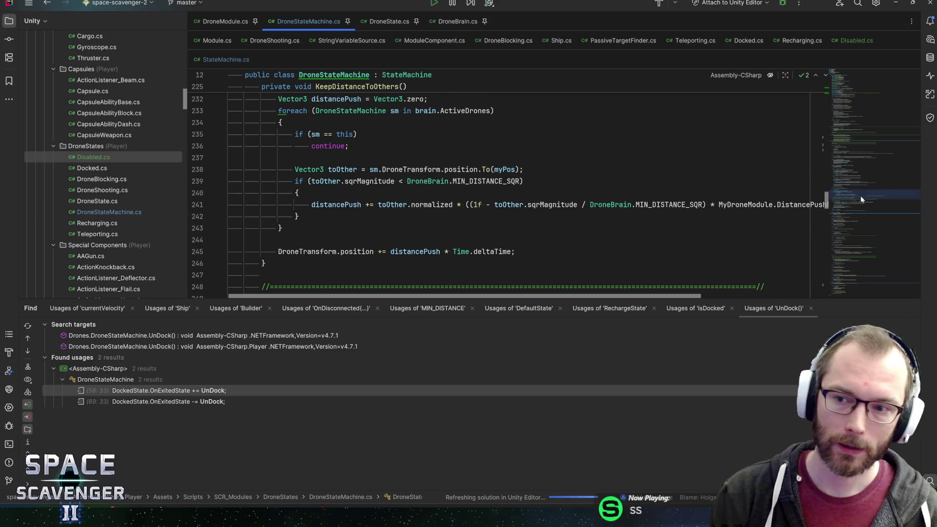
left_click(850, 131)
left_click_drag(850, 131, 852, 120)
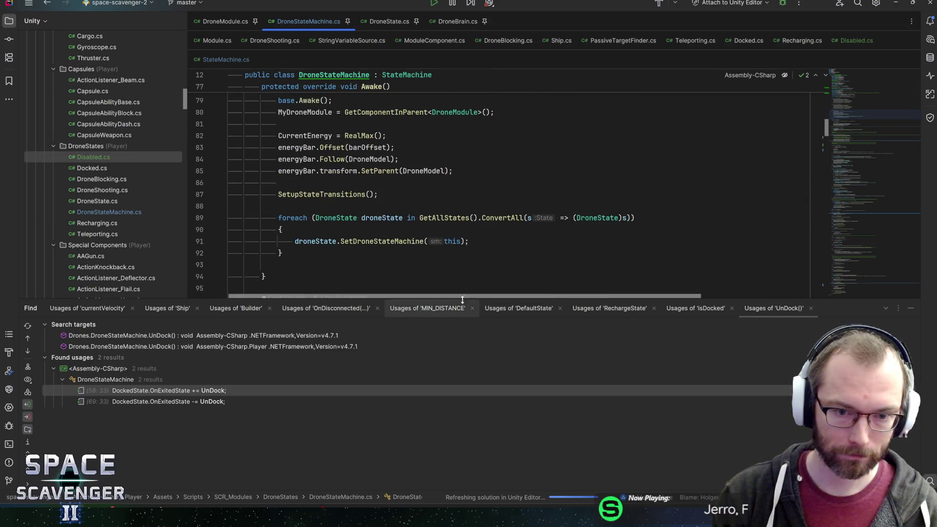
key("ctrl+f")
type("onexit()")
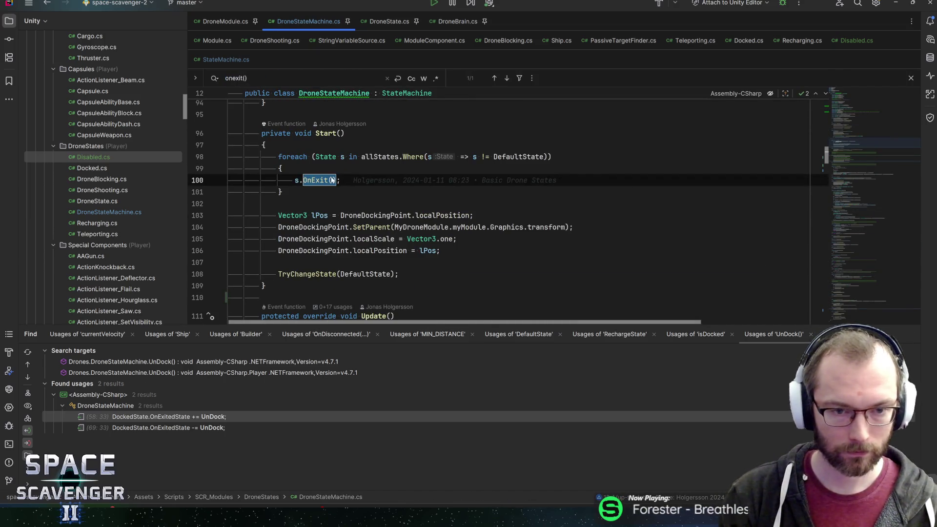
left_click(340, 180)
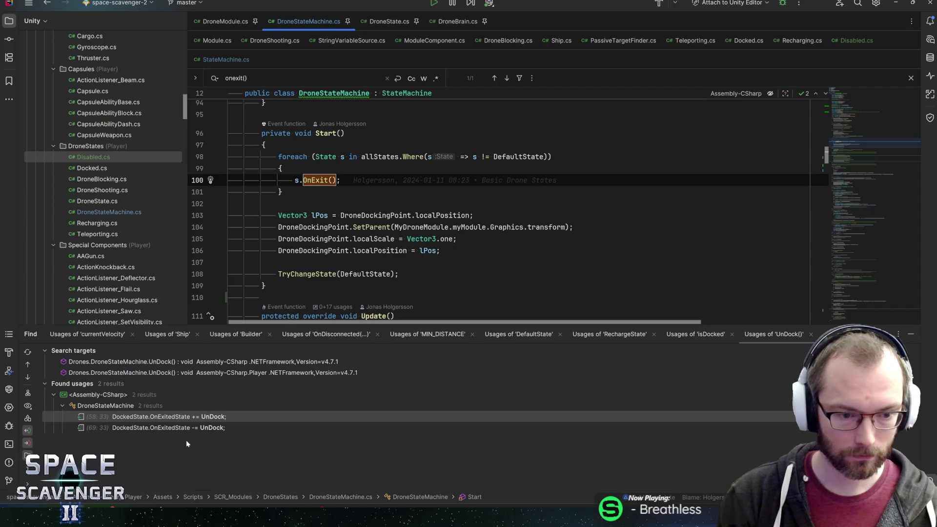
Step: Search for 'isdocked = true' and review the matches, briefly checking StateMachine.cs
key("ctrl+f")
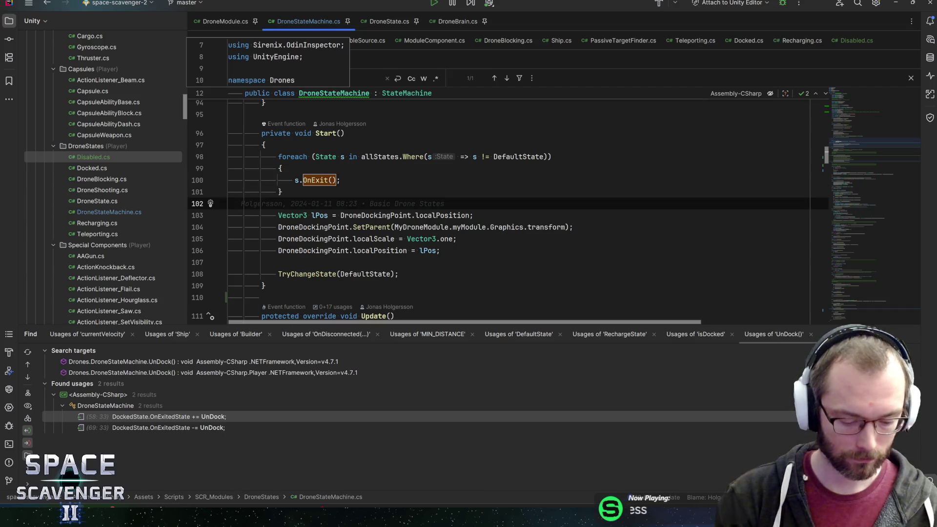
type("isdocked =")
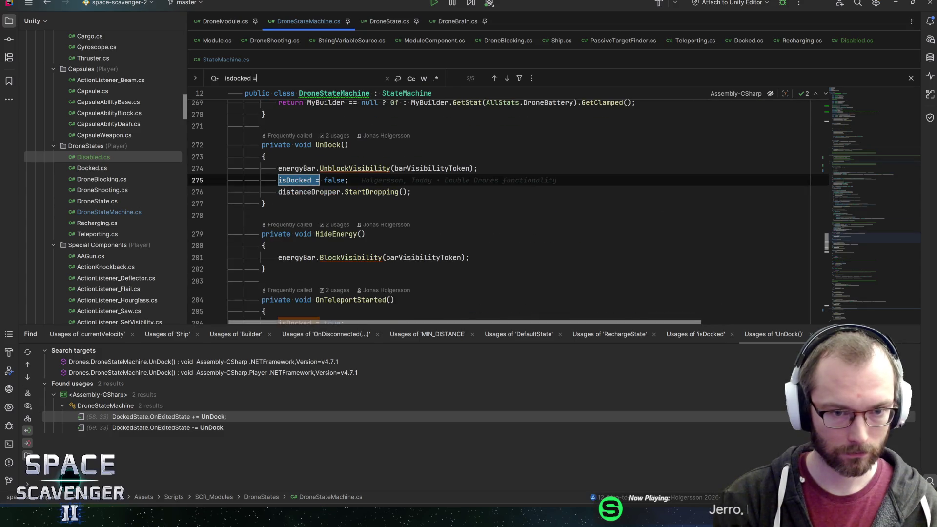
type(" tru")
key("BackSpace")
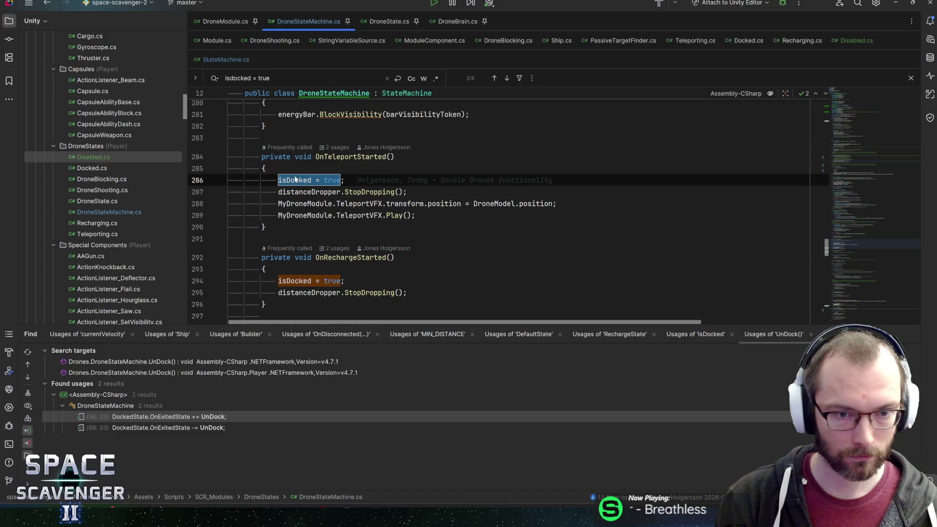
key("shift+End")
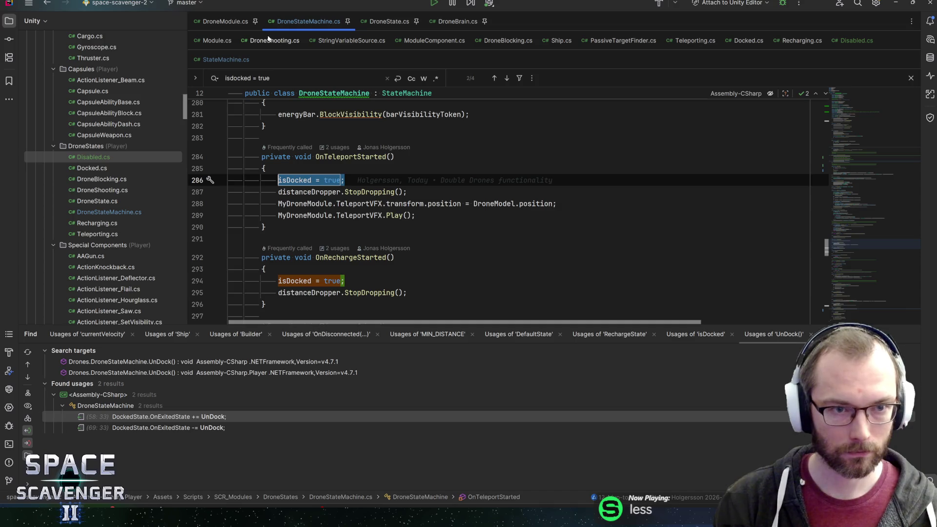
left_click(222, 59)
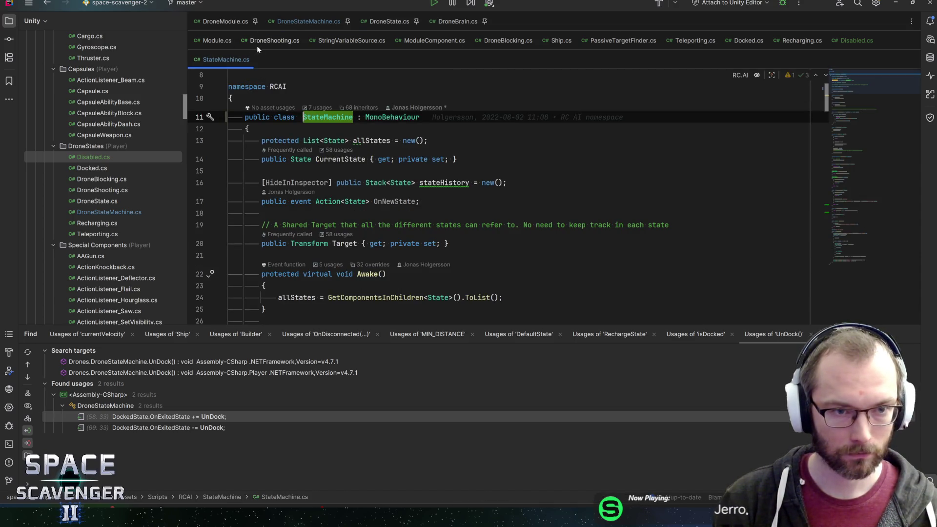
key("ctrl+Tab")
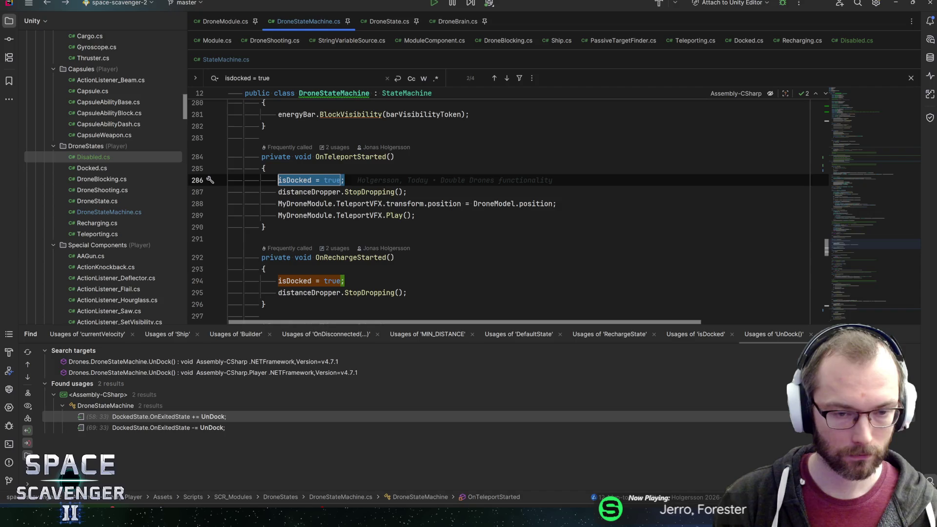
scroll(303, 181, "down", 4)
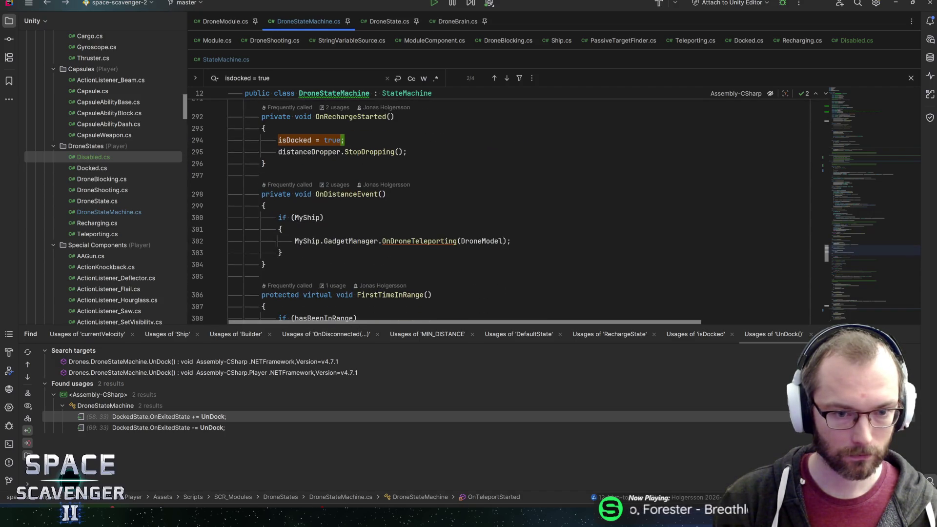
scroll(508, 211, "up", 10)
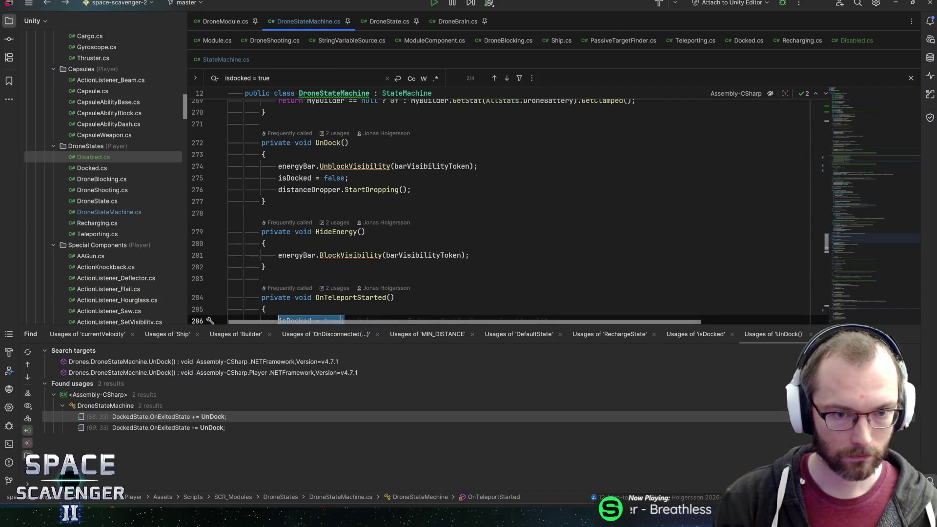
scroll(508, 211, "up", 8)
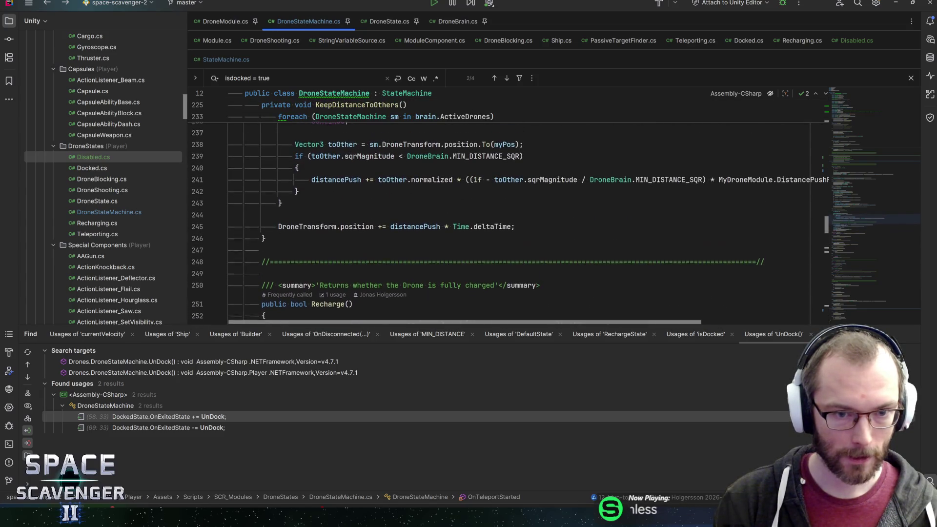
Step: Below KeepDistanceToOthers, write 'public void SetIsDocked(bool d) { isDocked = d; }'
left_click(262, 275)
key("Return")
key("Return")
key("Up")
type("public void SetIsDocke")
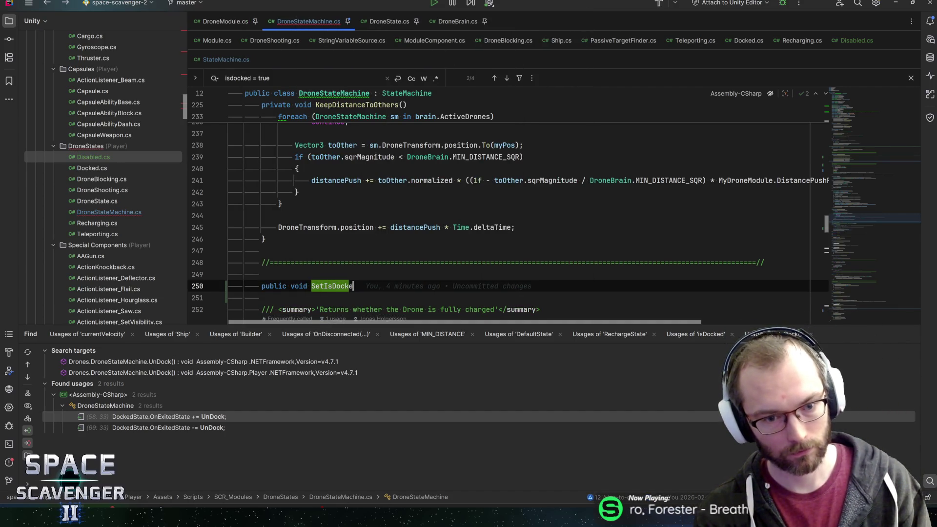
key("ctrl+shift+Return")
type("isDocked =")
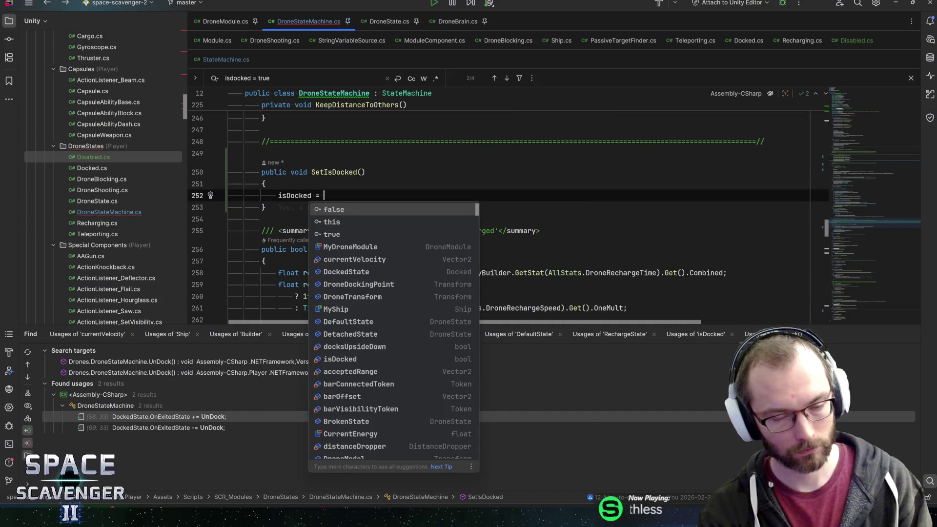
left_click(359, 171)
type("bool d")
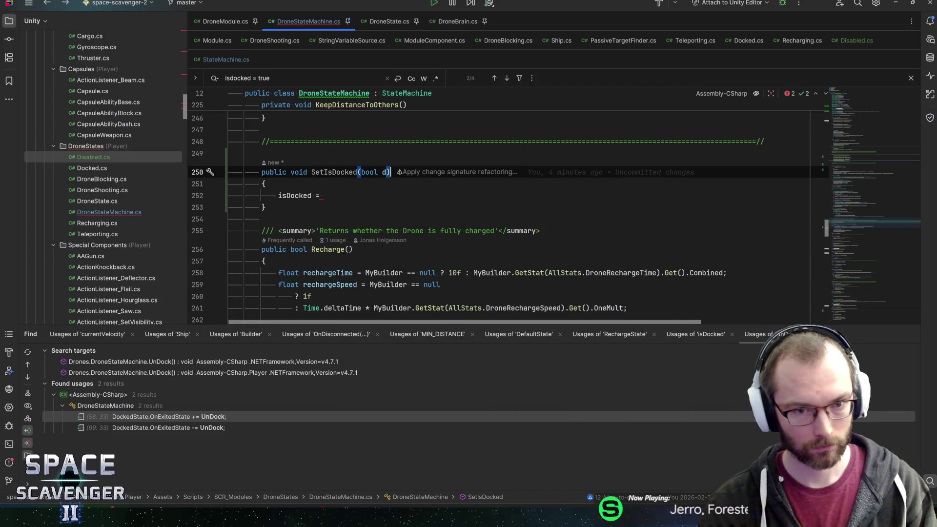
left_click(321, 195)
type("d;")
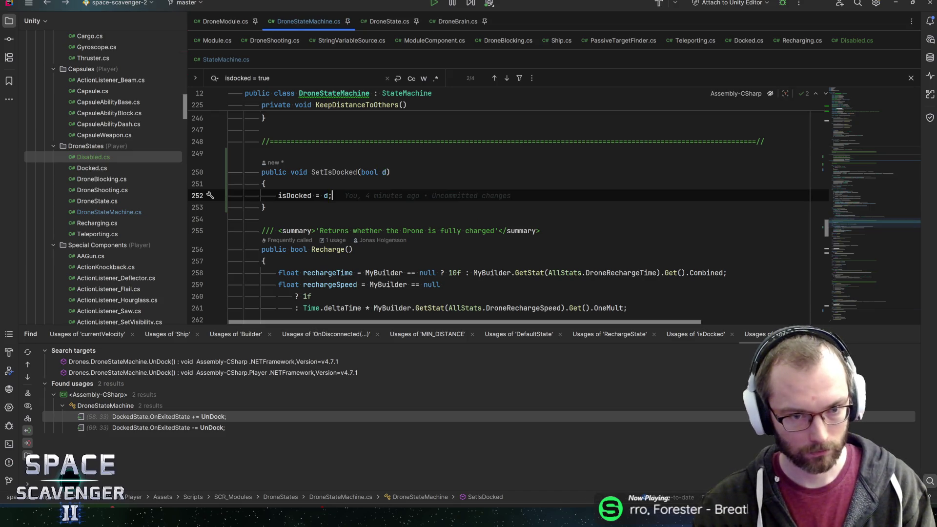
Step: Search for 'isDocked =' assignments and begin a SetIsDocked call in UnDock
left_click(299, 195)
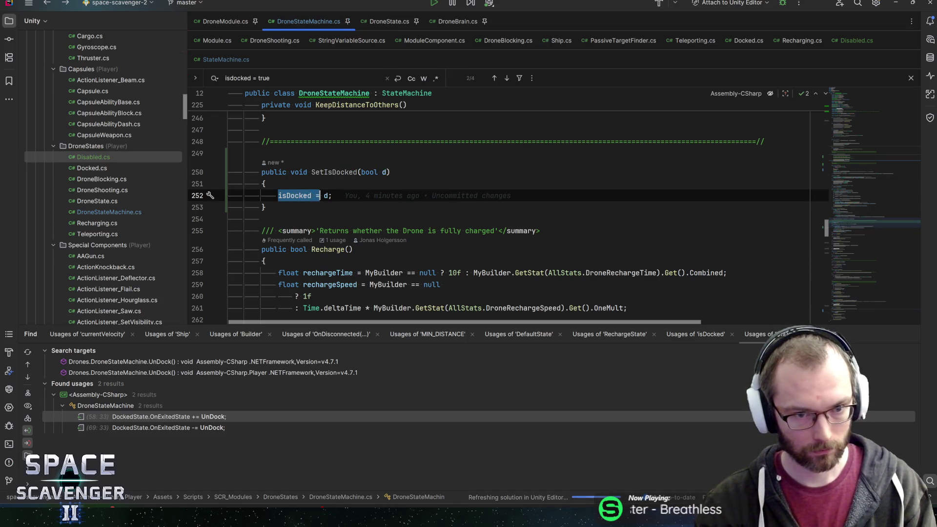
key("ctrl+f")
key("Return")
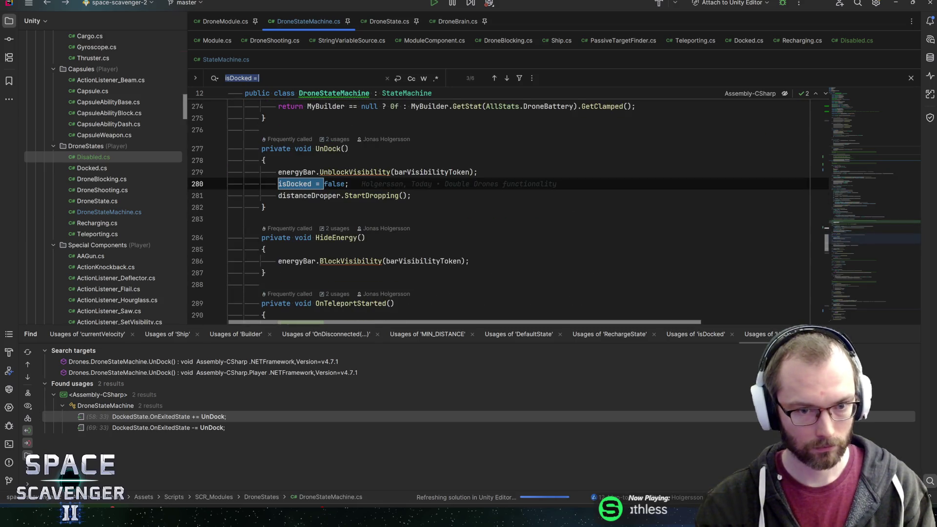
left_click(332, 184)
key("ctrl+alt+Return")
type("SetDo")
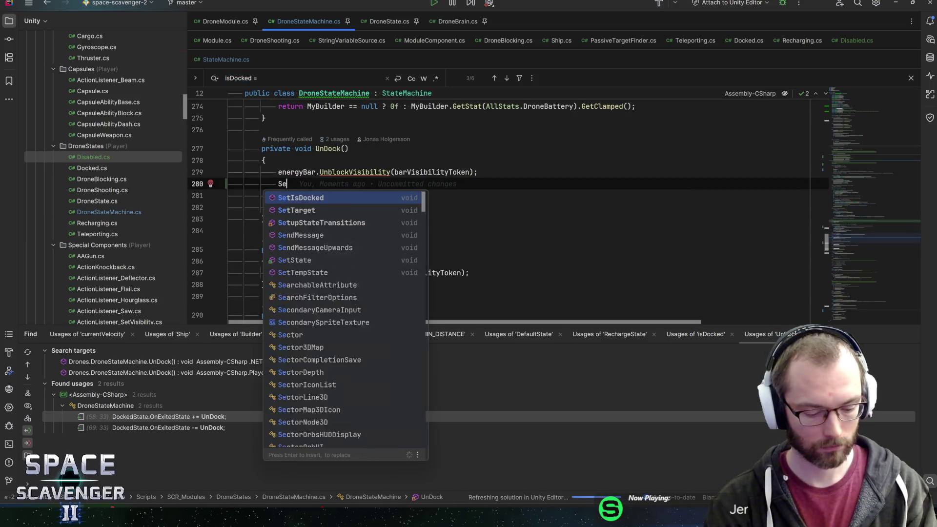
Step: Replace UnDock's isDocked = false line with SetIsDocked(false)
key("Return")
type("false);")
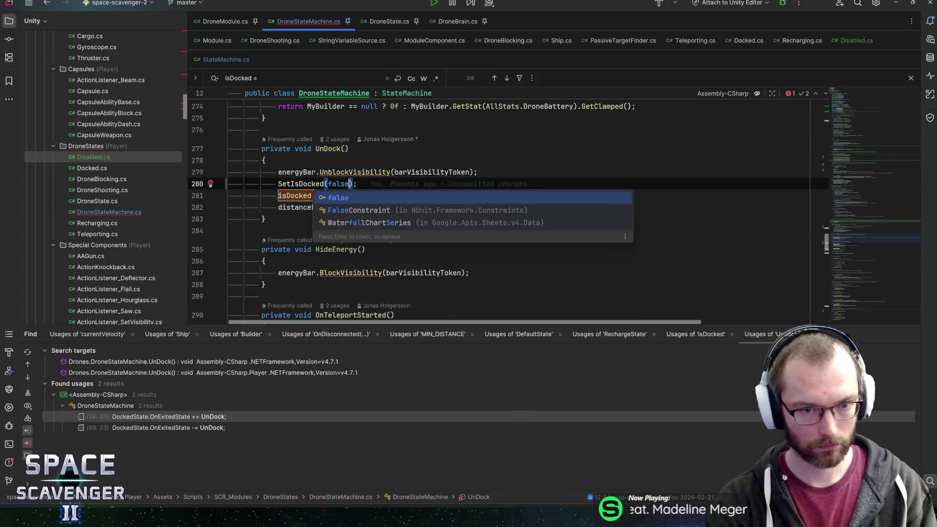
key("Return")
key("Down")
key("ctrl+y")
left_click(364, 184)
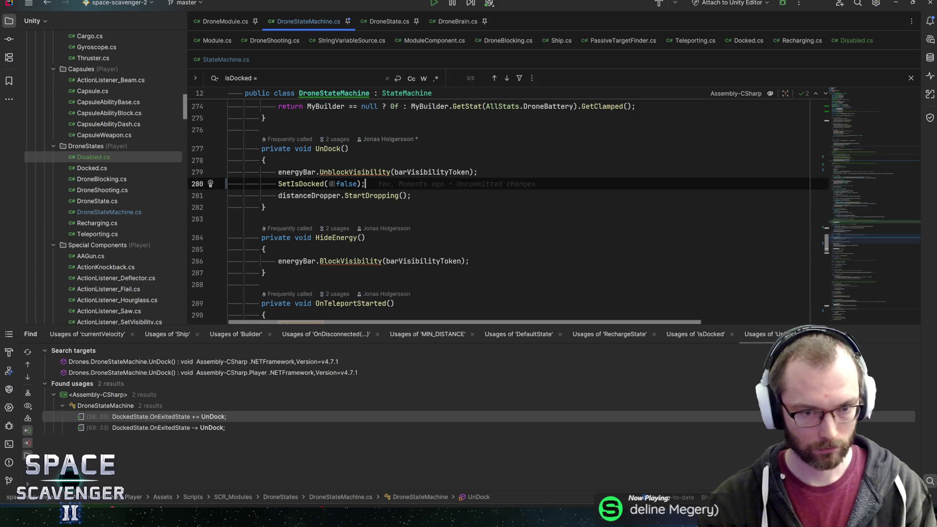
Step: Replace the isDocked = true assignment in OnTeleportStarted with SetIsDocked(true)
scroll(849, 247, "down", 3)
left_click(344, 220)
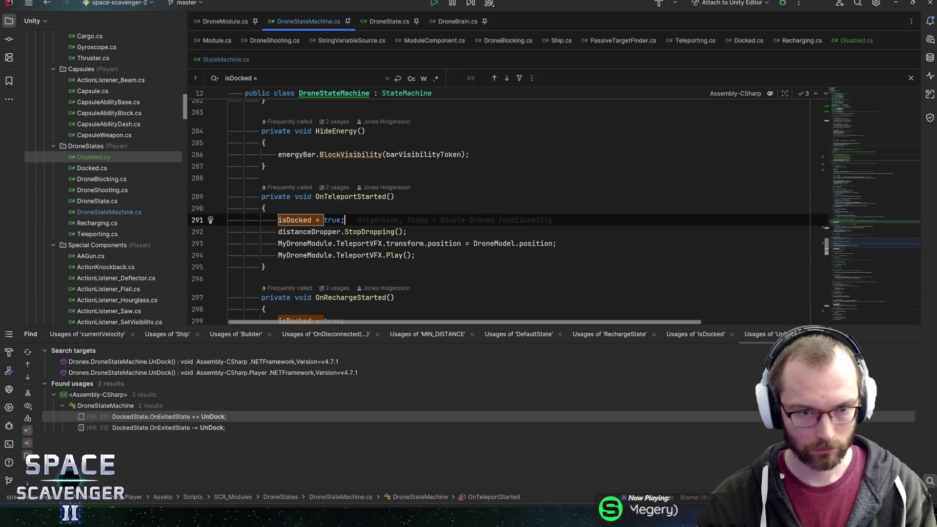
key("shift+Home")
type("Setisd")
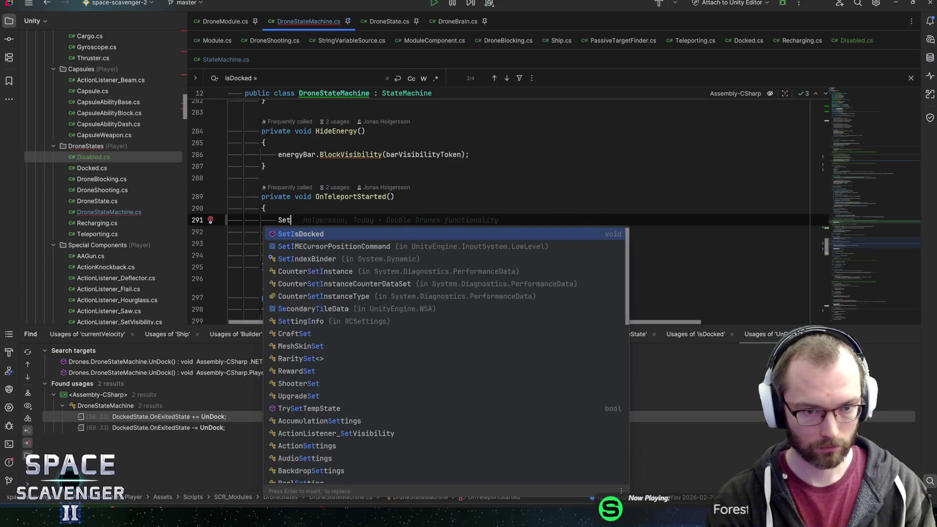
key("Return")
type("true);")
key("Return")
type(";")
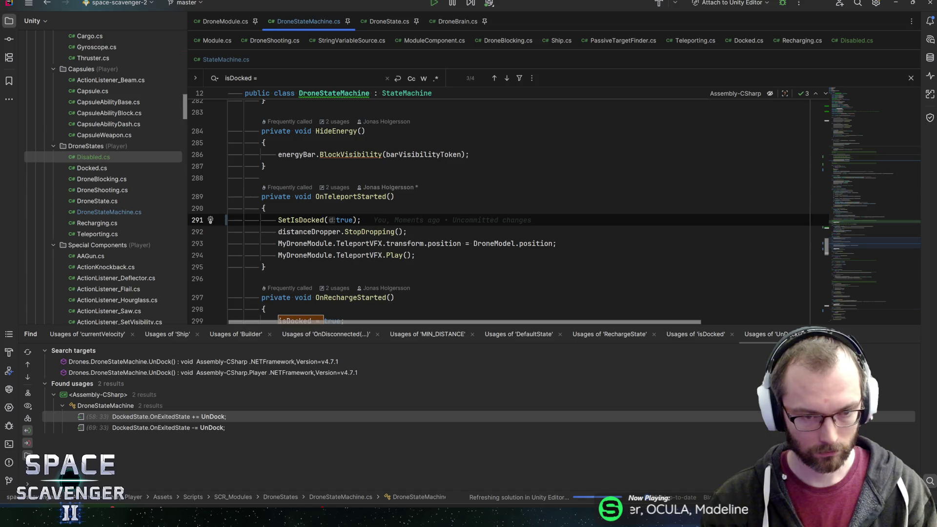
Step: Paste SetIsDocked(true) over the isDocked assignments in OnRechargeStarted and OnBroken
left_click(344, 320)
type("SetIsDocked(true);")
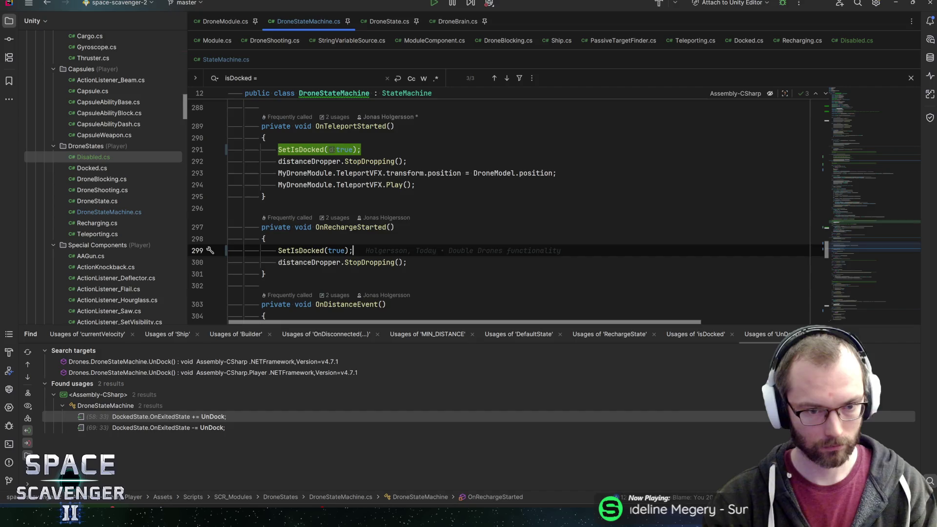
scroll(487, 205, "down", 9)
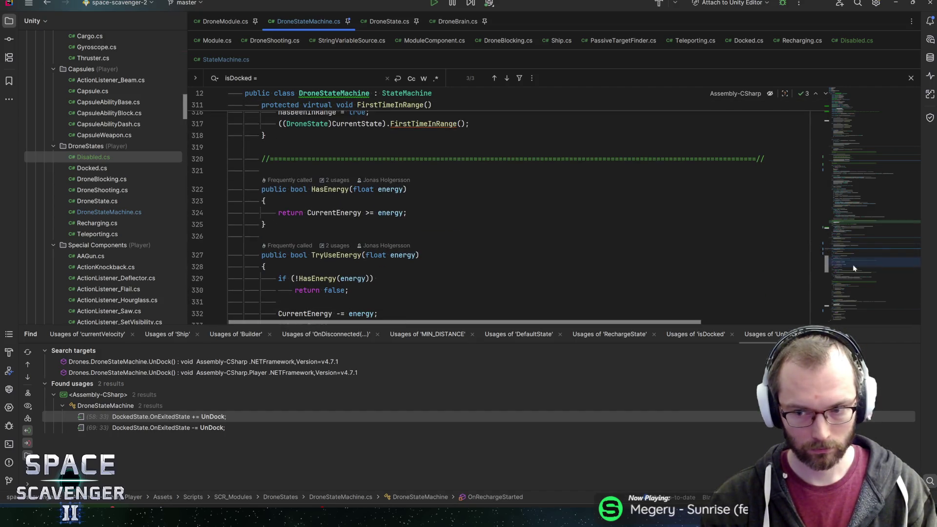
left_click(853, 307)
left_click(345, 209)
key("ctrl+v")
left_click(846, 235)
left_click(839, 221)
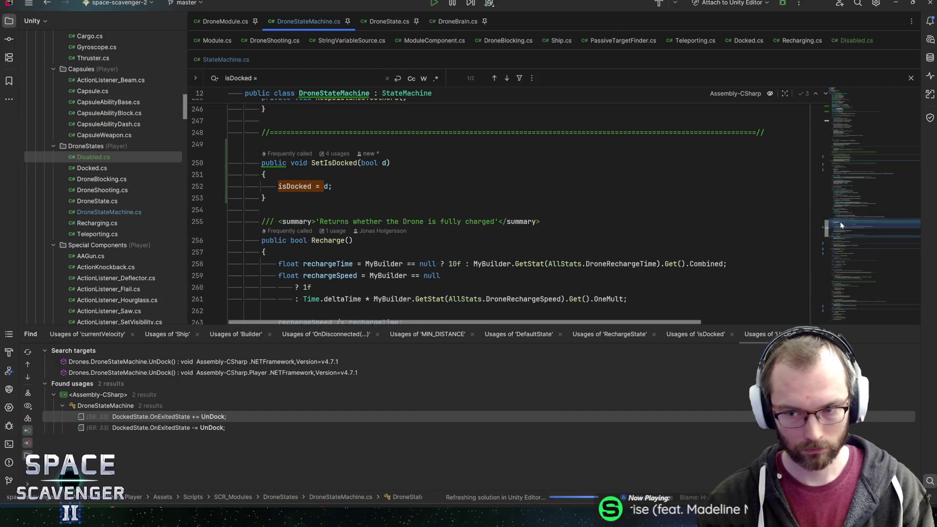
Step: Remove SetIsDocked's bool d parameter and make it set isDocked = true
left_click(842, 215)
mouse_move(842, 216)
left_mouse_down()
mouse_move(842, 108)
mouse_move(836, 222)
left_mouse_up()
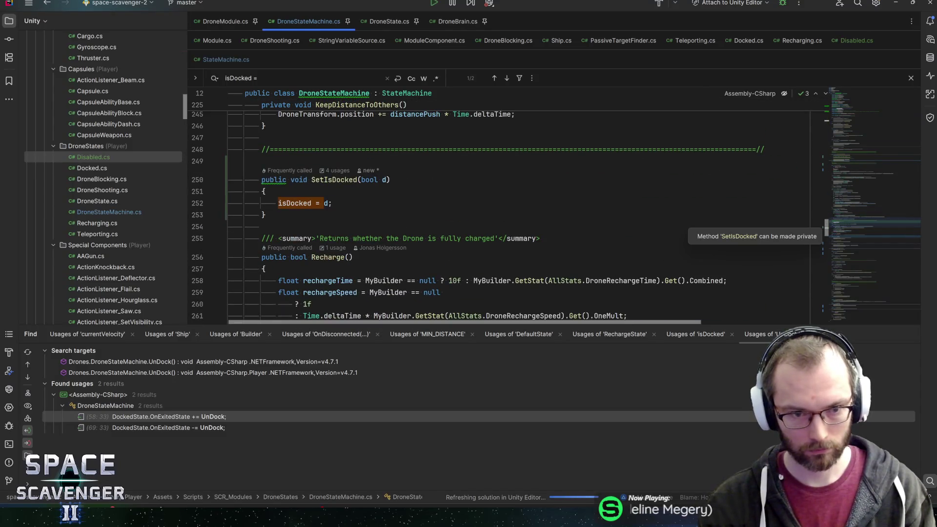
left_click(386, 179)
key("BackSpace")
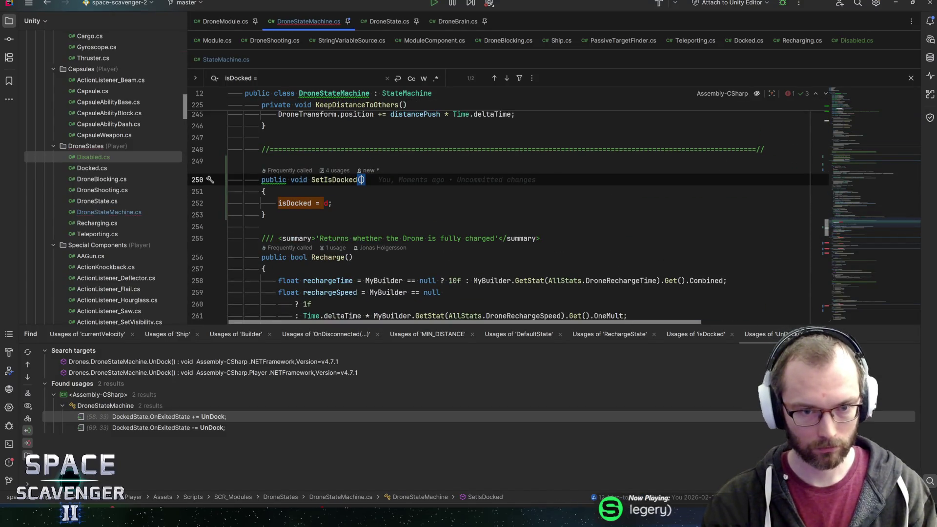
key("BackSpace")
key("BackSpace")
key("BackSpace")
left_click(278, 203)
key("BackSpace")
key("BackSpace")
type("true;")
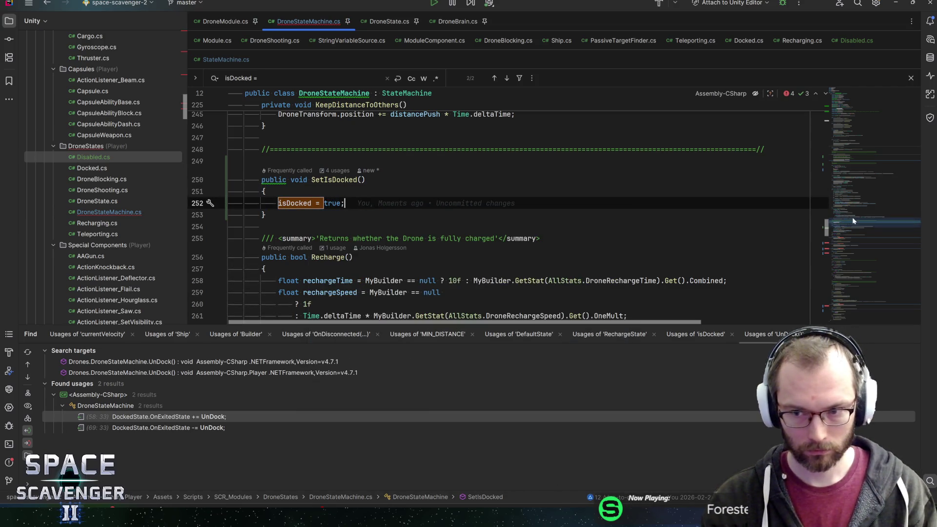
Step: Add a new public method below SetIsDocked whose body sets isDocked = false
scroll(488, 205, "down", 8)
left_click(478, 206)
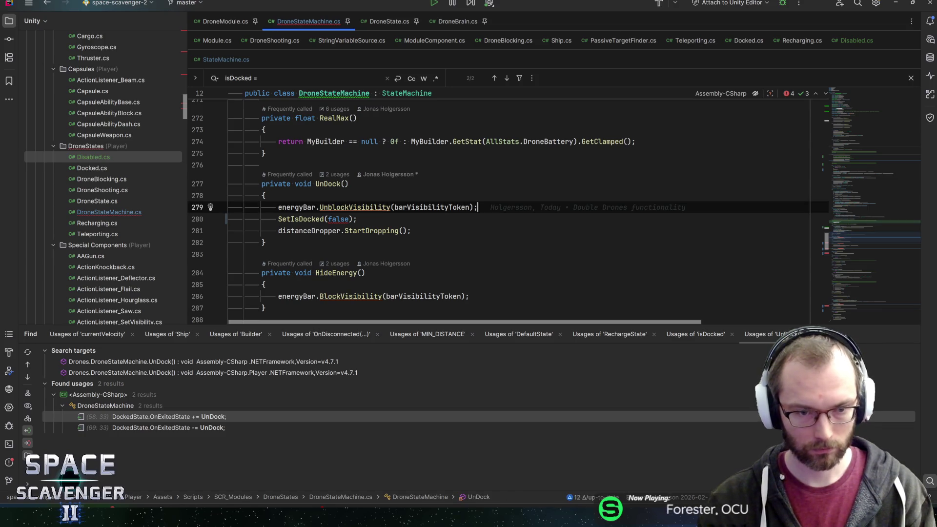
left_click(307, 221, "ctrl")
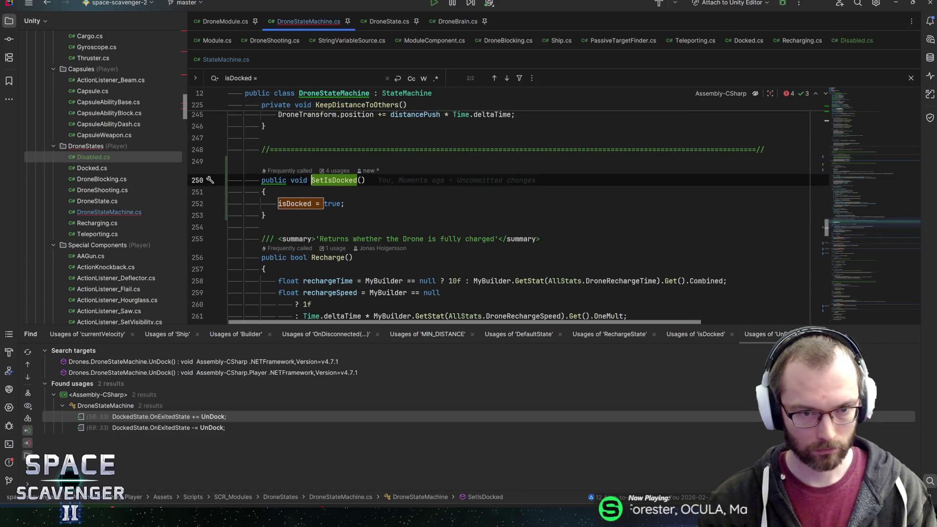
left_click(267, 215)
key("Return")
key("Return")
type("public void UnDock(")
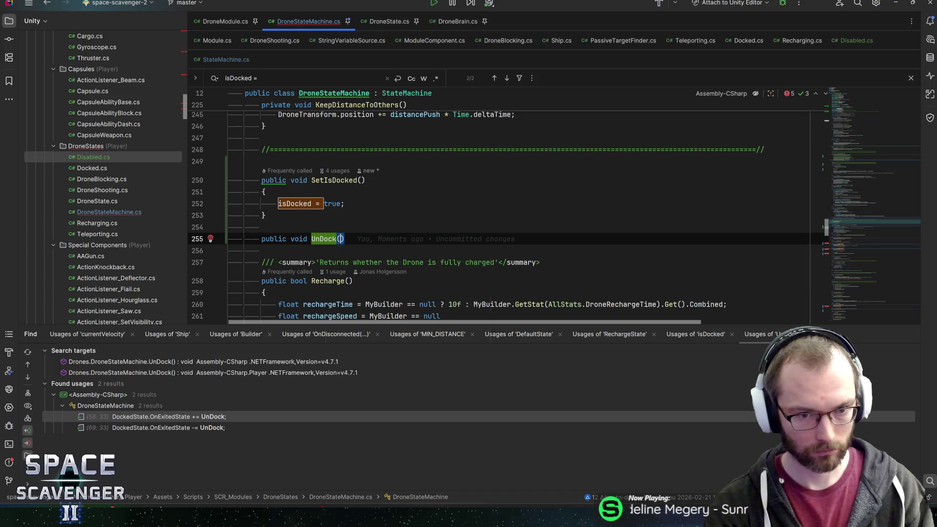
key("End")
key("Return")
type("{")
key("Return")
type("isdo")
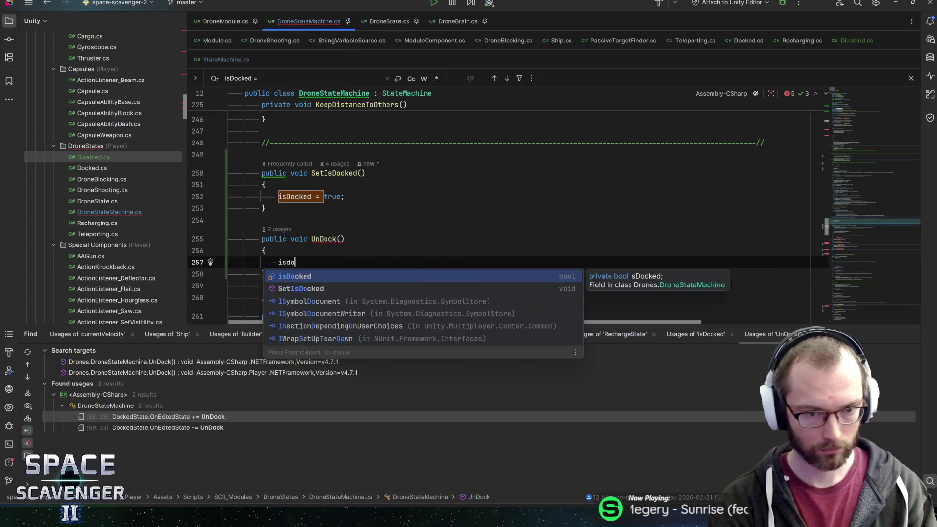
key("Return")
type("= false;")
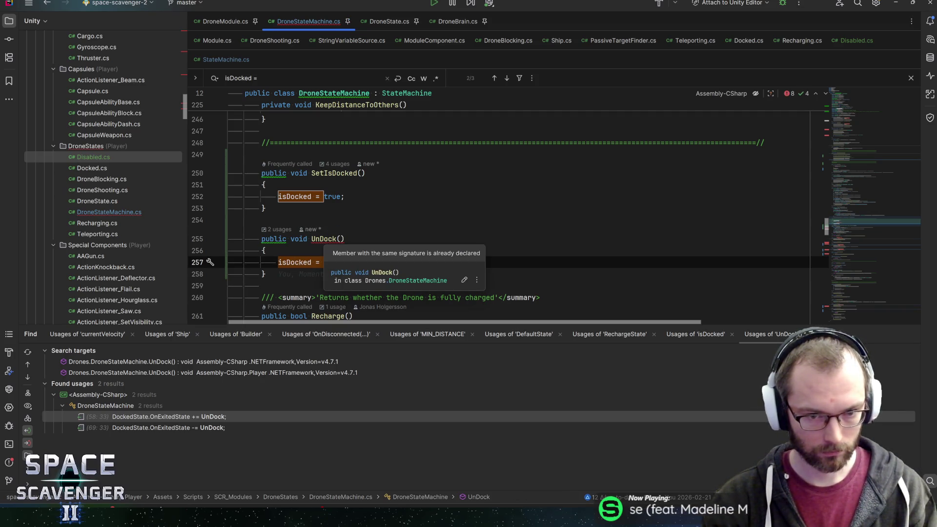
Step: In the private UnDock method, replace SetIsDocked(false) with isDocked = false
double_click(323, 238)
key("ctrl+f")
type("UnDock()")
key("Return")
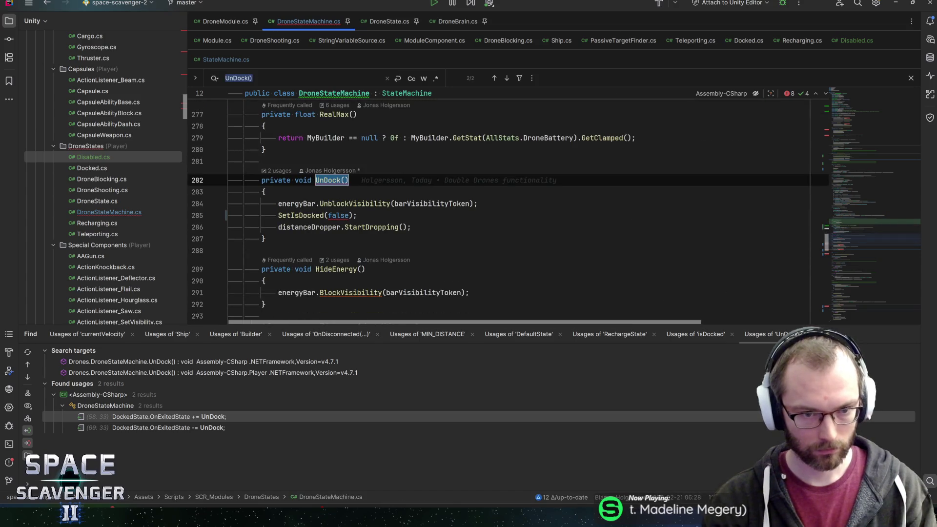
left_click(278, 215)
key("shift+End")
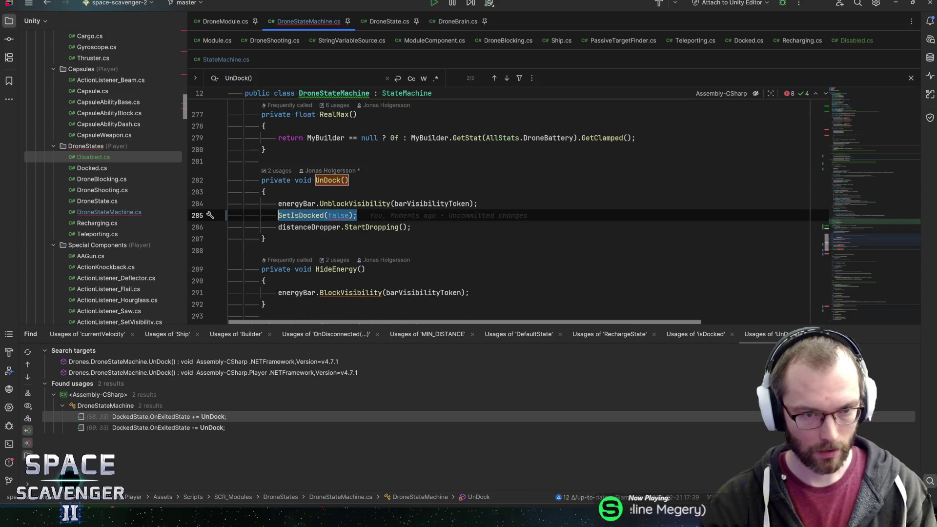
type("isd")
key("Return")
type("= false;")
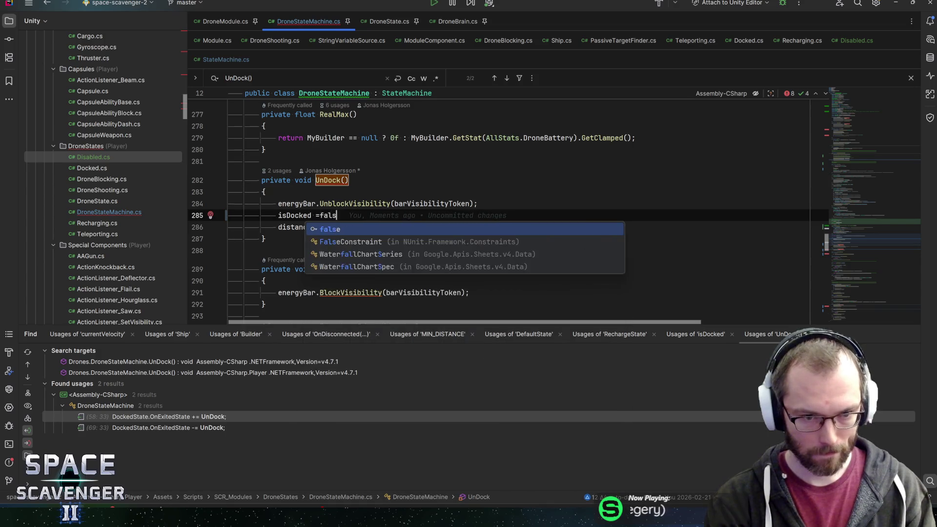
Step: Delete the accidental duplicate public UnDock method and go to the first SetIsDocked call
key("ctrl+alt+Left")
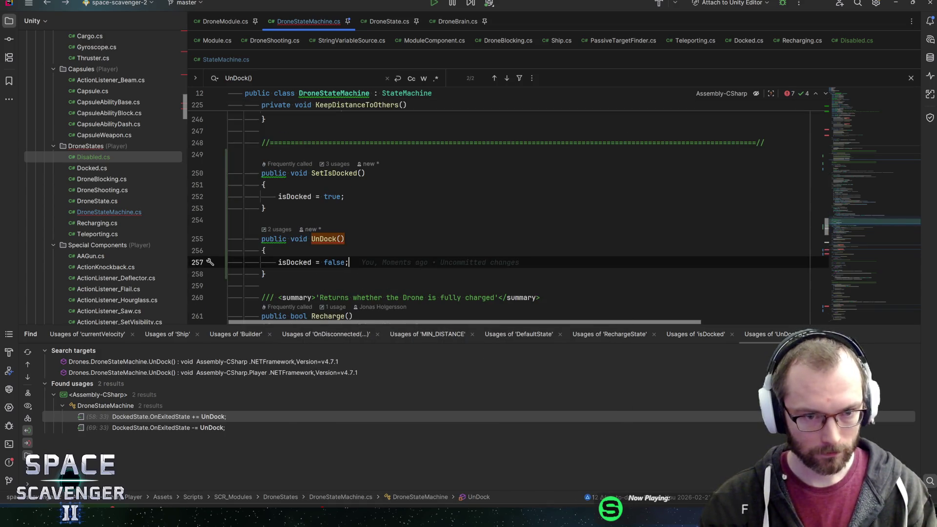
key("ctrl+w")
key("ctrl+w")
key("ctrl+w")
key("Delete")
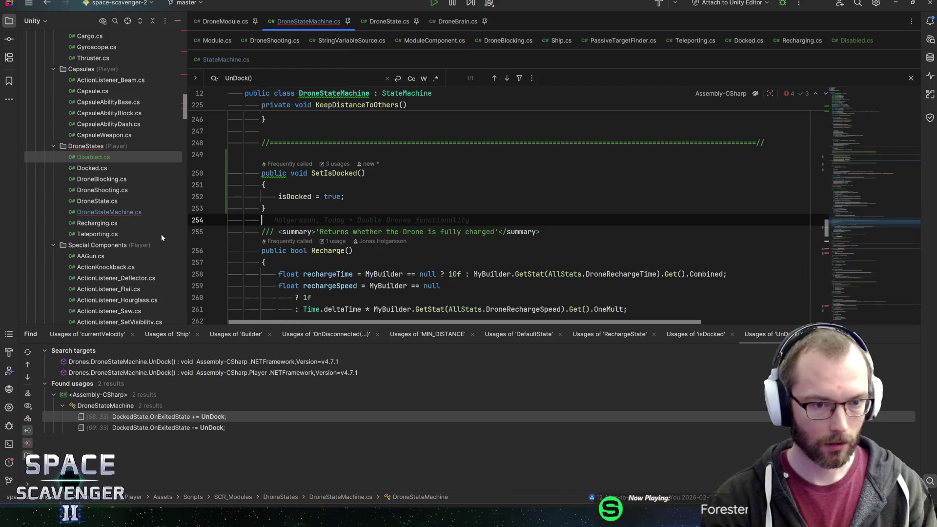
key("Up")
key("Up")
key("End")
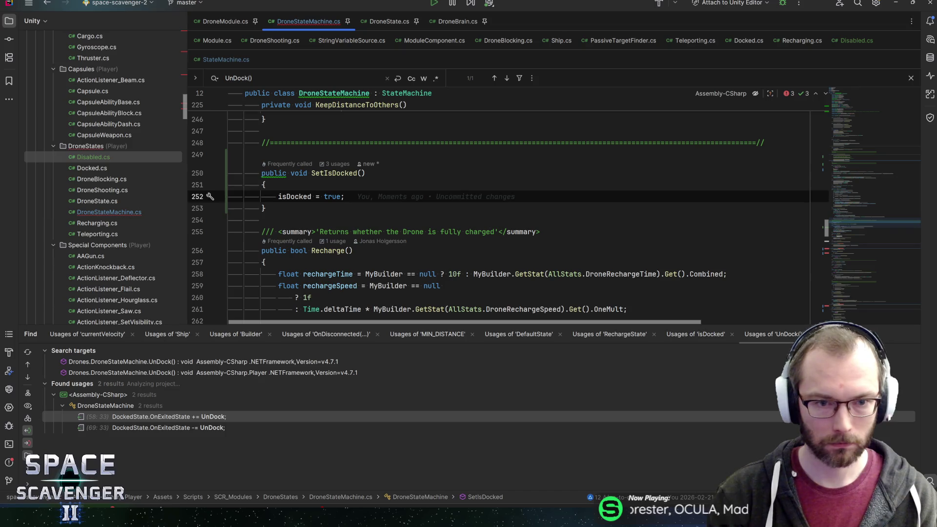
key("alt+Up")
key("ctrl+alt+Page_Down")
key("ctrl+alt+Page_Down")
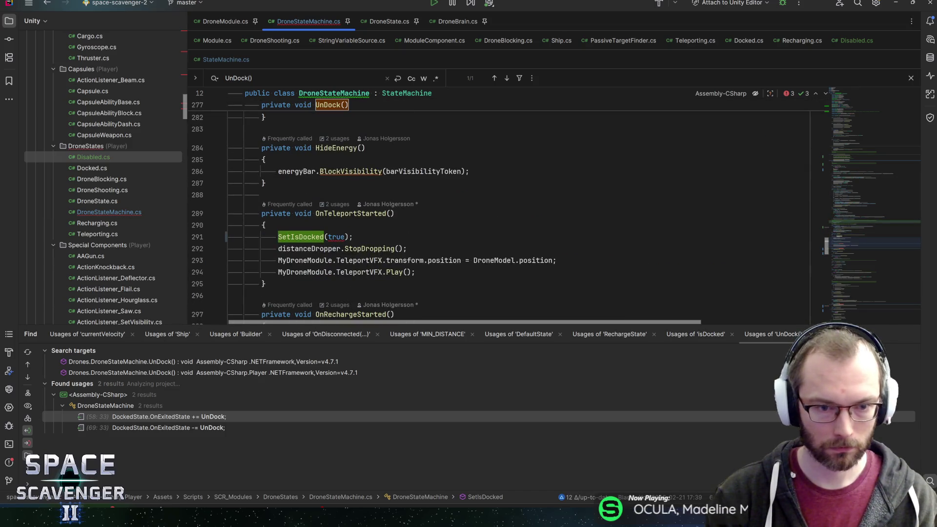
Step: Remove the true argument from SetIsDocked in OnTeleportStarted, OnRechargeStarted and OnBroken
double_click(336, 237)
scroll(488, 205, "down", 4)
left_click(300, 161)
scroll(372, 237, "down", 20)
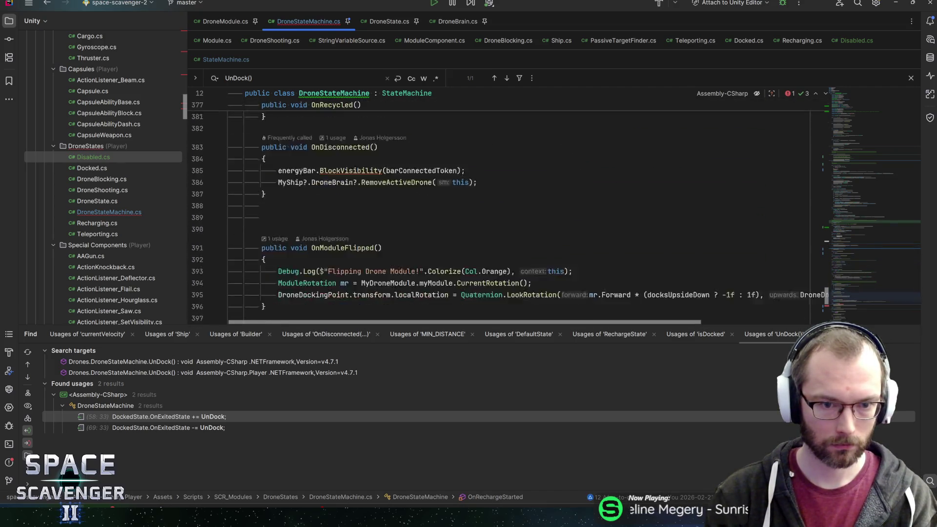
scroll(329, 203, "down", 5)
left_click(329, 203)
left_click(337, 203)
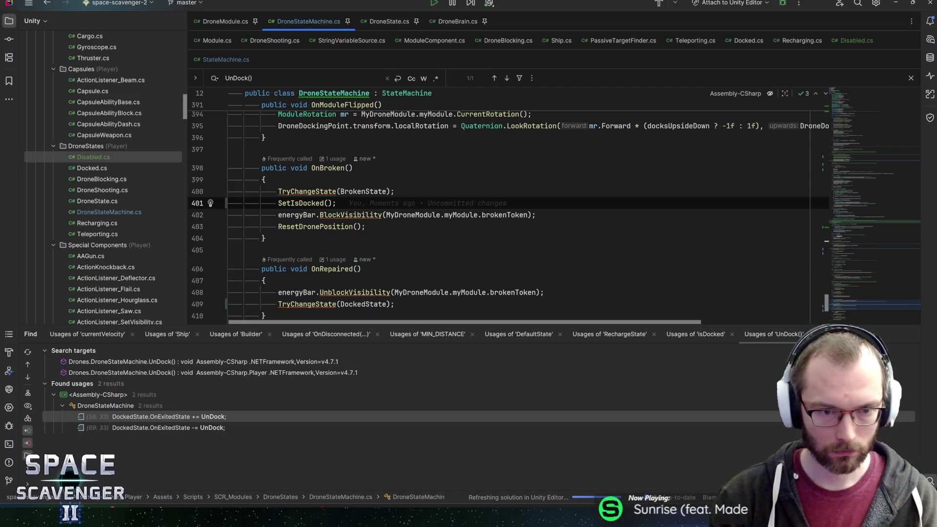
Step: List the 5 usages of isDocked, view its field declaration, then open StateMachine.cs
key("ctrl+b")
left_click(294, 211)
key("alt+F7")
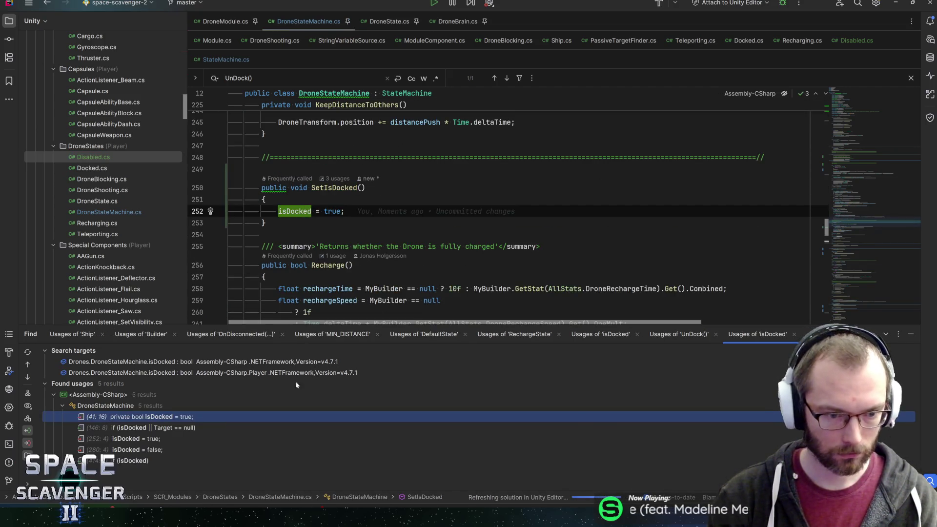
double_click(162, 418)
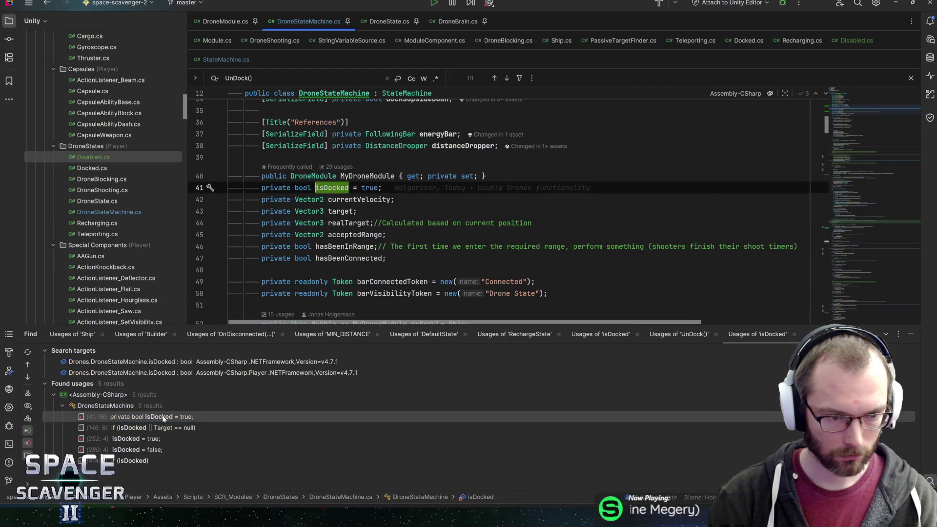
left_click(211, 60)
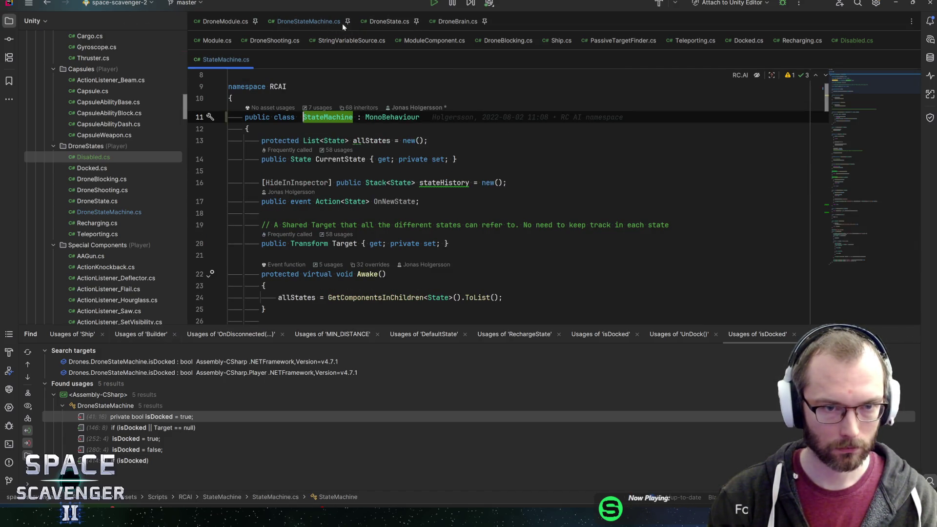
Step: In Disabled.cs OnEnter, call DroneStateMachine.SetIsDocked() after the foreach loop, then switch to Unity
left_click(857, 41)
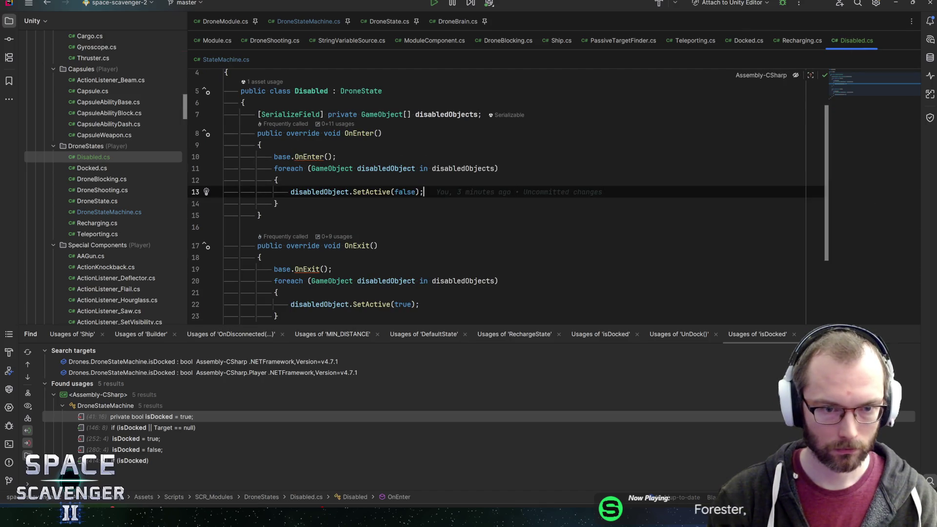
key("Down")
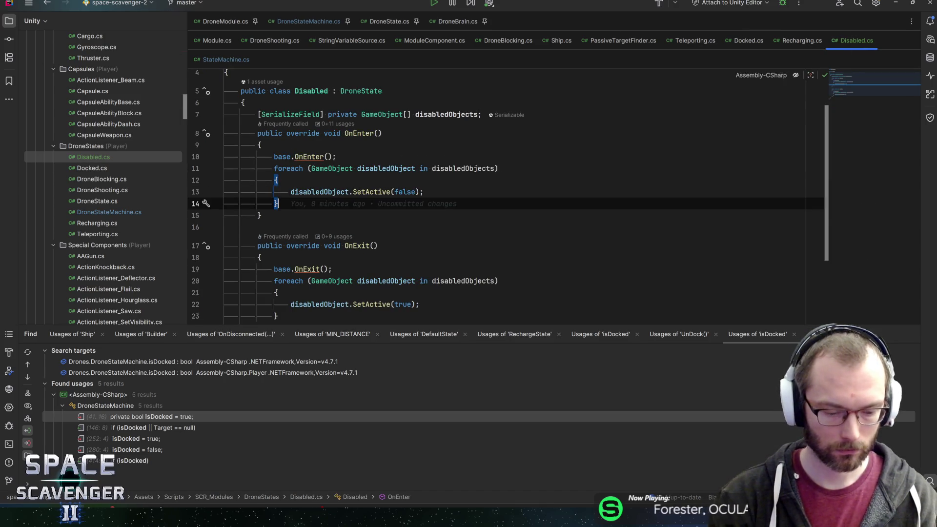
key("Return")
type("dronest")
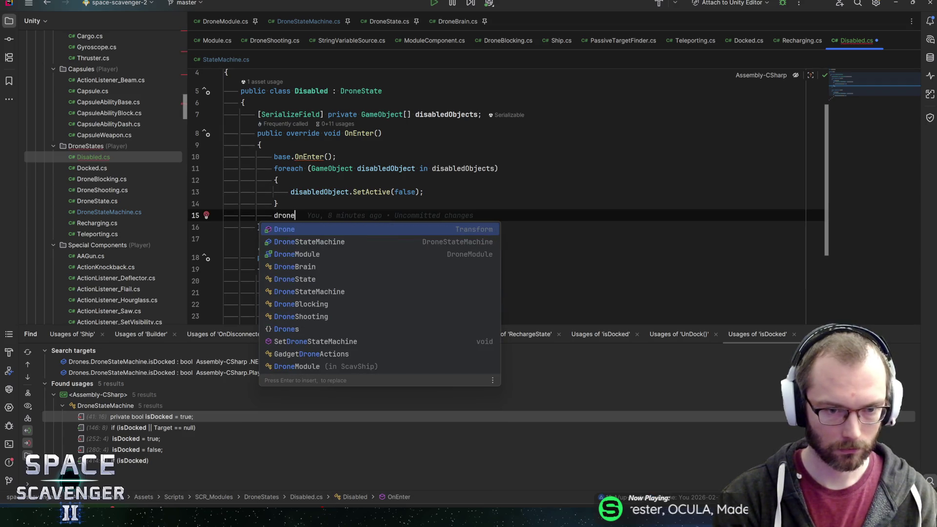
key("Return")
type(".seti")
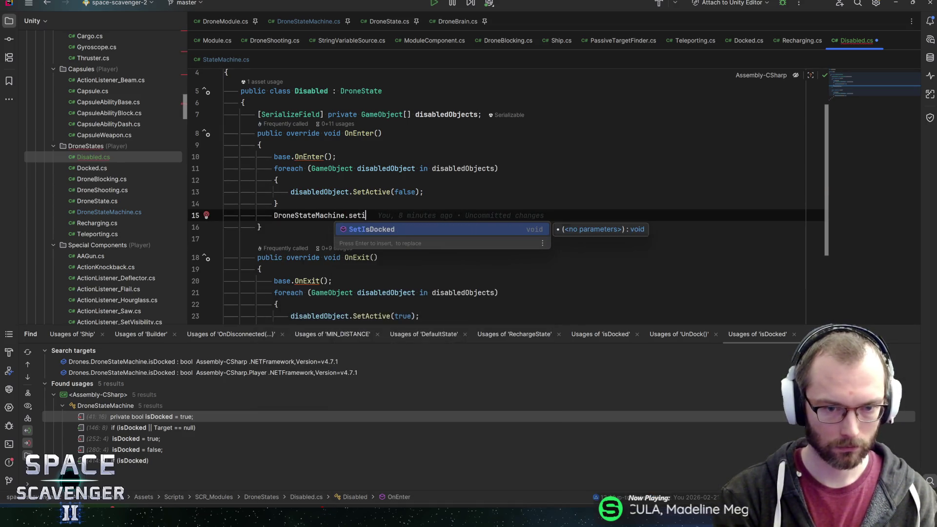
key("Return")
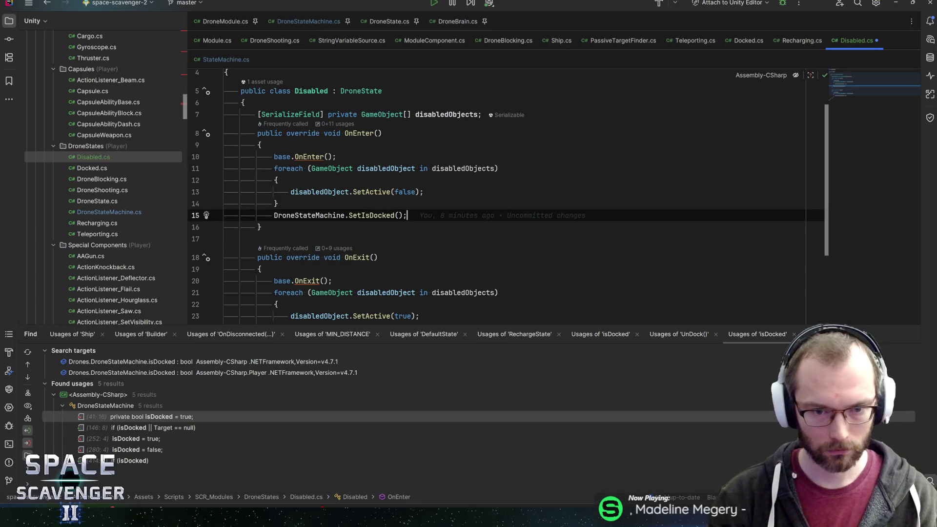
key("alt+Tab")
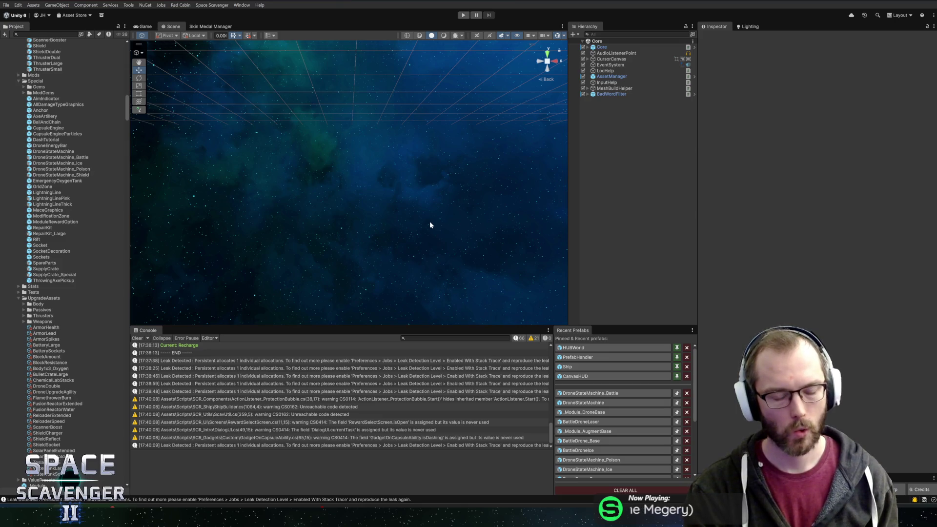
Step: Press Play in the Unity toolbar to run the game
left_click(464, 16)
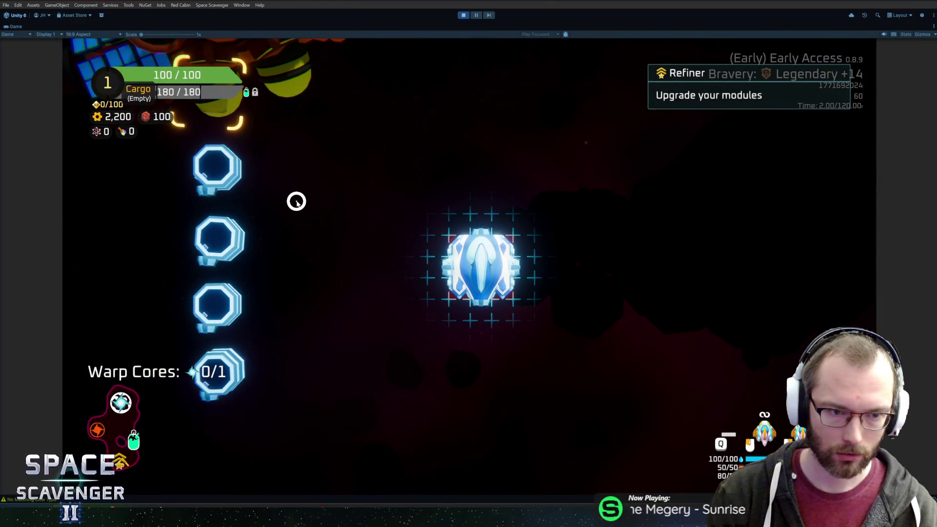
Step: Pick up the Freeze Drone module from its slot and attach it to the grid cell beside the ship's core
mouse_move(219, 173)
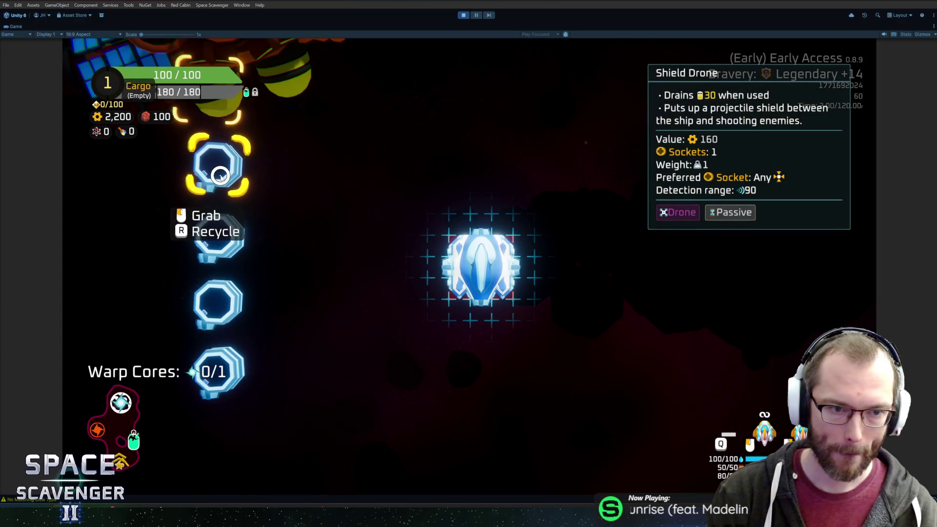
mouse_move(217, 219)
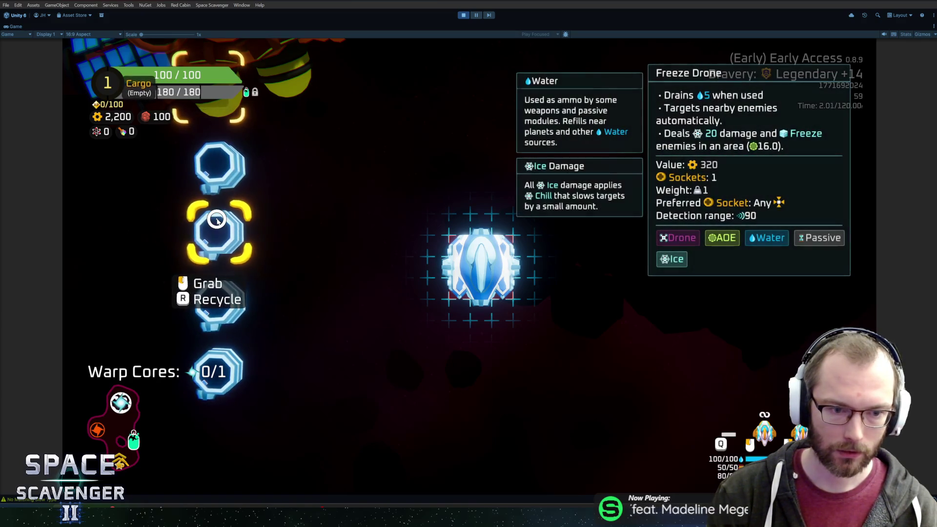
left_click(211, 232)
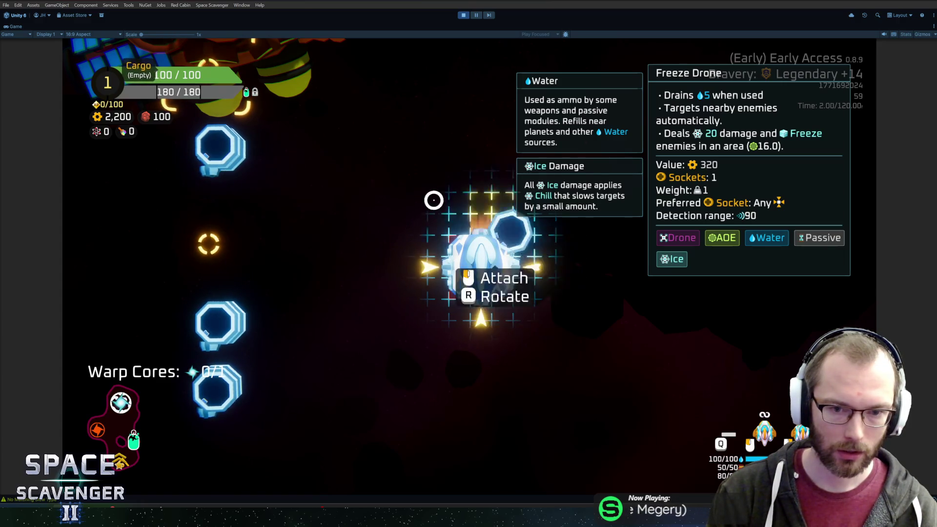
left_click(274, 243)
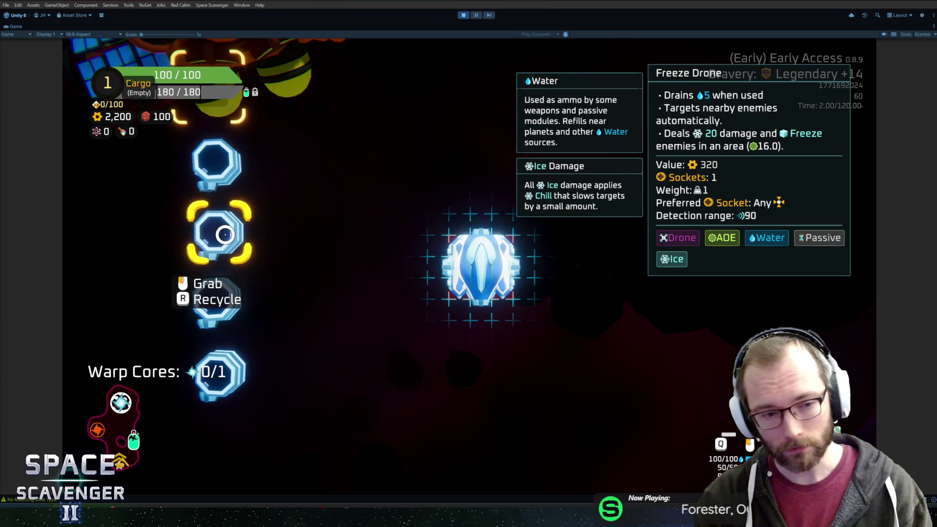
left_click(225, 235)
left_click(512, 272)
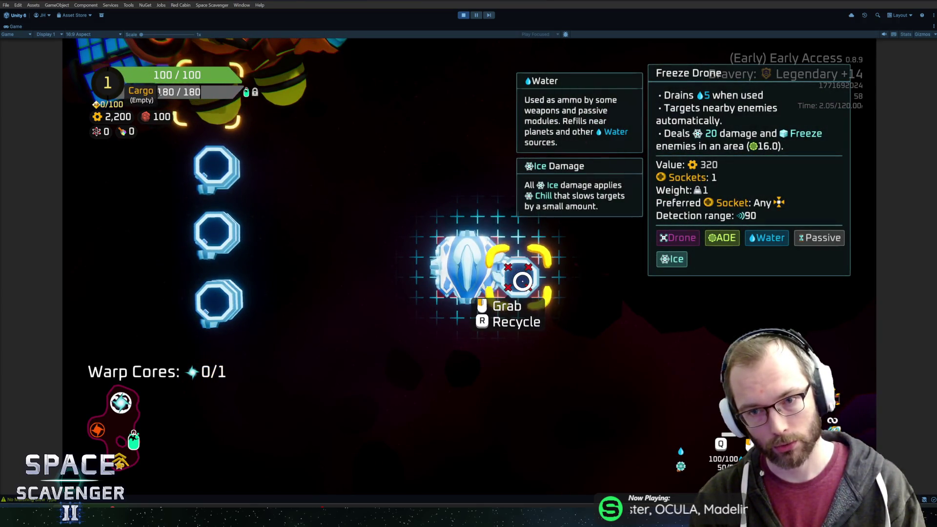